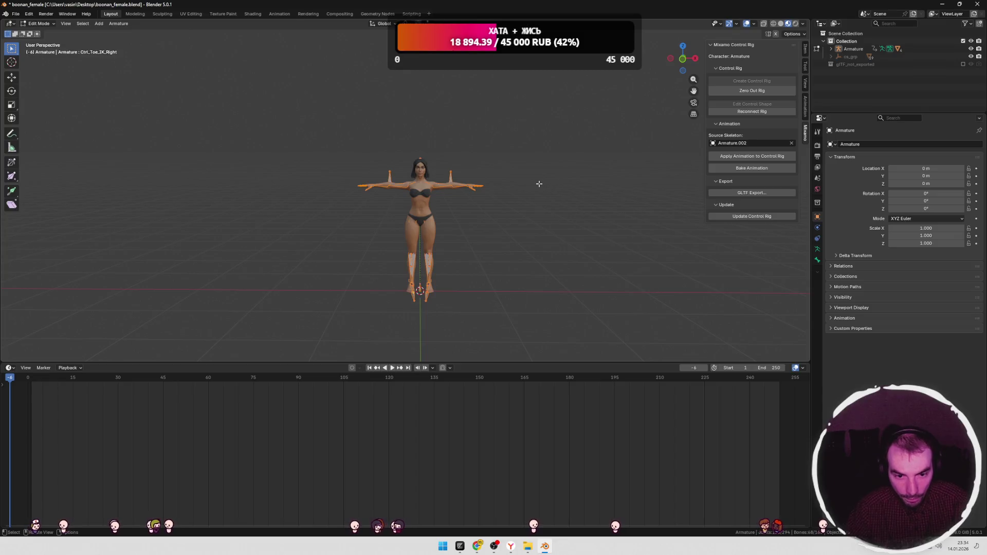
# Step: Inspect the glTF 2.0 animation and action filter options for char.glb, then cancel without exporting
pyautogui.click(20, 15)
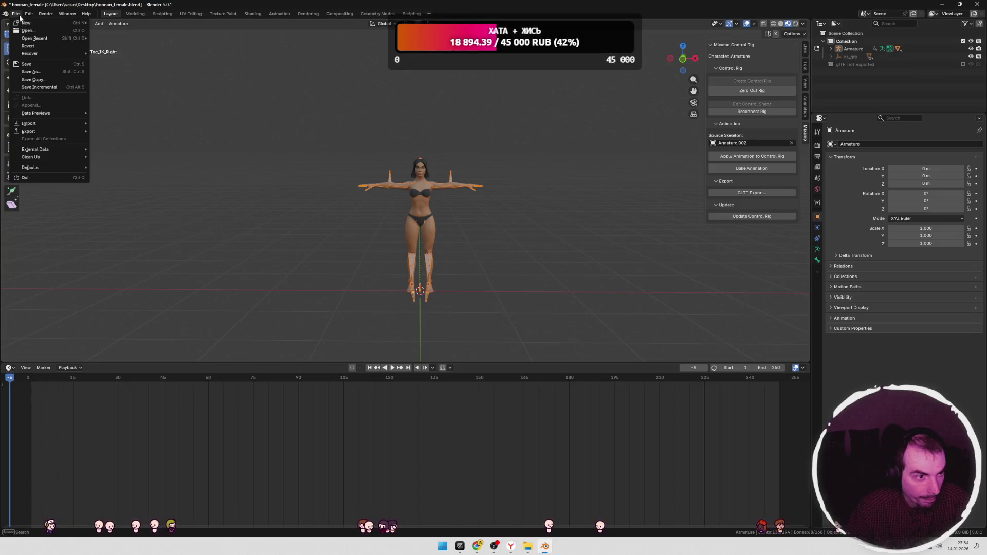
pyautogui.moveTo(37, 129)
pyautogui.click(134, 200)
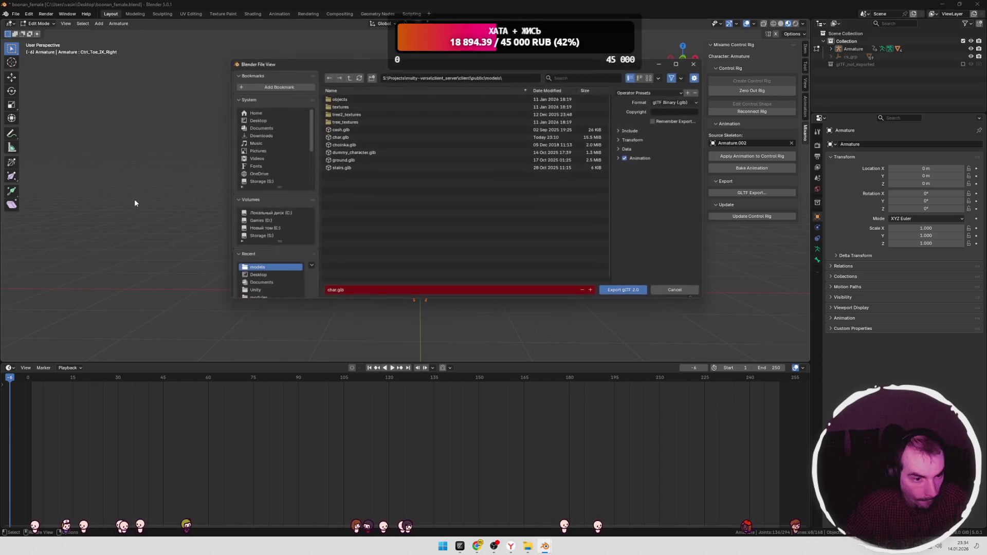
pyautogui.click(340, 137)
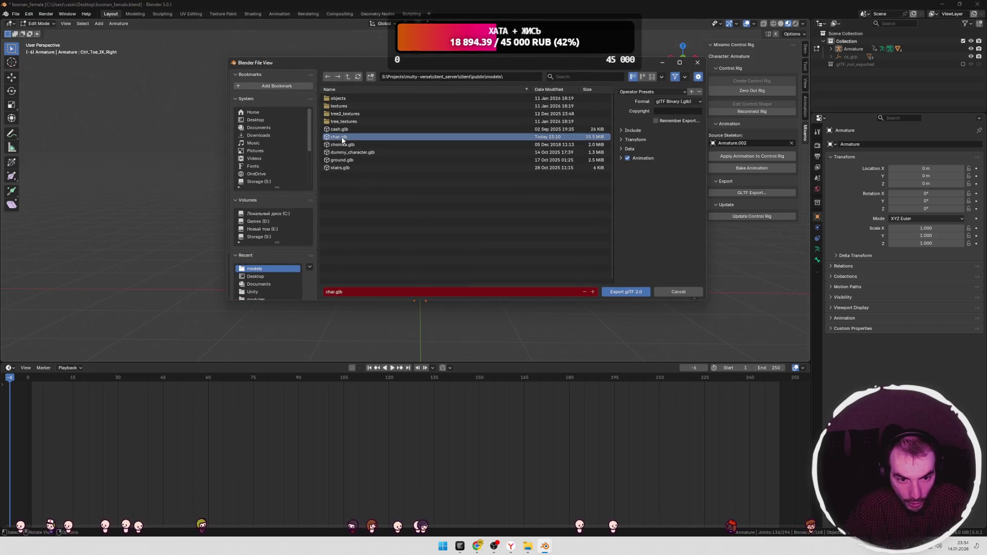
pyautogui.click(621, 157)
pyautogui.click(621, 177)
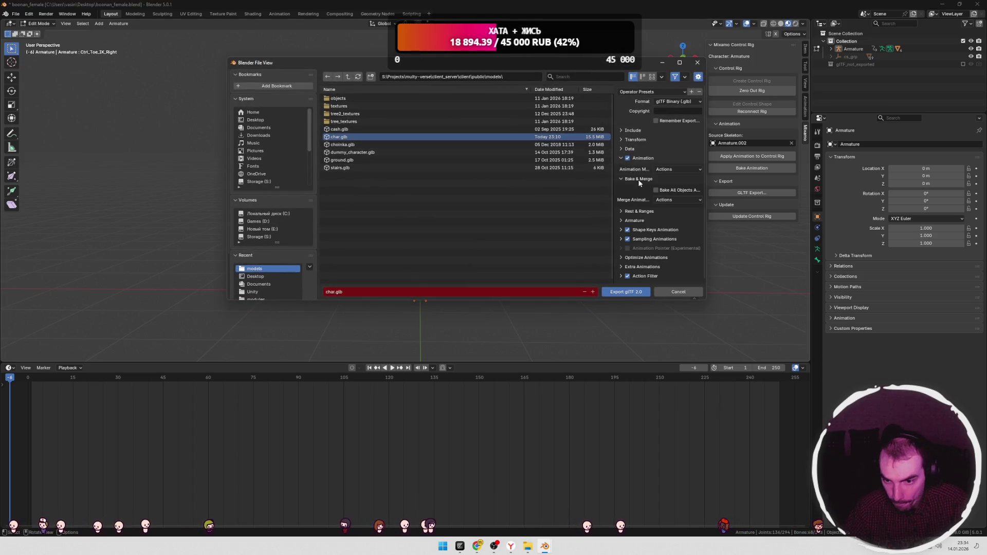
pyautogui.click(620, 276)
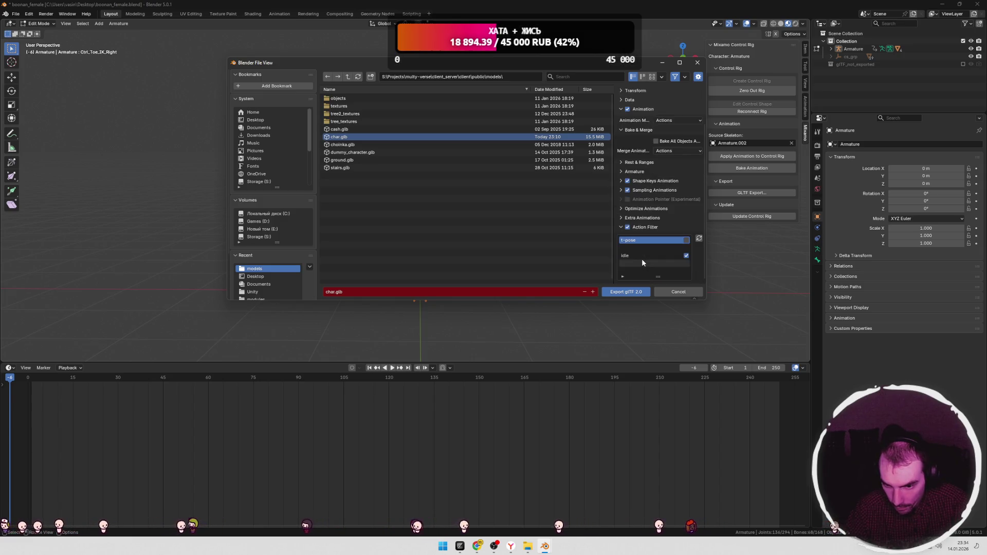
pyautogui.click(677, 292)
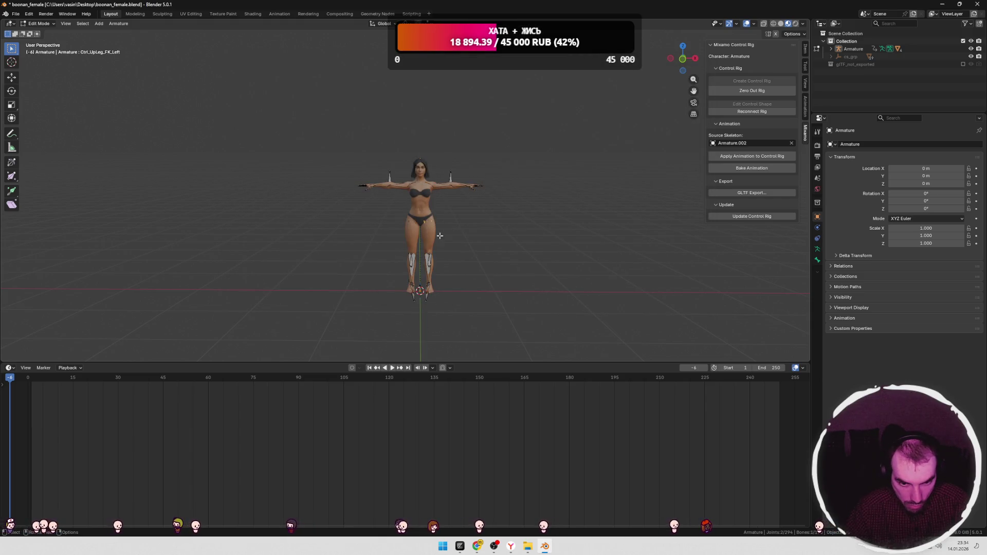
# Step: Switch to the Animation workspace, keep the walk action, and return the rig to Pose Mode
pyautogui.press('Tab')
pyautogui.click(276, 15)
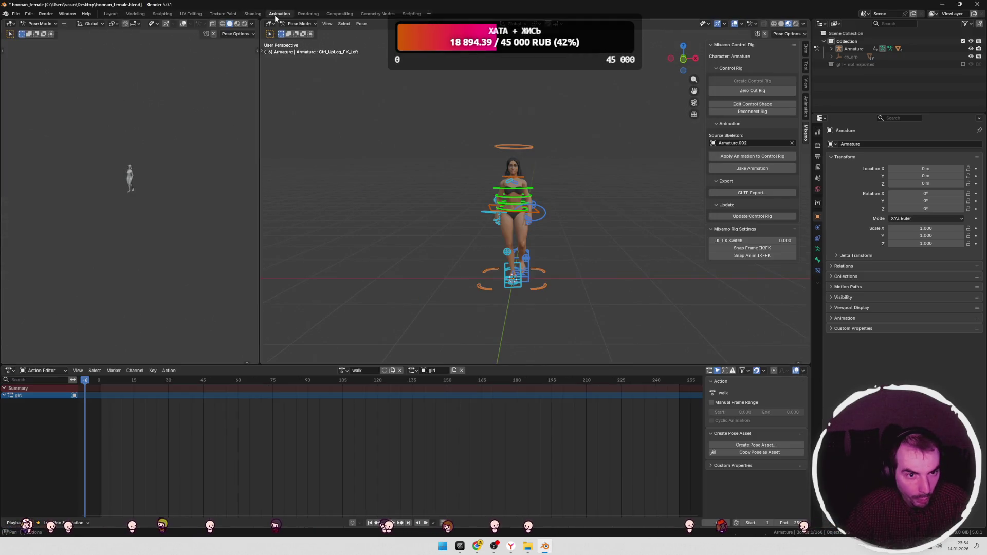
pyautogui.click(530, 238)
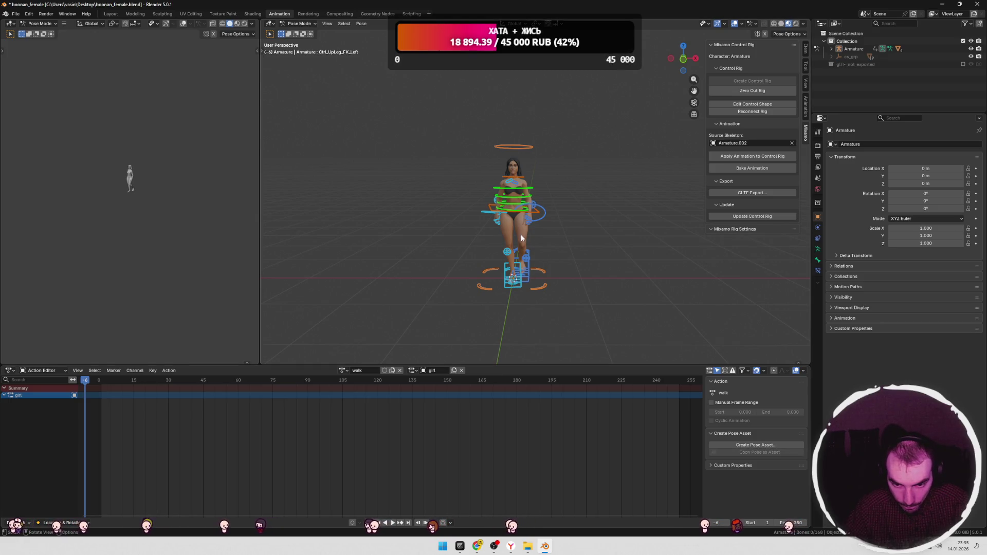
pyautogui.scroll(2, 520, 235)
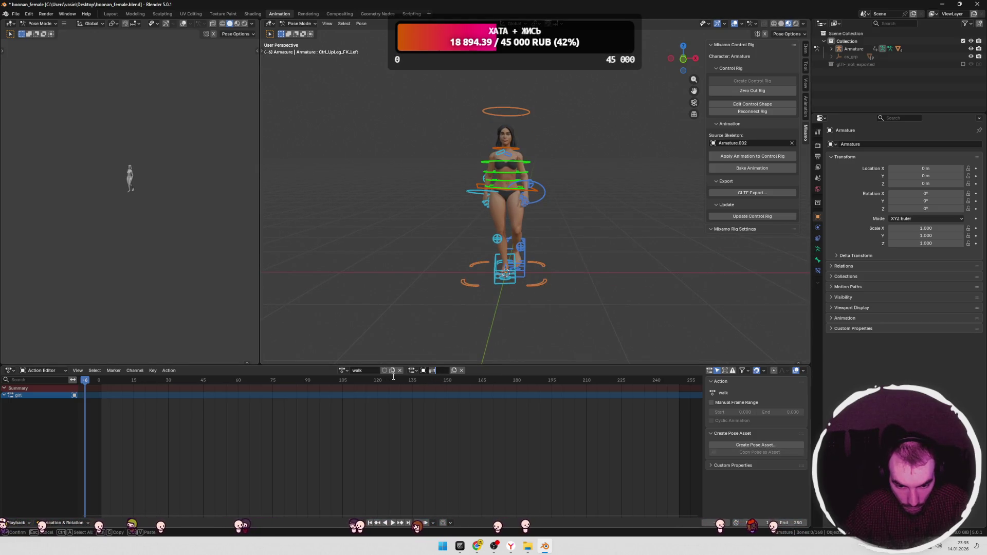
pyautogui.click(347, 371)
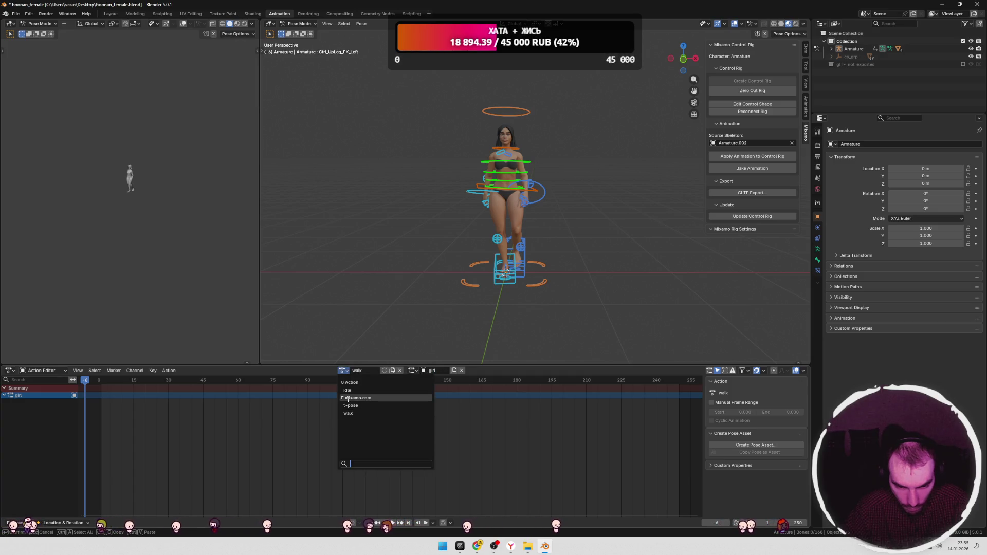
pyautogui.press('Tab')
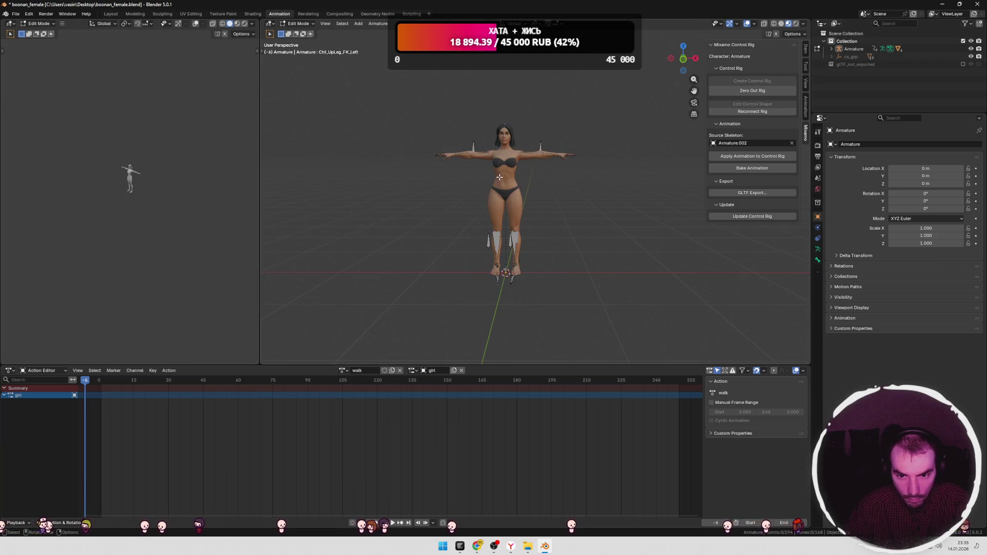
pyautogui.press('Tab')
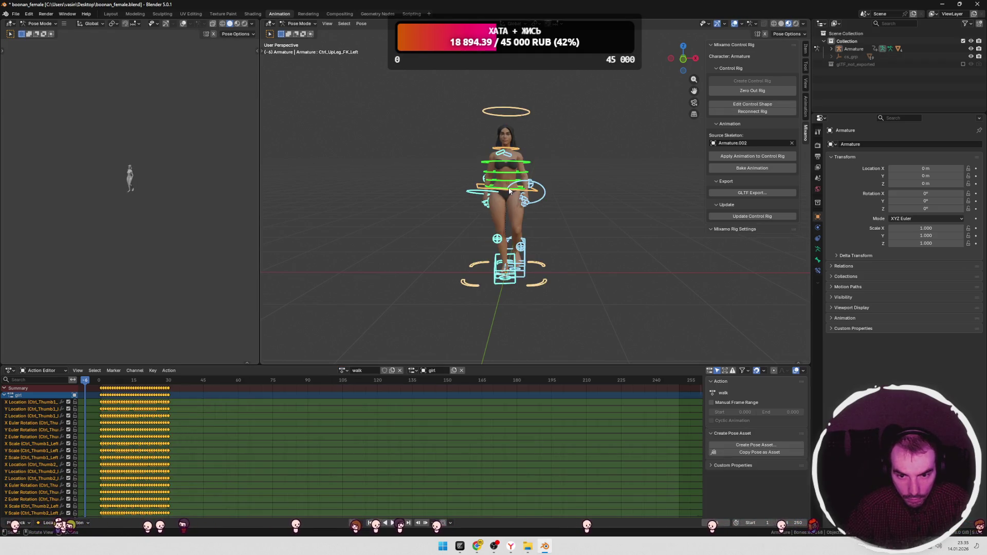
pyautogui.click(15, 14)
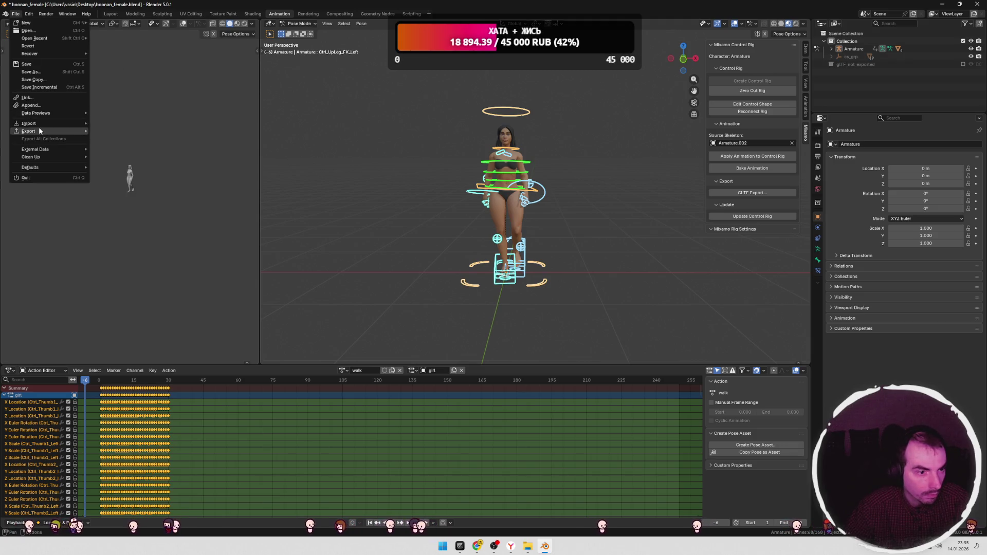
# Step: In the glTF export's Action Filter, uncheck Action and mixamo.com, keeping idle and walk
pyautogui.click(136, 191)
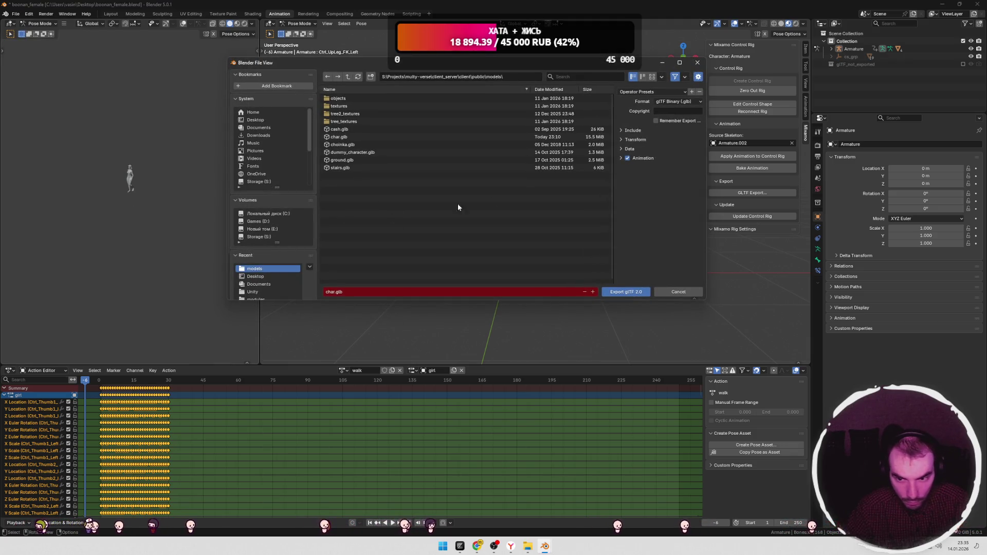
pyautogui.click(620, 157)
pyautogui.click(621, 275)
pyautogui.scroll(-2, 637, 268)
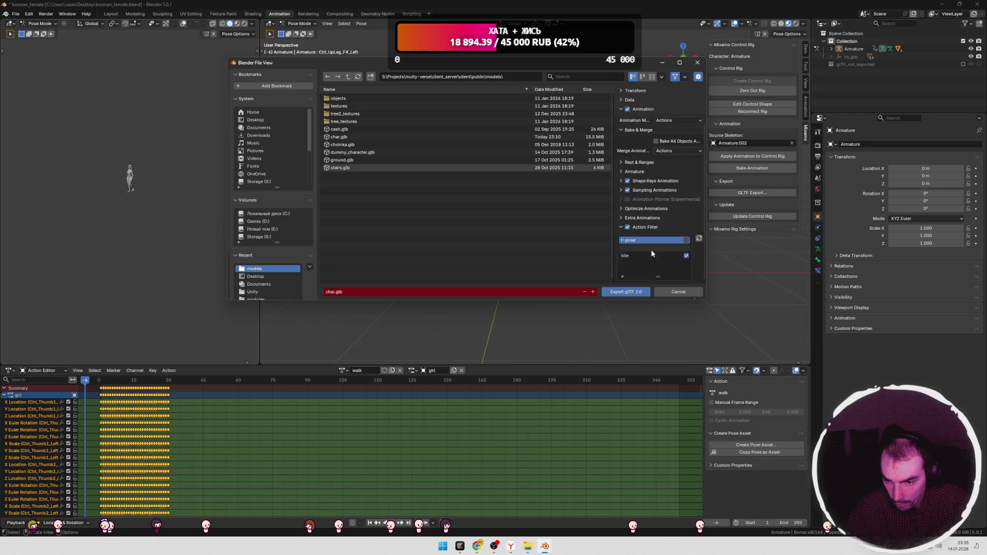
pyautogui.scroll(-1, 657, 256)
pyautogui.click(677, 269)
pyautogui.moveTo(679, 264); pyautogui.dragTo(679, 256)
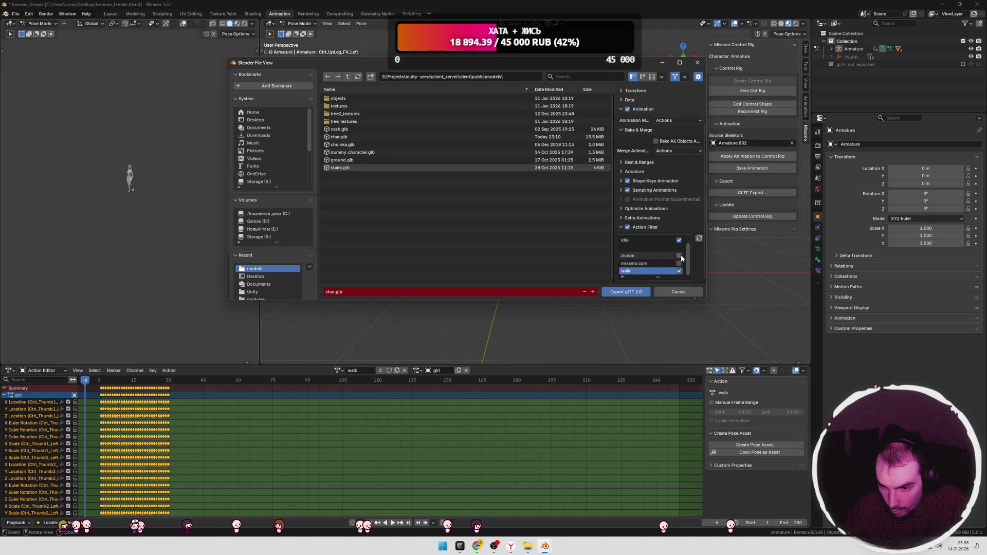
pyautogui.scroll(1, 670, 255)
pyautogui.scroll(-1, 678, 252)
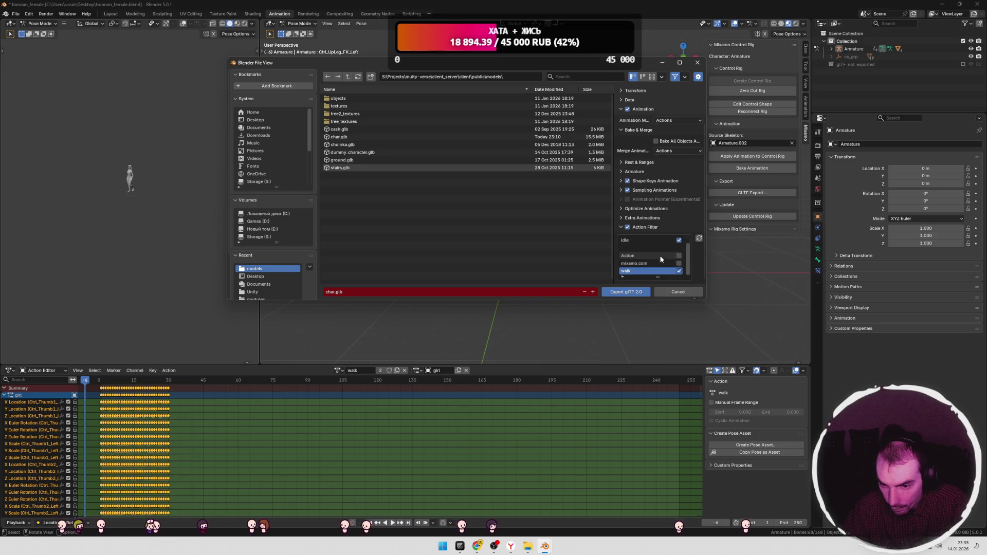
# Step: Pick char.glb as the target and export the glTF over it
pyautogui.click(347, 136)
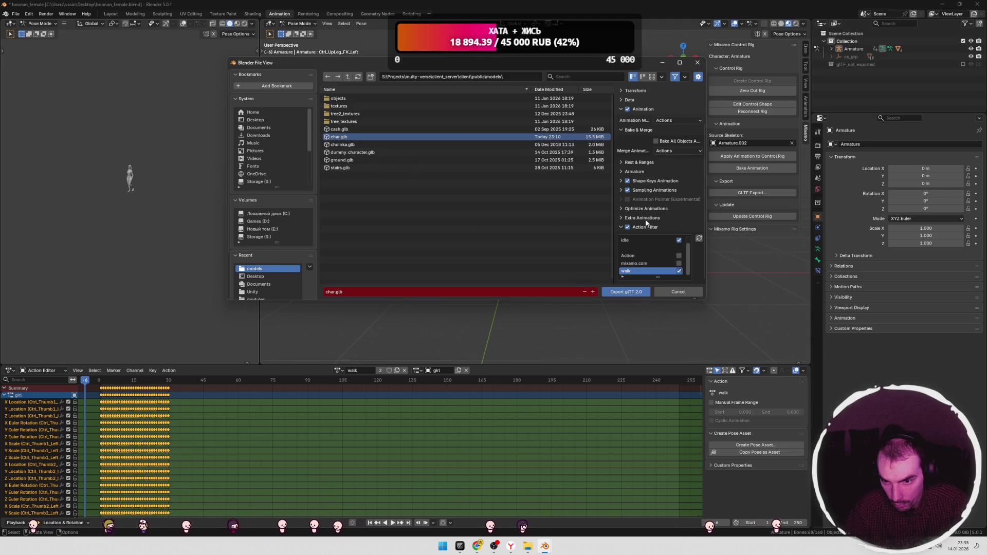
pyautogui.scroll(3, 646, 139)
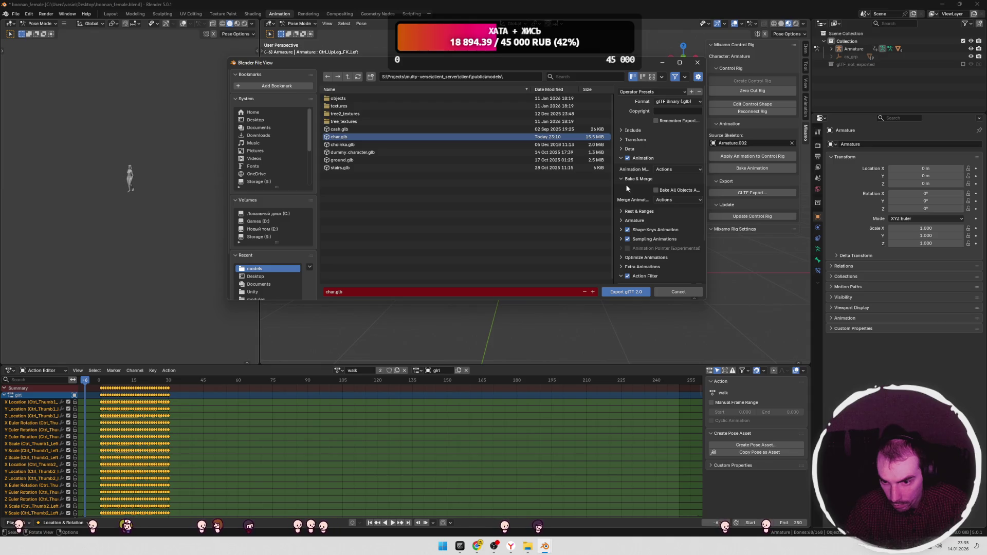
pyautogui.click(620, 179)
pyautogui.click(621, 158)
pyautogui.click(621, 130)
pyautogui.click(621, 132)
pyautogui.click(634, 293)
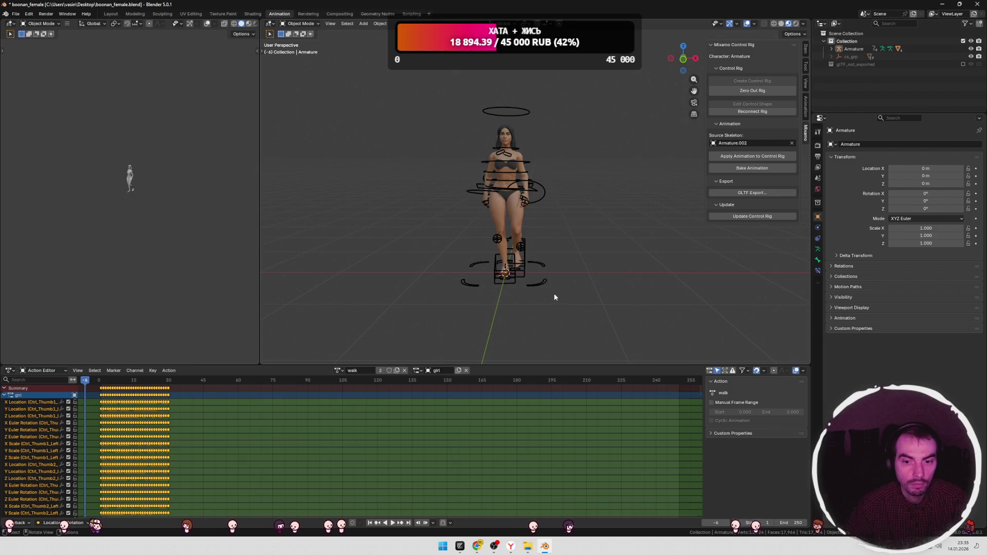
pyautogui.hotkey('alt', 'Tab')
# Step: Reload the ruDimbo Engine page in Chrome and click into the canvas to test the new character
pyautogui.click(710, 220)
pyautogui.press('F5')
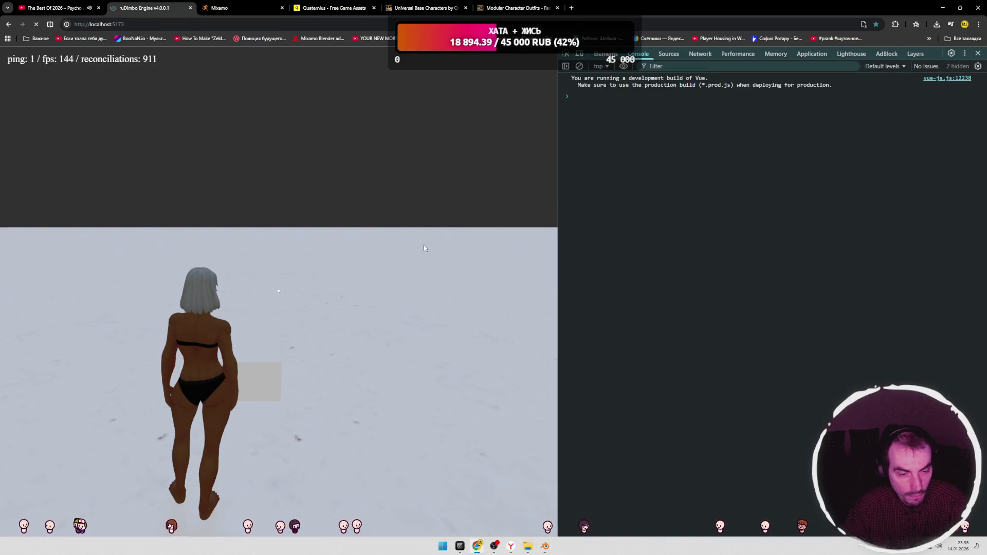
pyautogui.click(365, 254)
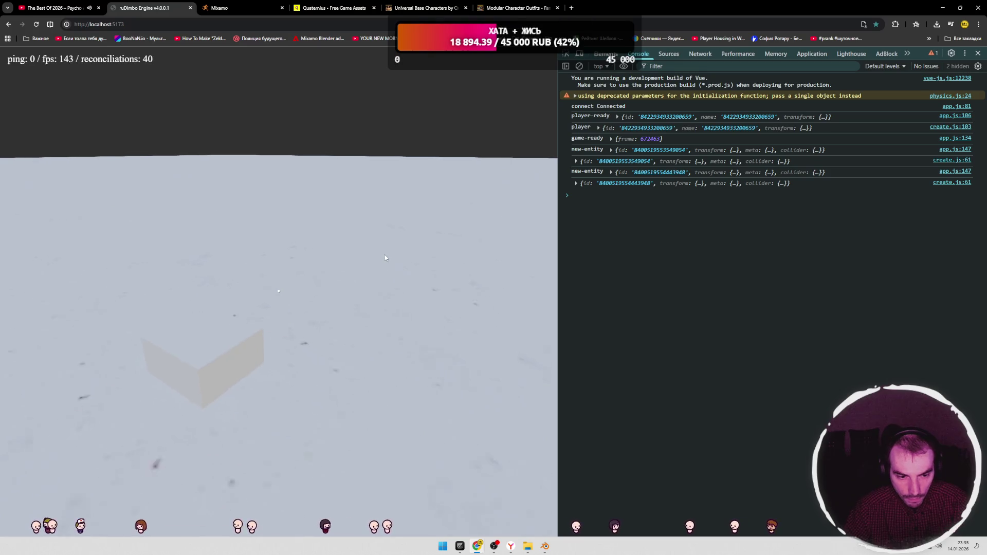
pyautogui.hotkey('alt', 'Tab')
pyautogui.hotkey('alt', 'Tab')
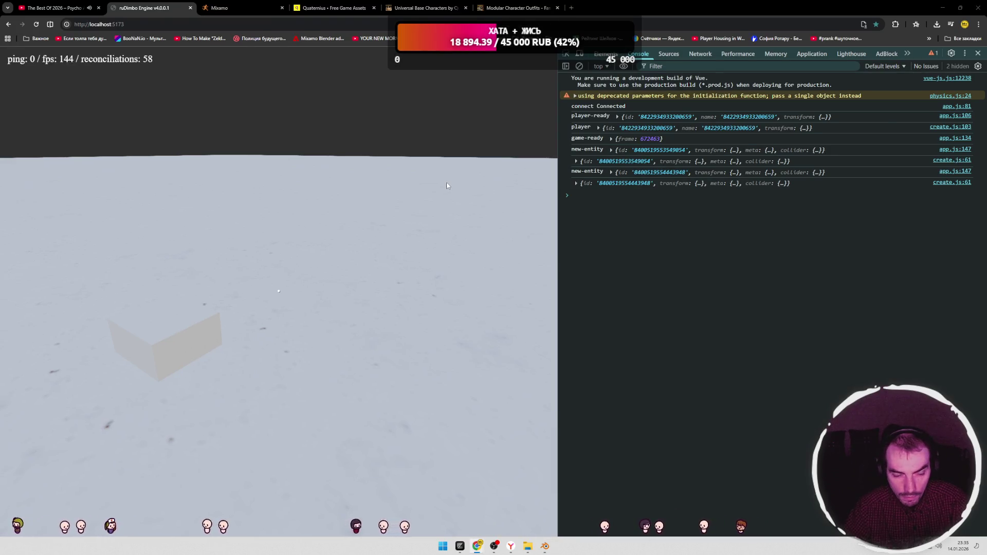
# Step: Return to Blender and select the character mesh together with its armature
pyautogui.hotkey('alt', 'Tab')
pyautogui.click(511, 212)
pyautogui.keyDown('shift'); pyautogui.click(510, 211); pyautogui.keyUp('shift')
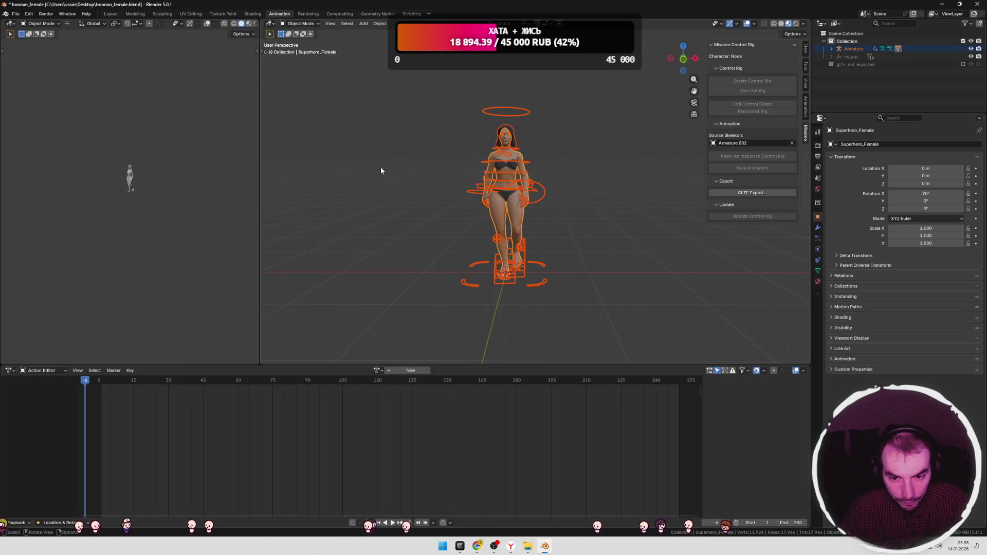
# Step: Go back to the Layout workspace and select only the armature
pyautogui.click(361, 138)
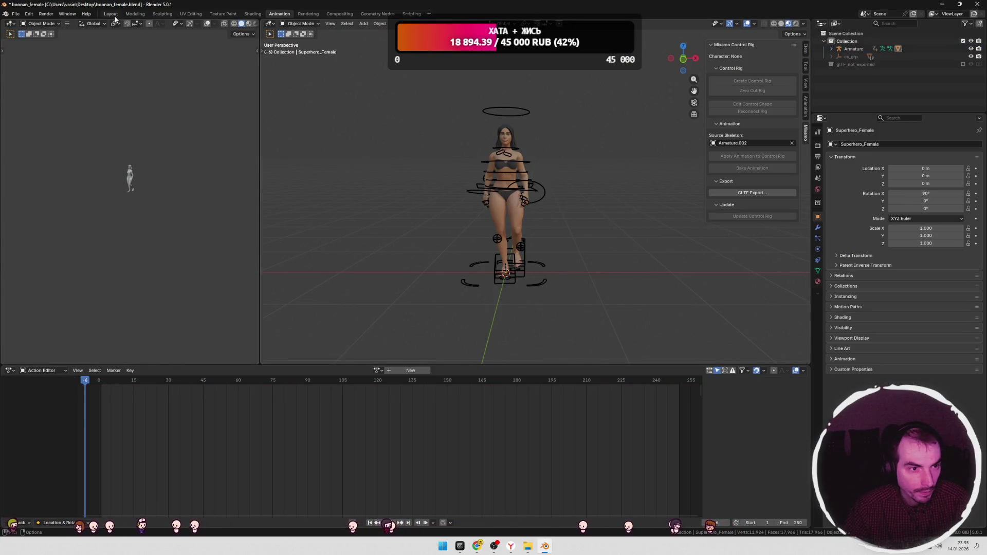
pyautogui.click(111, 14)
pyautogui.click(433, 188)
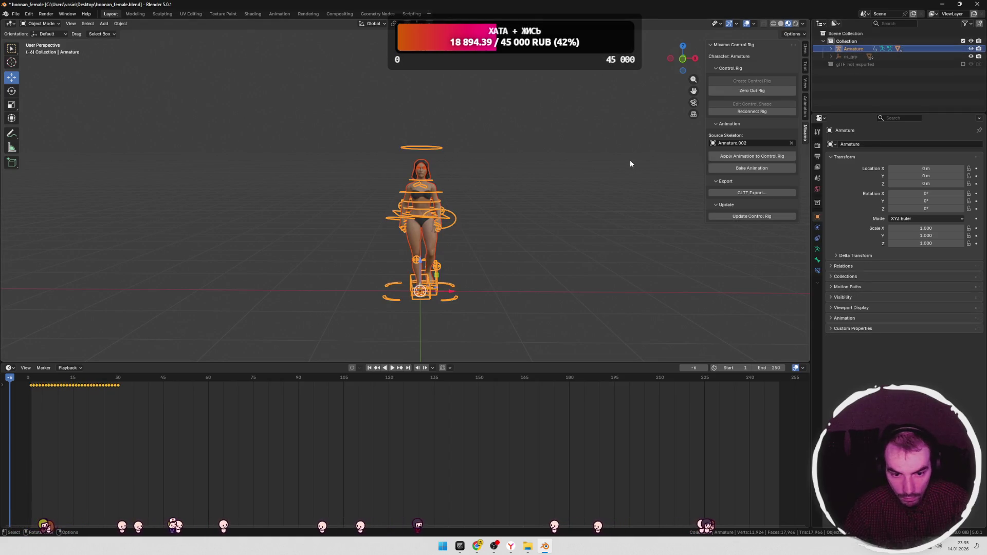
# Step: Export the rig as char.glb with animations, the action filter still keeping walk
pyautogui.click(15, 14)
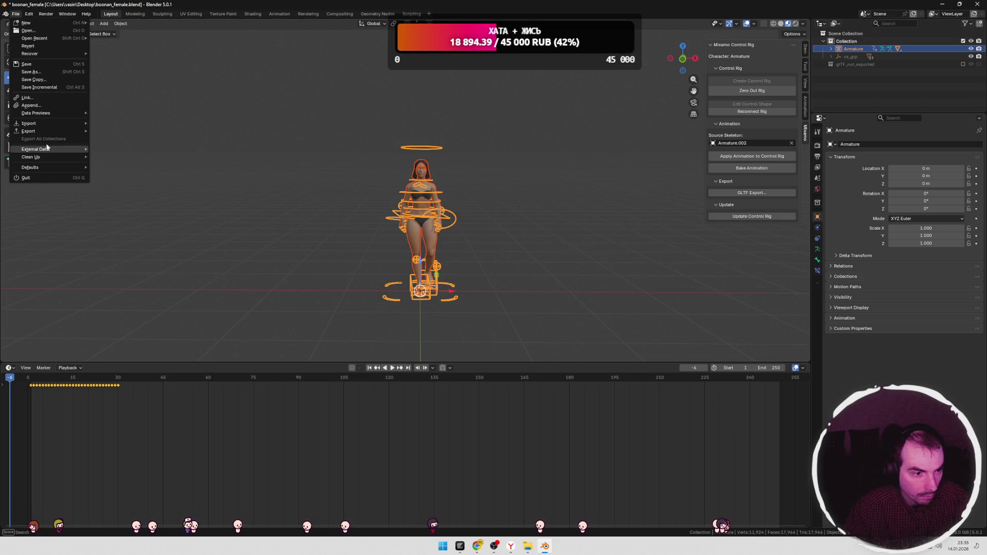
pyautogui.moveTo(51, 131)
pyautogui.click(146, 200)
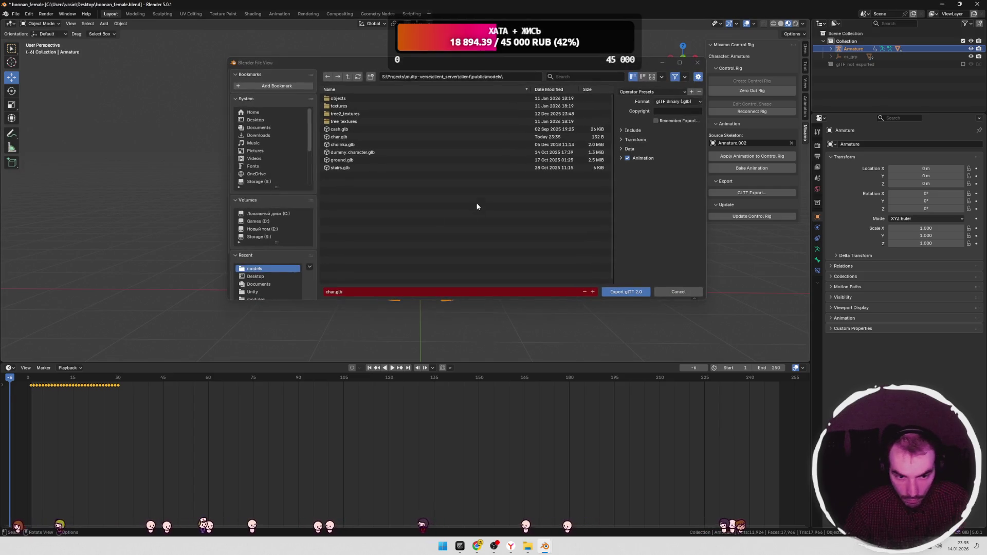
pyautogui.click(341, 138)
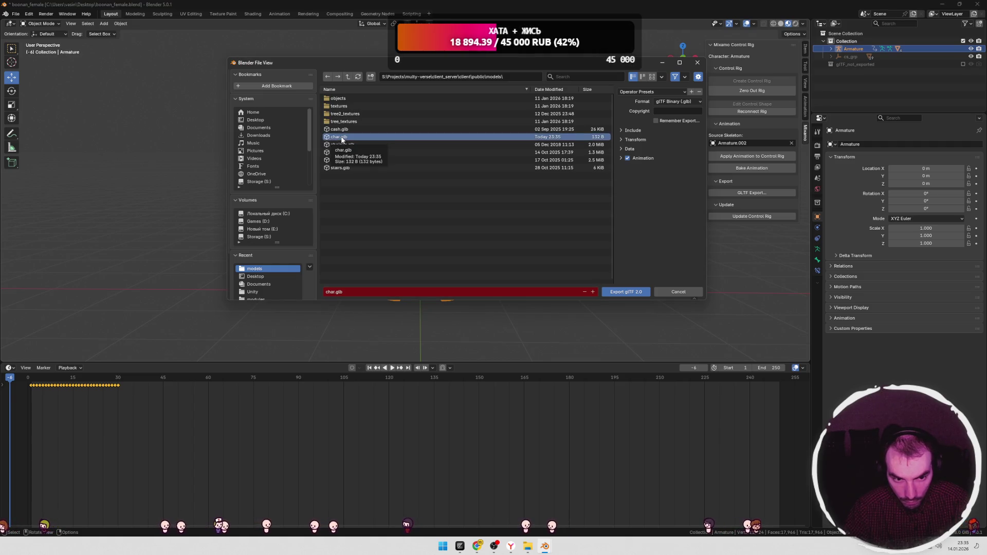
pyautogui.click(624, 158)
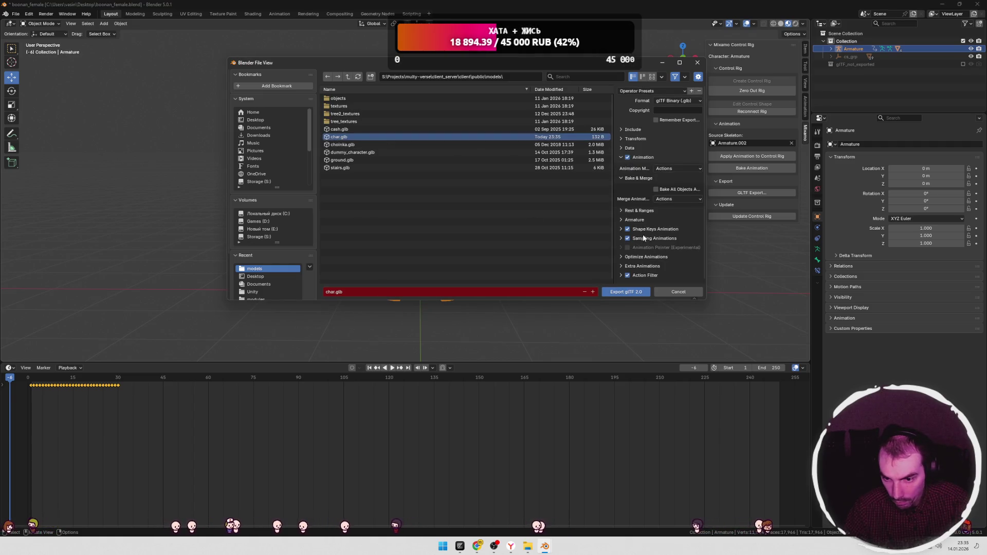
pyautogui.click(622, 276)
pyautogui.scroll(-2, 622, 276)
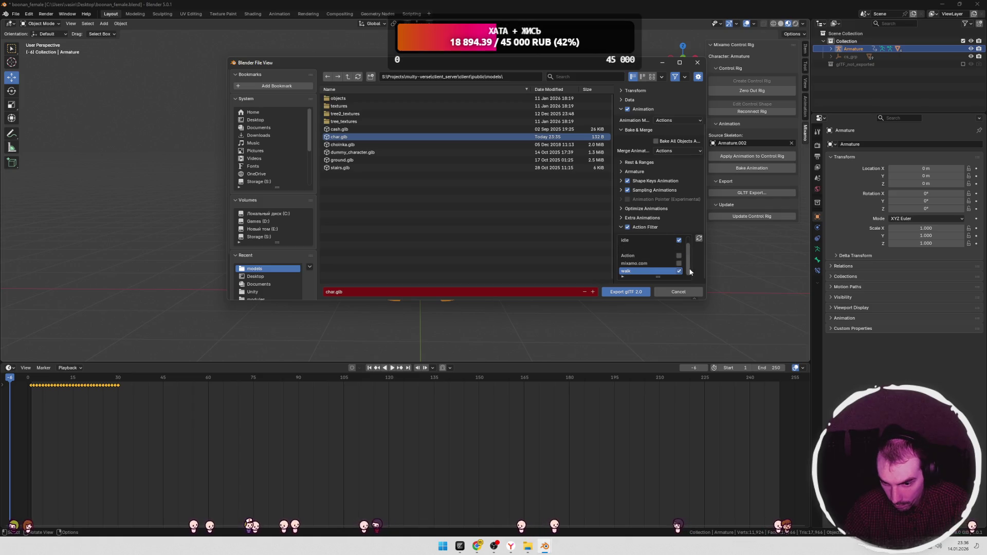
pyautogui.click(619, 291)
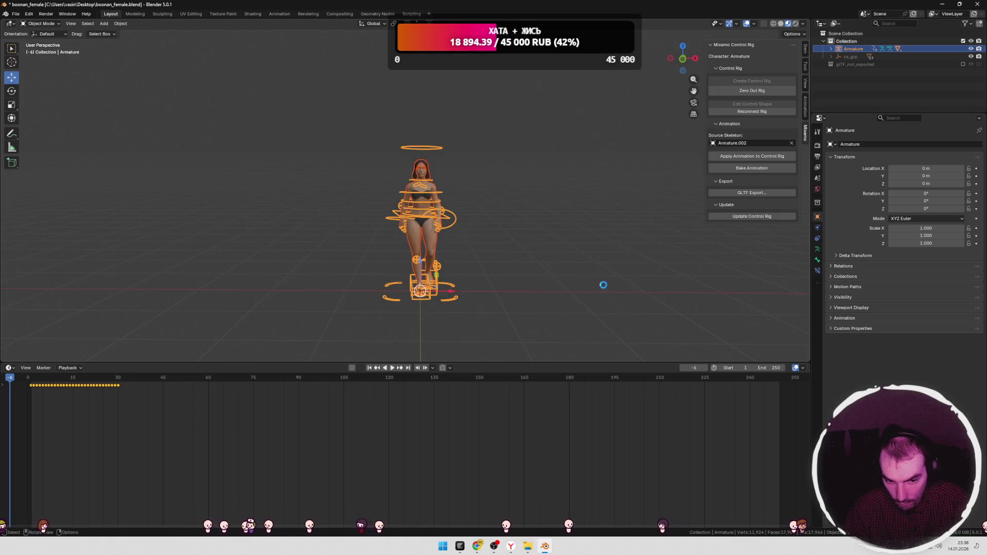
pyautogui.hotkey('alt', 'Tab')
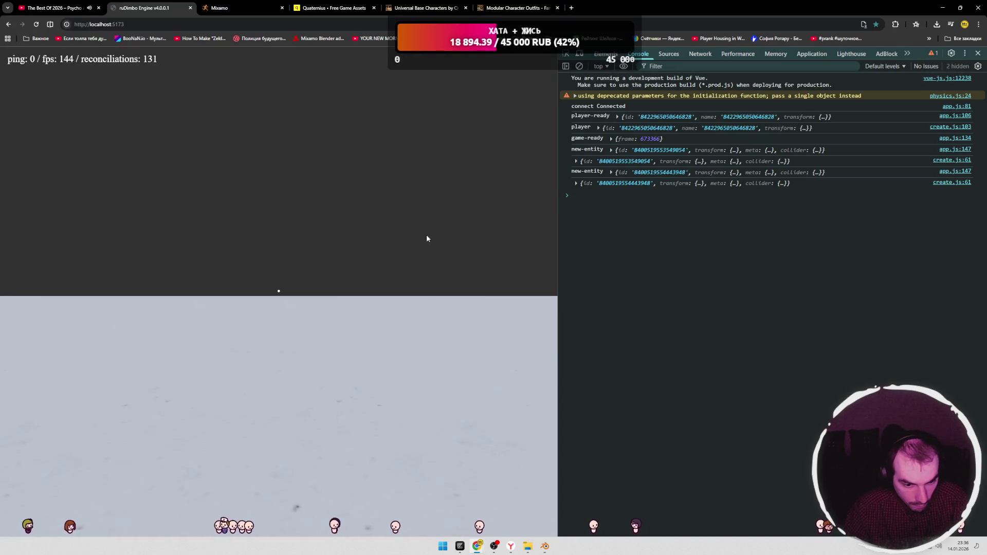
# Step: Reload the localhost game page, enter the view to check the re-exported character, then bring Zed forward
pyautogui.click(427, 235)
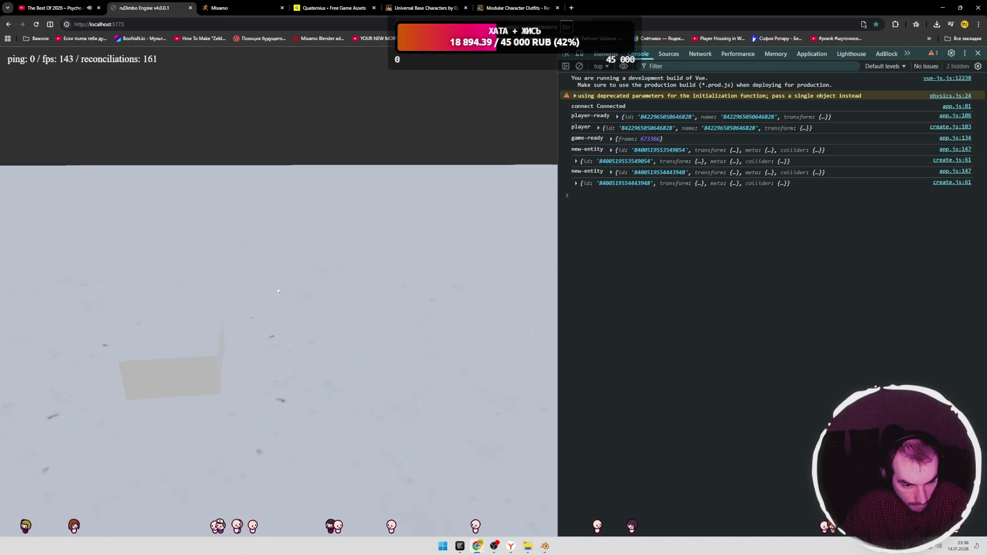
pyautogui.hotkey('alt', 'Tab')
pyautogui.hotkey('alt', 'Tab')
pyautogui.press('F5')
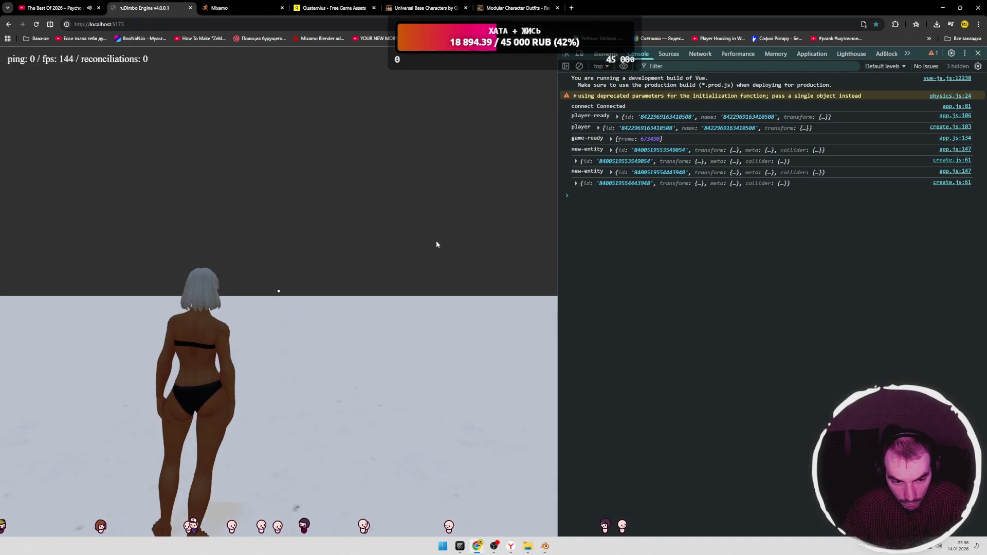
pyautogui.click(436, 239)
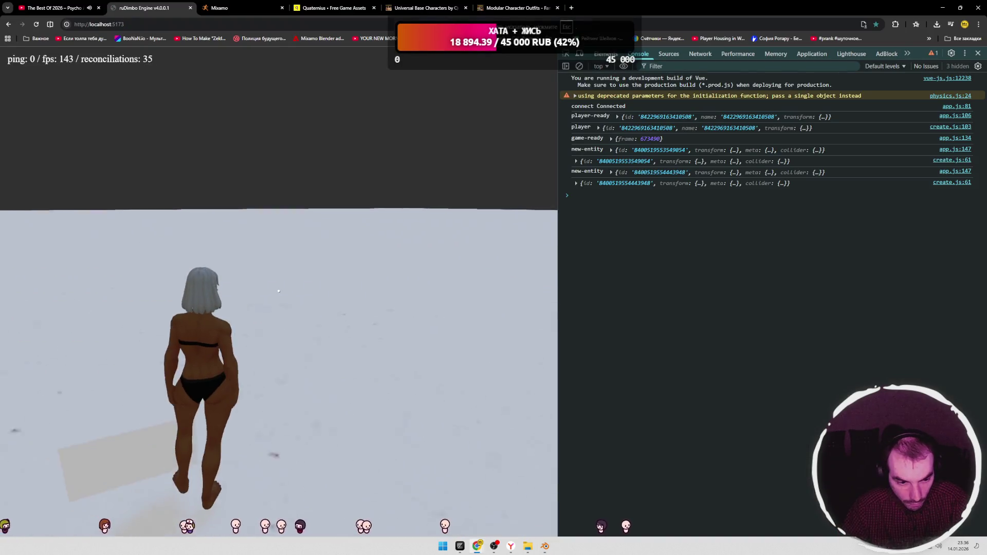
pyautogui.hotkey('alt', 'Tab')
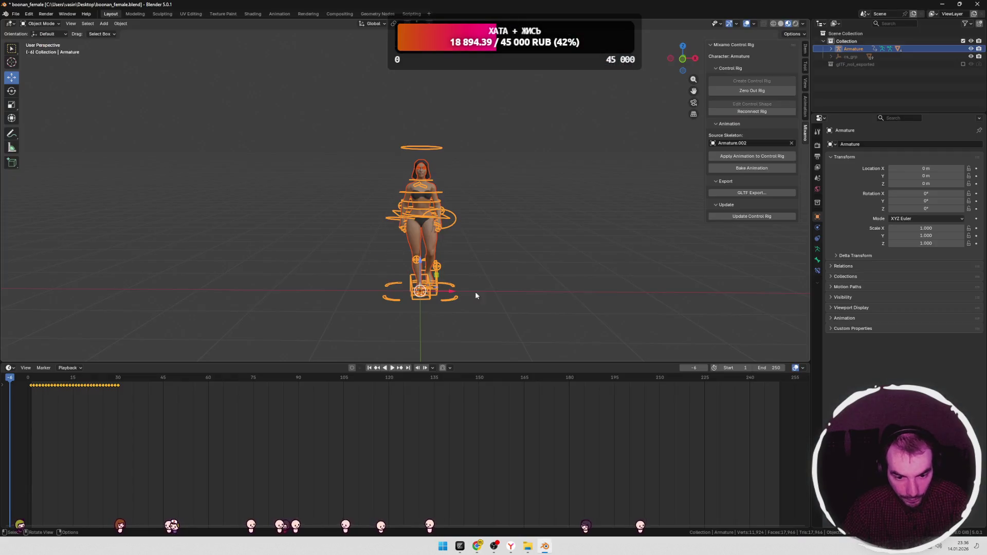
pyautogui.hotkey('alt', 'Tab')
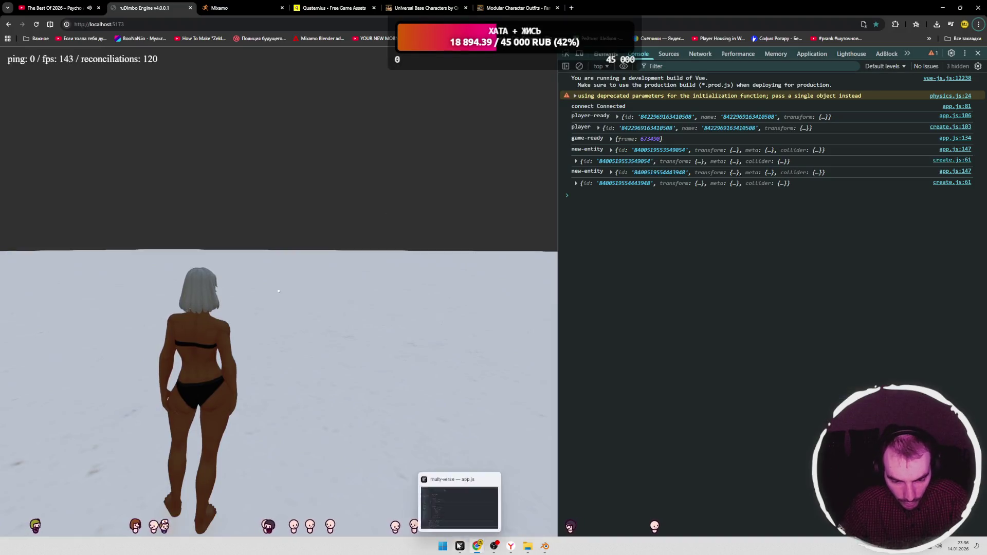
pyautogui.click(460, 546)
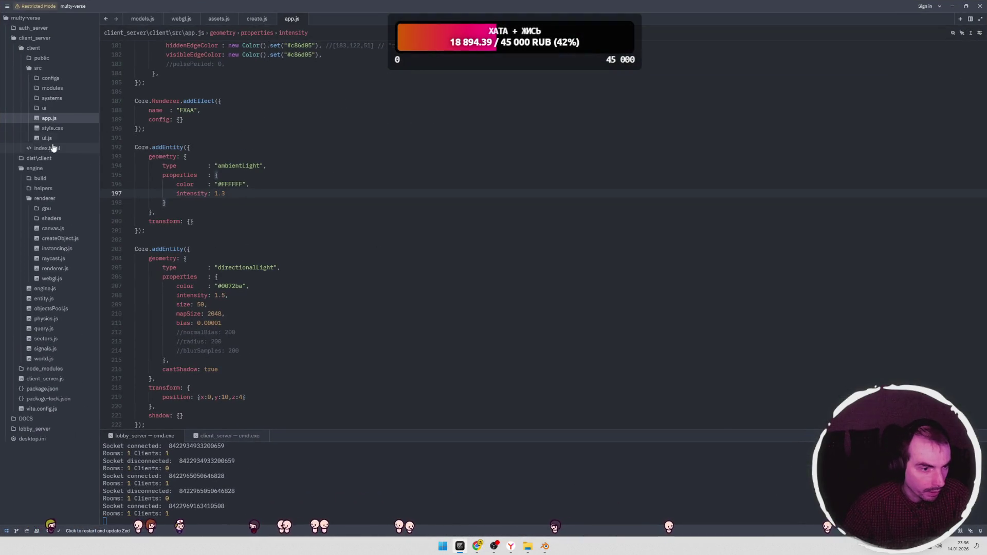
# Step: In systems/animations.js, change line 15's state to "walk" with a // walking comment
pyautogui.click(51, 98)
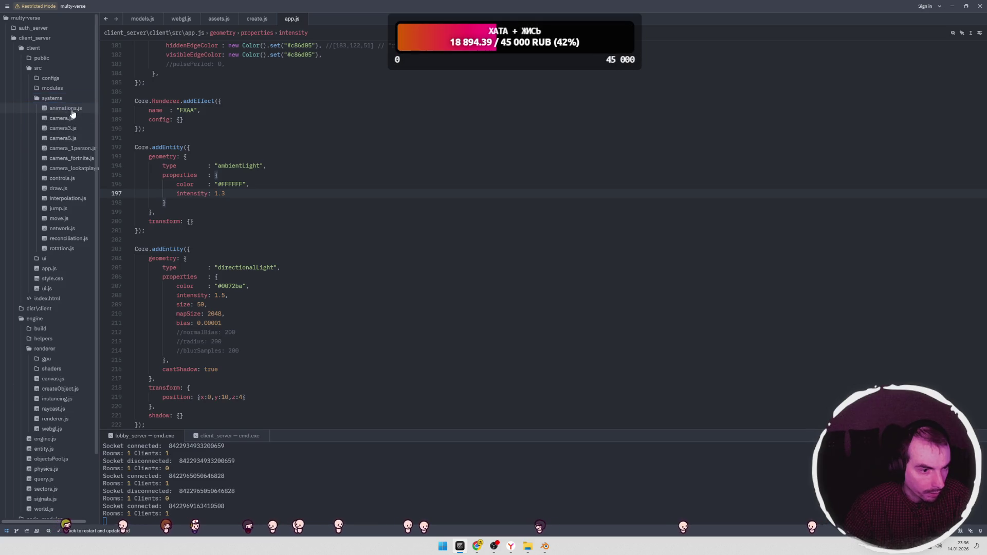
pyautogui.click(72, 110)
pyautogui.doubleClick(300, 176)
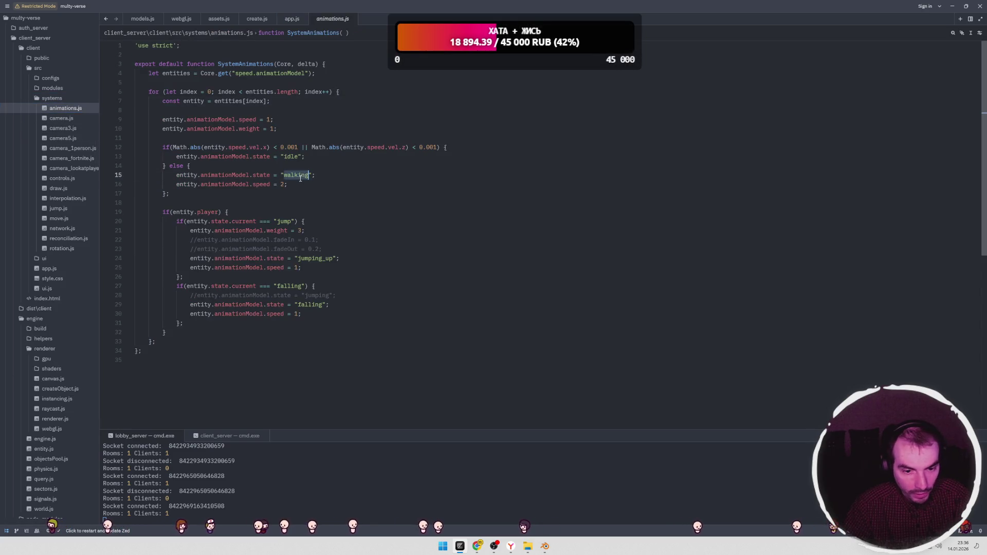
pyautogui.press('End')
pyautogui.write('// walking')
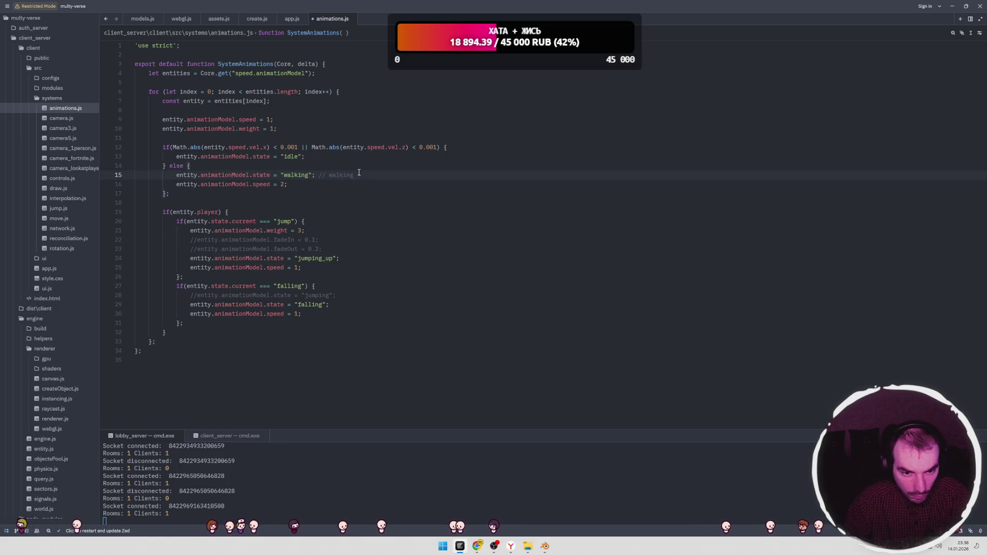
pyautogui.doubleClick(294, 175)
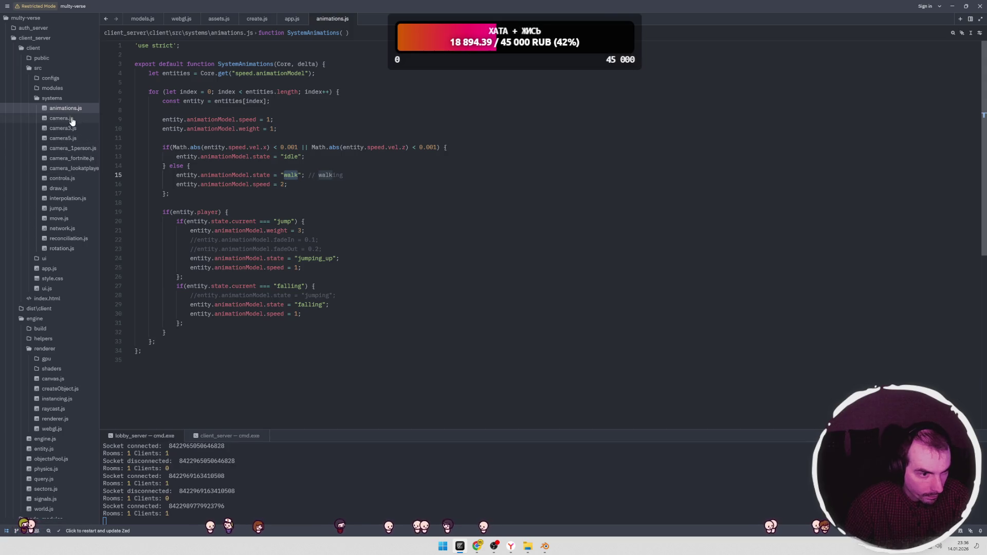
# Step: Look over controls.js, then press W in the game to test walking and return to Blender
pyautogui.click(62, 179)
pyautogui.scroll(-10, 319, 169)
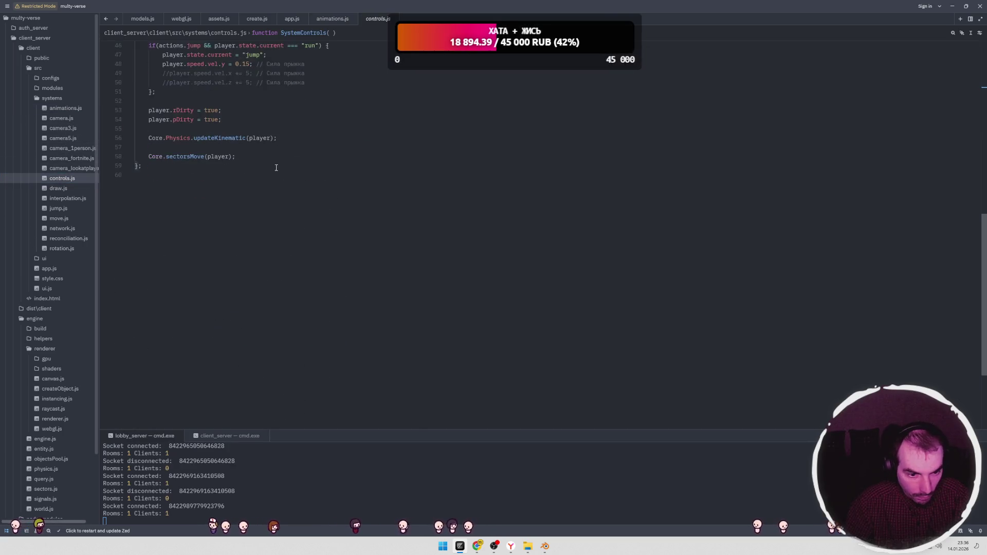
pyautogui.hotkey('alt', 'Tab')
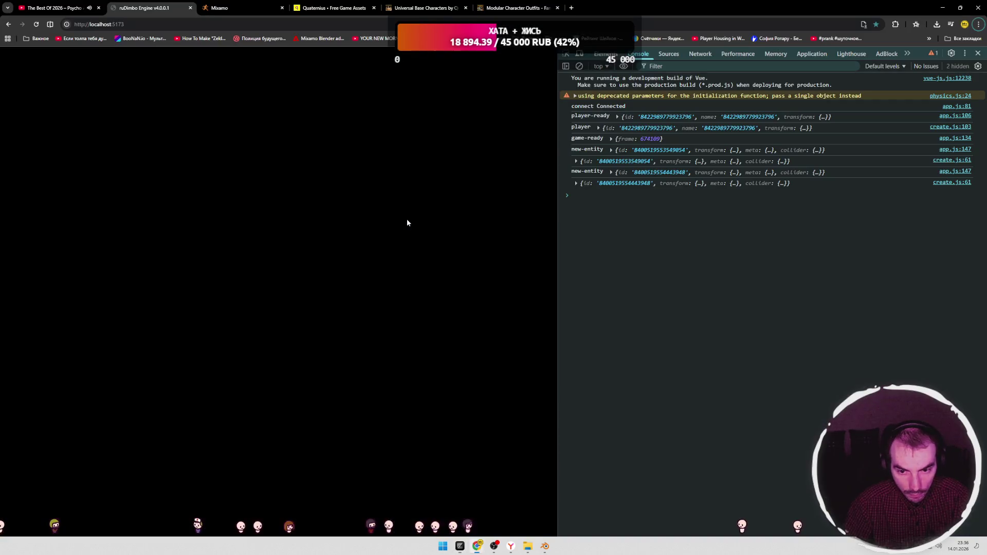
pyautogui.press('w')
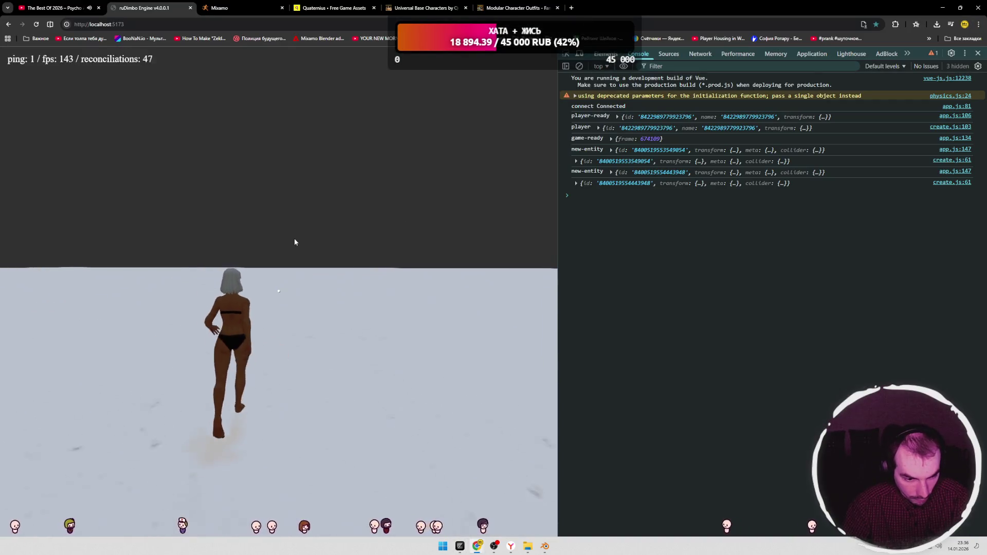
pyautogui.hotkey('alt', 'Tab')
pyautogui.hotkey('alt', 'Tab')
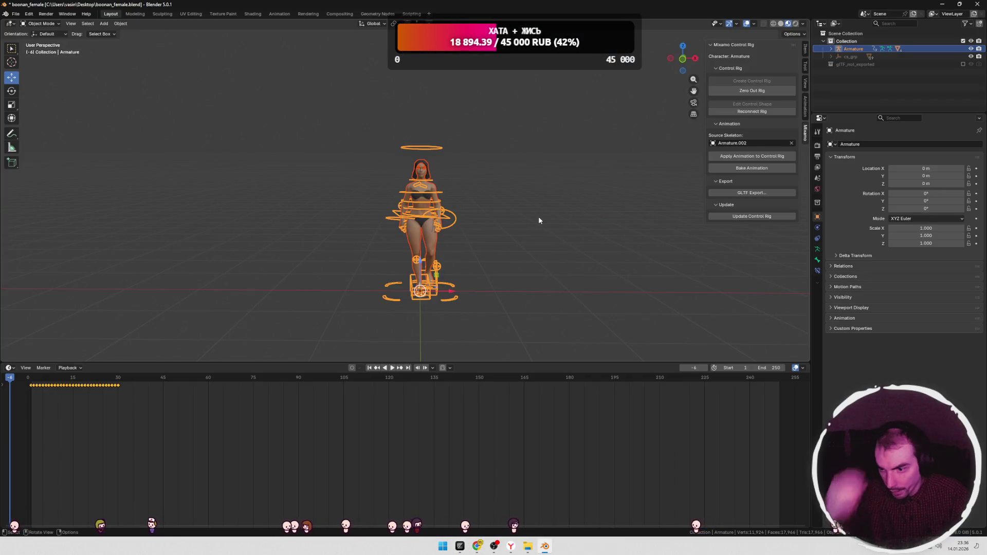
# Step: Select the Superhero_Female mesh, open the Animation workspace and make the Armature active to show its walk keys
pyautogui.click(496, 230)
pyautogui.moveTo(538, 230); pyautogui.dragTo(536, 230, button='middle')
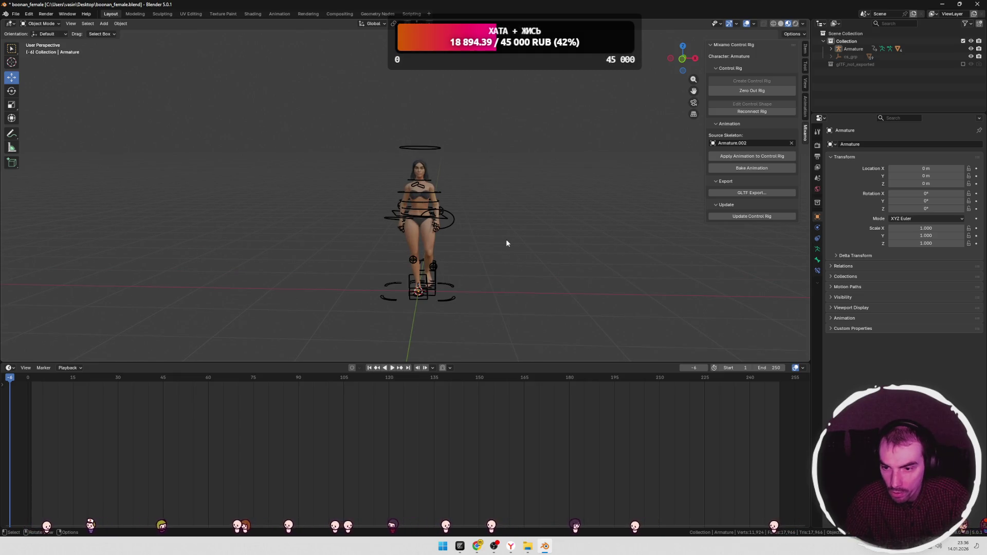
pyautogui.click(409, 239)
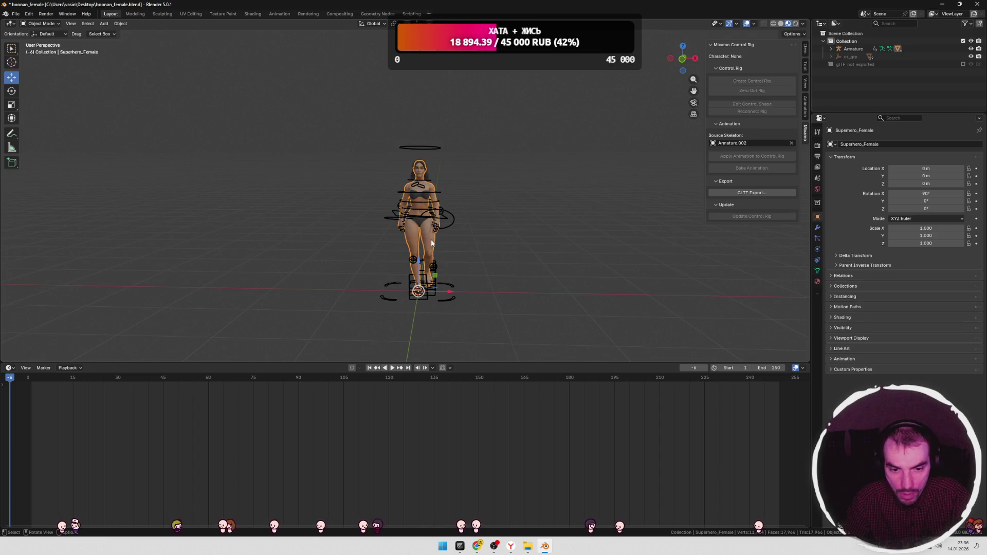
pyautogui.click(279, 13)
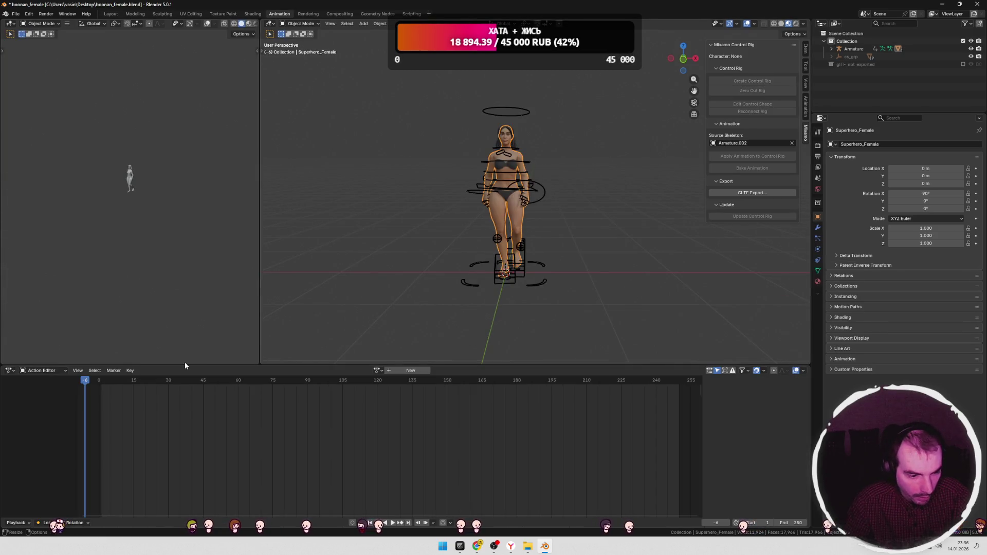
pyautogui.moveTo(514, 228); pyautogui.dragTo(524, 224, button='middle')
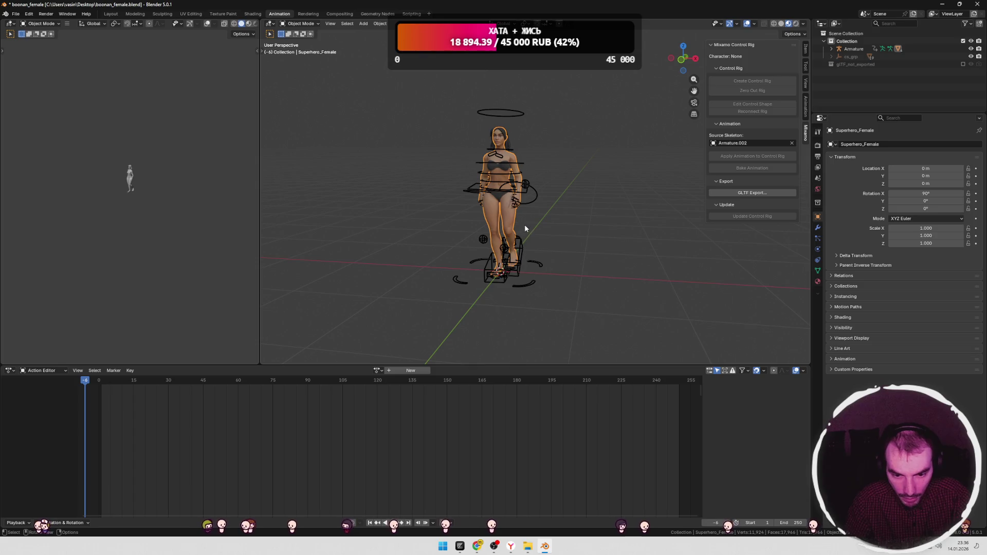
pyautogui.press('a')
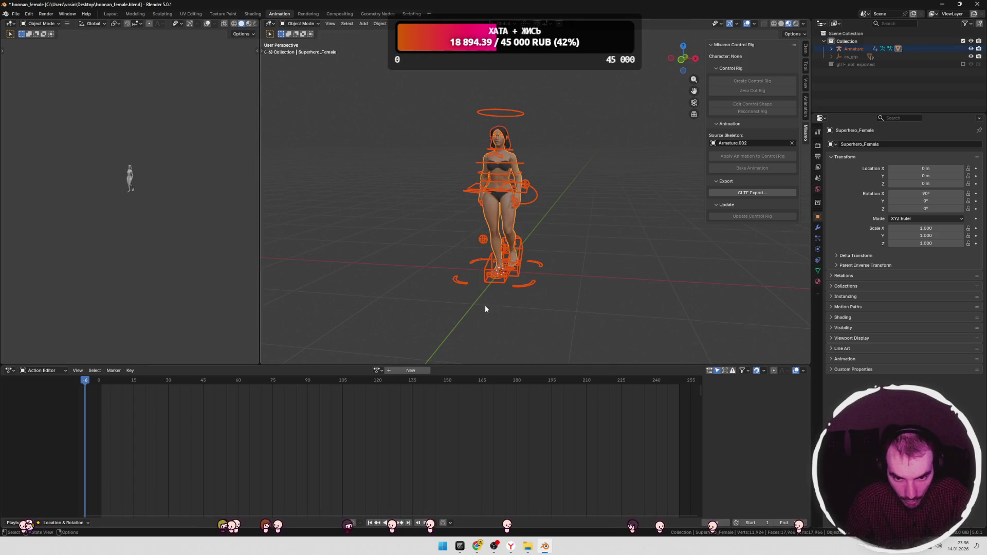
pyautogui.click(496, 271)
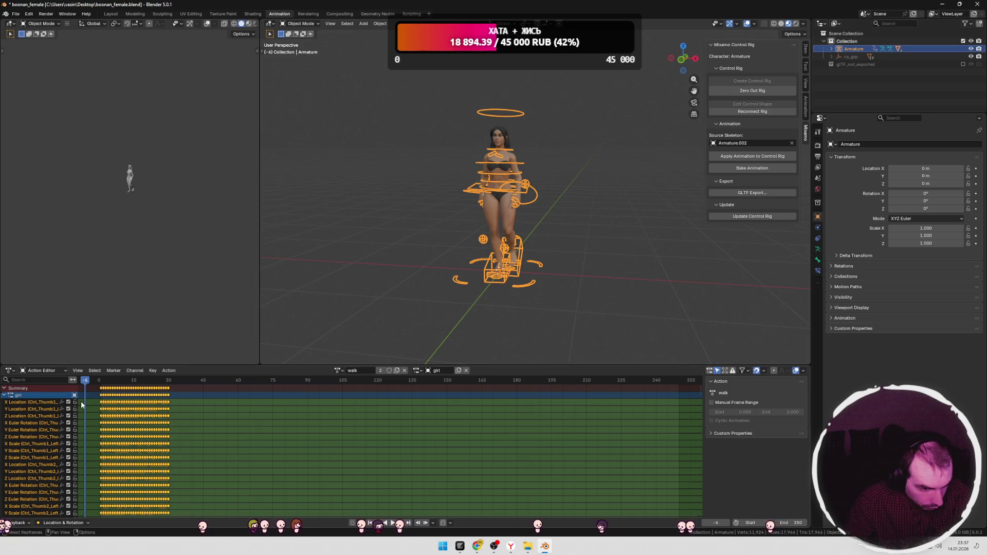
# Step: Scroll through the walk action's channels and briefly filter them by 'oot'
pyautogui.moveTo(79, 401); pyautogui.dragTo(154, 403)
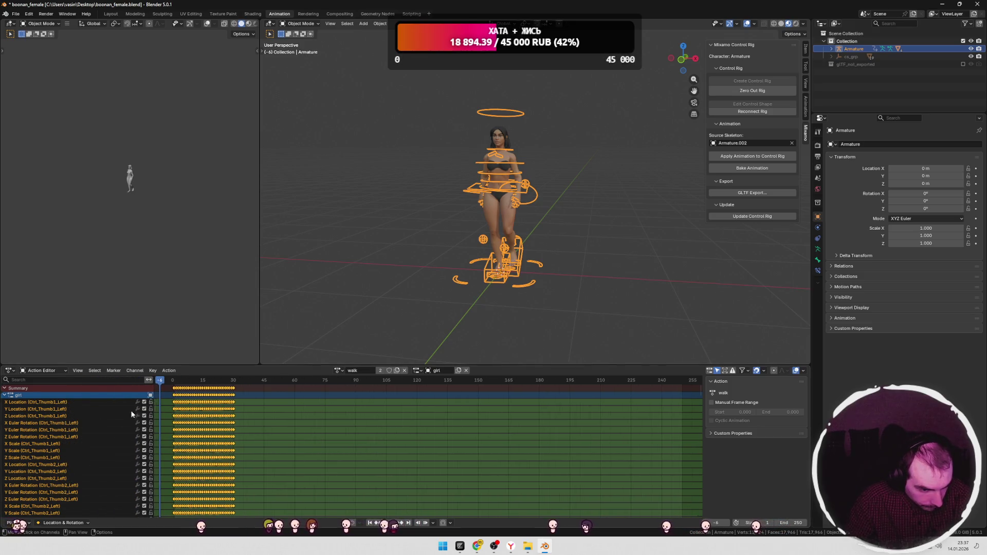
pyautogui.scroll(-10, 84, 431)
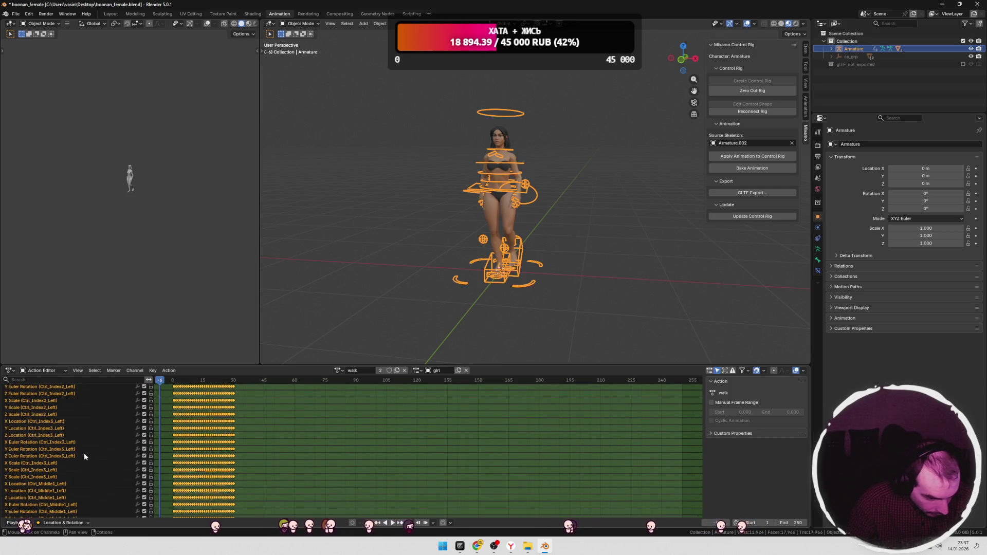
pyautogui.scroll(-6, 85, 455)
pyautogui.scroll(-8, 72, 466)
pyautogui.scroll(-2, 71, 466)
pyautogui.click(50, 380)
pyautogui.write('oot')
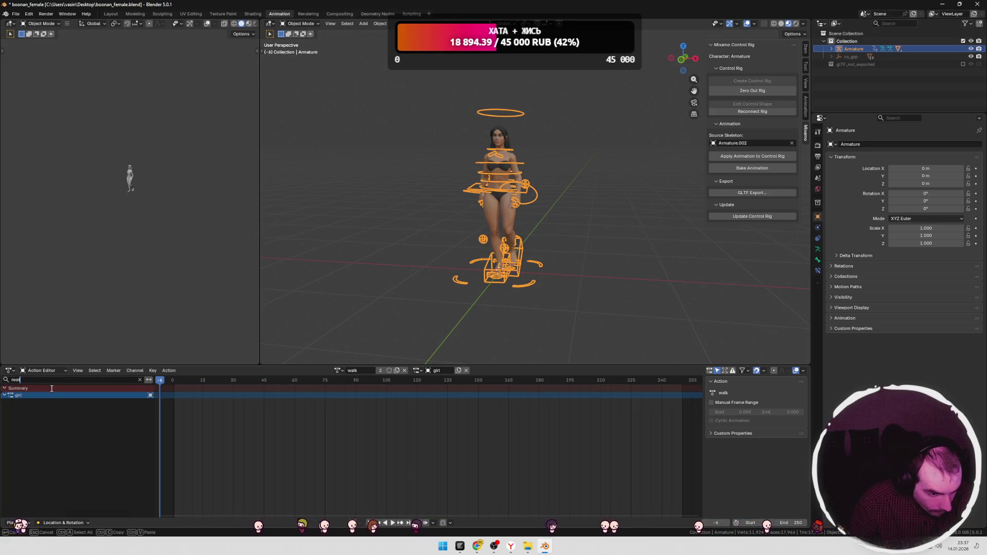
pyautogui.press('BackSpace')
pyautogui.press('BackSpace')
pyautogui.press('BackSpace')
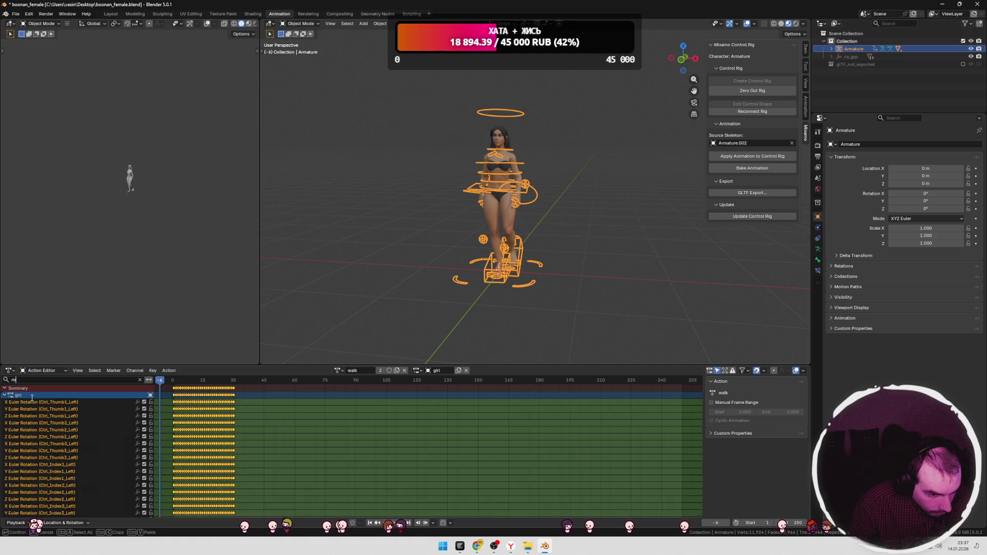
pyautogui.press('Return')
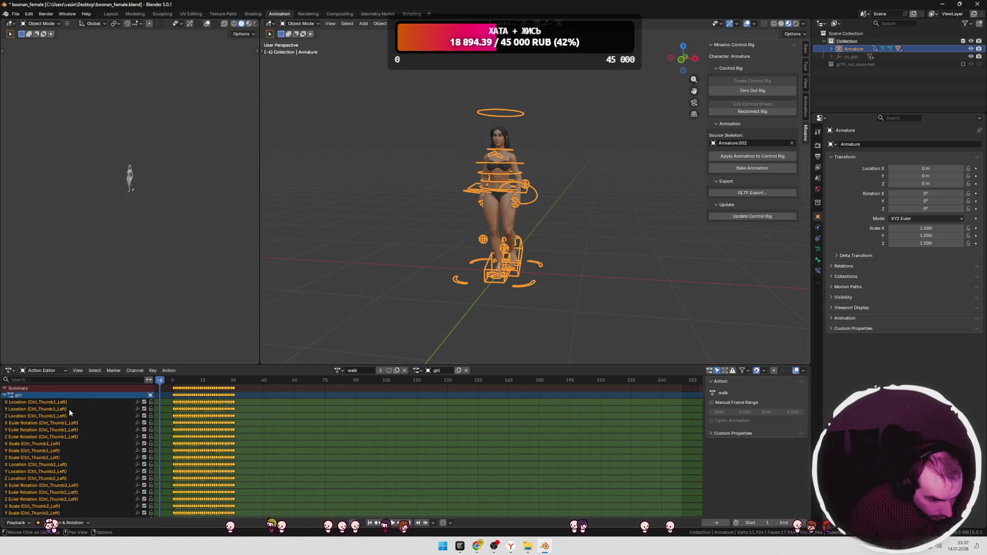
# Step: Review the remaining channels to the end and back, then play the walk animation
pyautogui.scroll(-15, 113, 421)
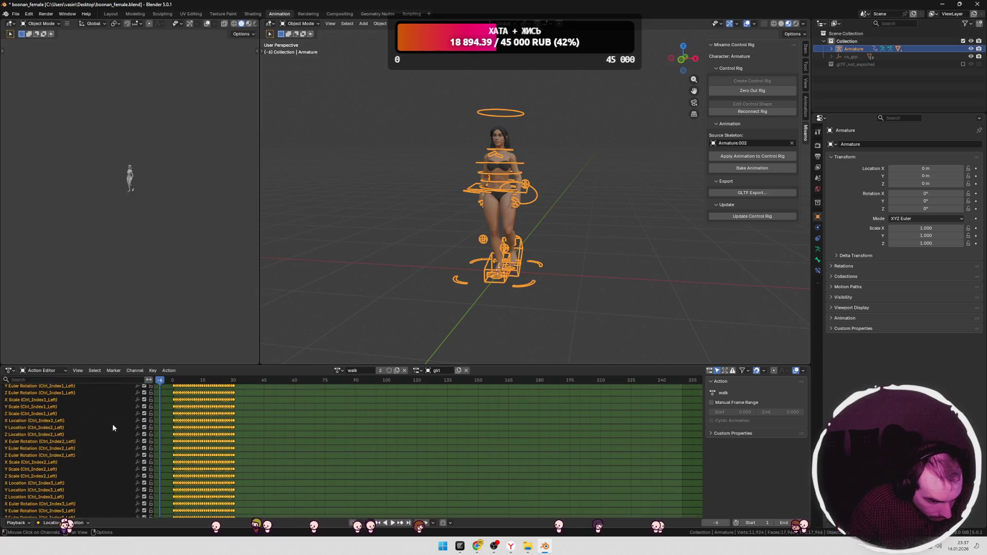
pyautogui.scroll(-15, 121, 429)
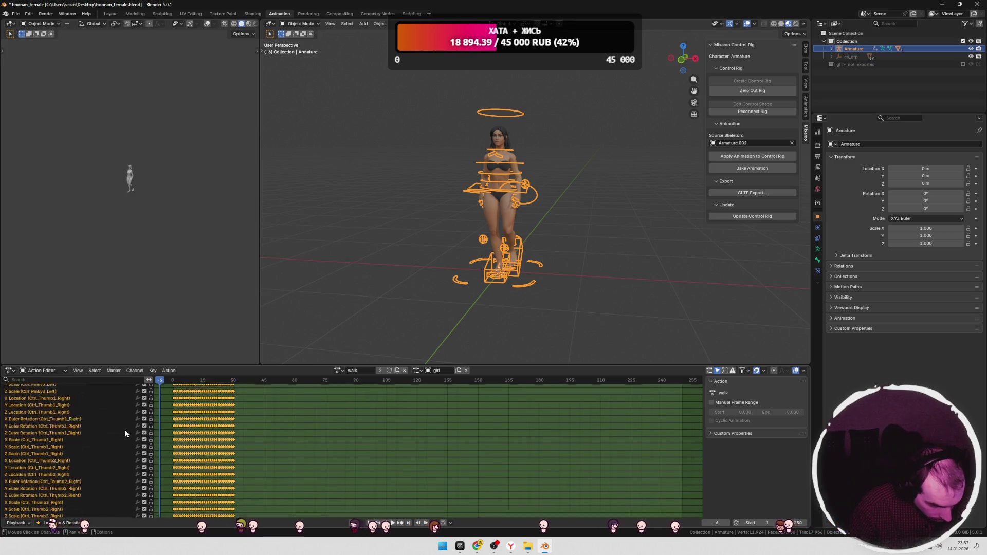
pyautogui.scroll(-15, 110, 438)
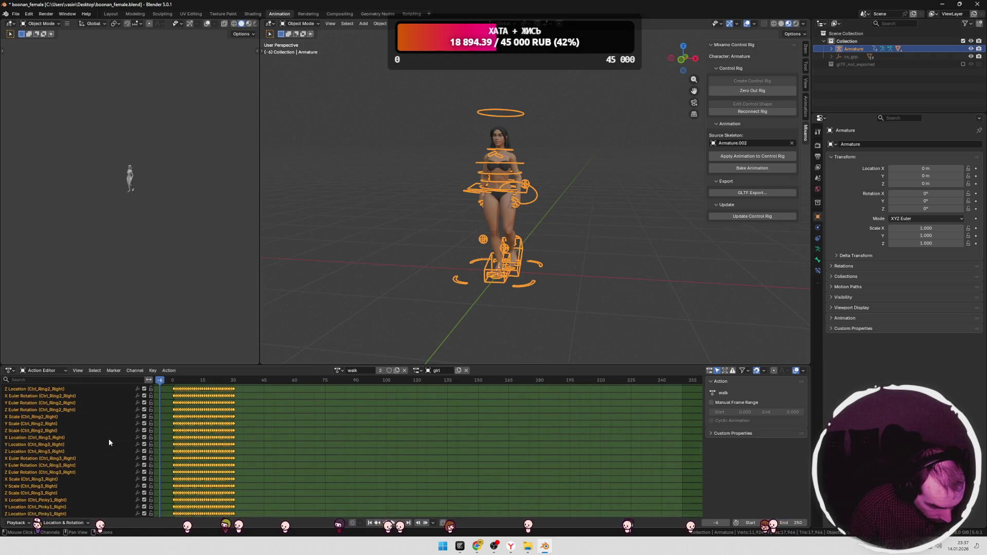
pyautogui.scroll(-15, 98, 450)
pyautogui.scroll(-15, 99, 454)
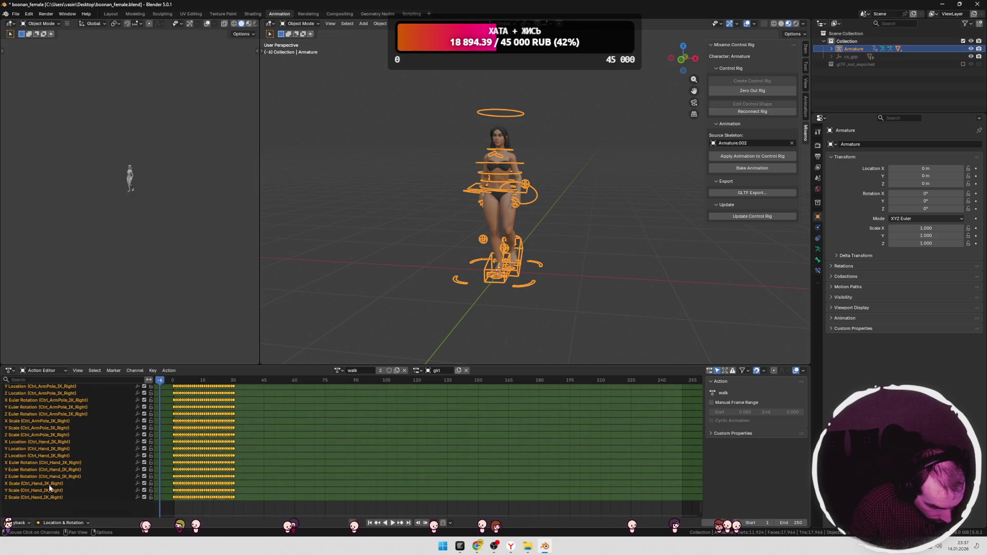
pyautogui.scroll(10, 52, 483)
pyautogui.scroll(10, 51, 483)
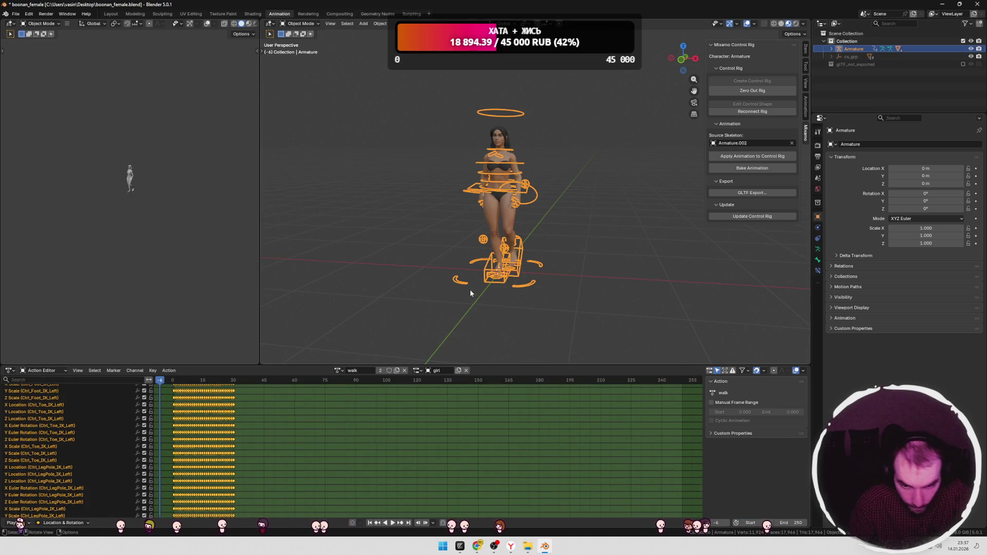
pyautogui.press('space')
# Step: Lock the armature's Location X, replay the walk from an early frame, then unlock it
pyautogui.moveTo(211, 380)
pyautogui.mouseDown()
pyautogui.moveTo(185, 383)
pyautogui.moveTo(197, 381)
pyautogui.mouseUp()
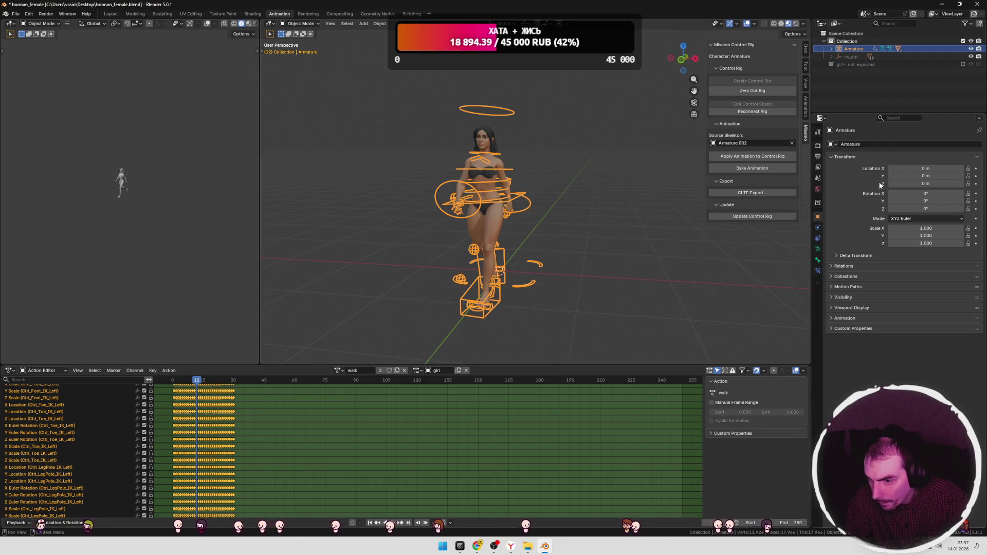
pyautogui.click(968, 169)
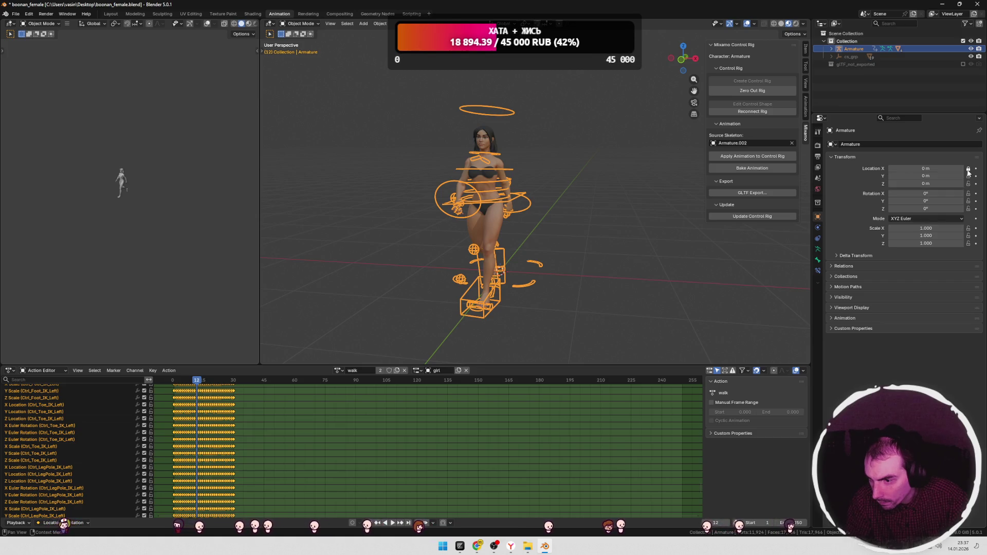
pyautogui.click(177, 381)
pyautogui.press('space')
pyautogui.press('space')
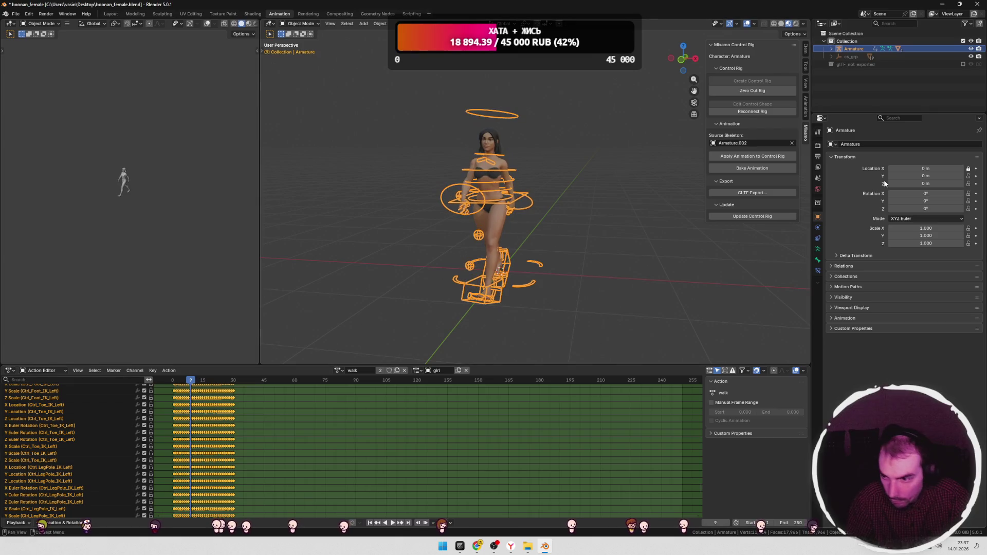
pyautogui.click(968, 168)
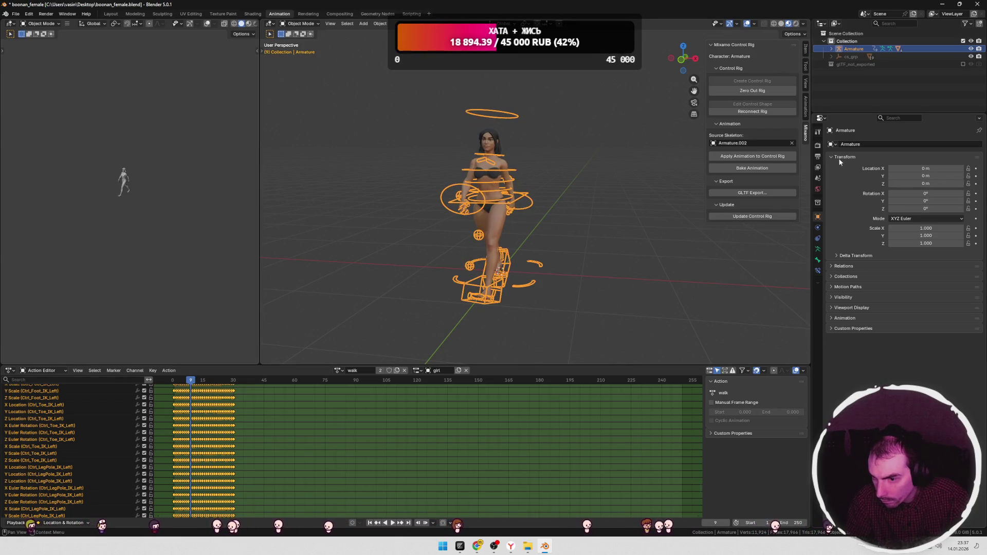
# Step: Browse the Armature Data motion paths, Bone, Bone Constraints and Tool tabs, then deselect the rig
pyautogui.click(817, 249)
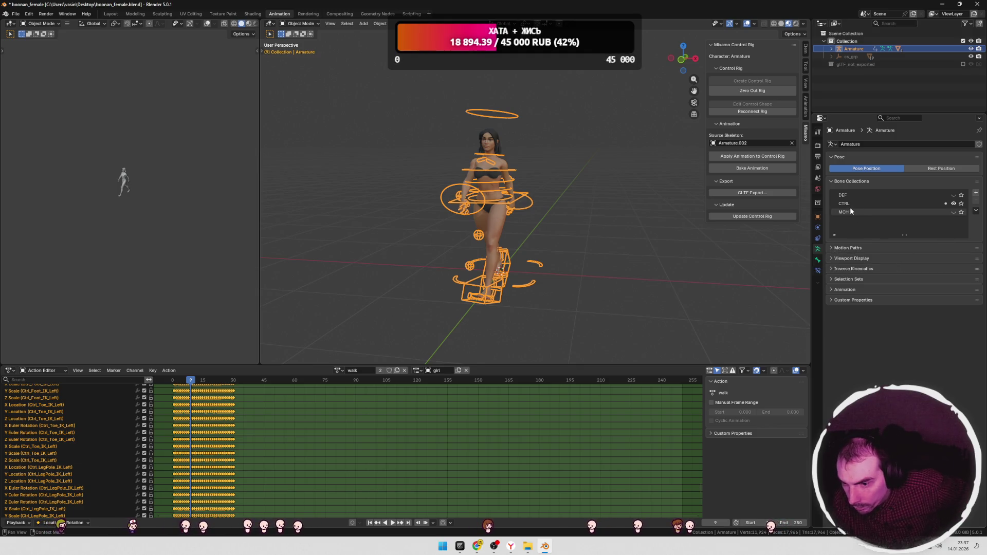
pyautogui.click(832, 248)
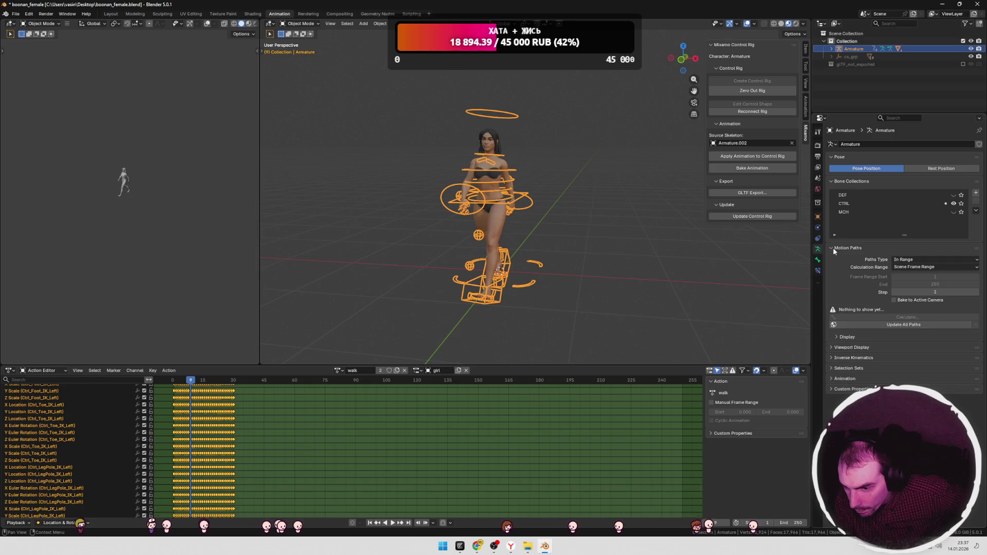
pyautogui.click(920, 261)
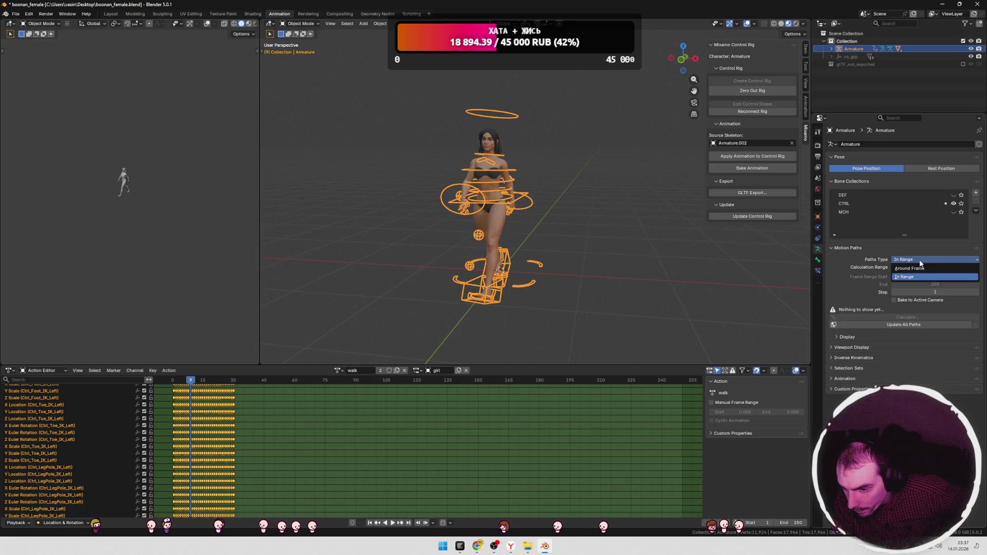
pyautogui.click(818, 259)
pyautogui.click(847, 157)
pyautogui.click(847, 158)
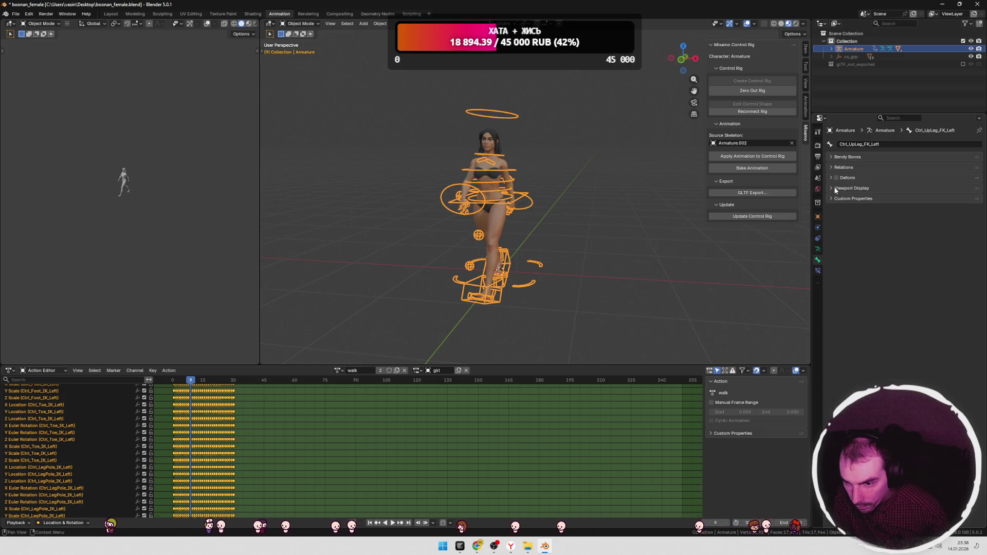
pyautogui.click(819, 271)
pyautogui.click(950, 144)
pyautogui.click(819, 135)
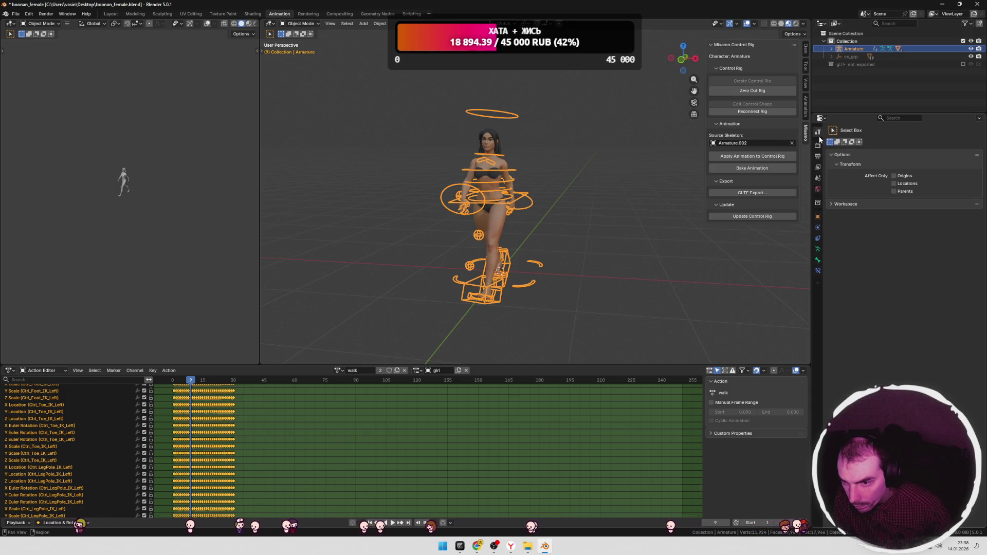
pyautogui.click(596, 240)
pyautogui.hotkey('alt', 'Tab')
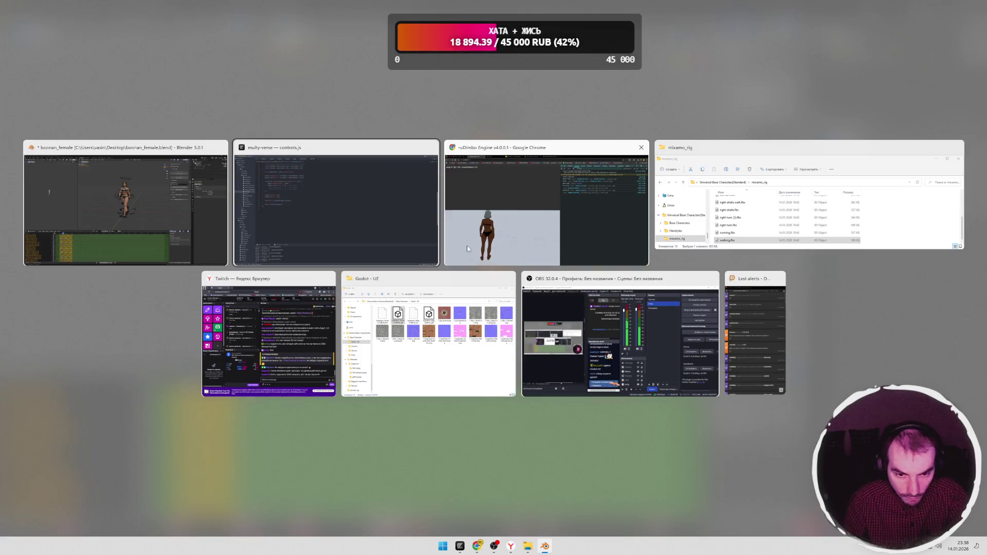
# Step: In a new Chrome tab, search Google for the suggested query 'как сделать чтобы анимация mixamo не двигалась'
pyautogui.click(470, 248)
pyautogui.click(574, 9)
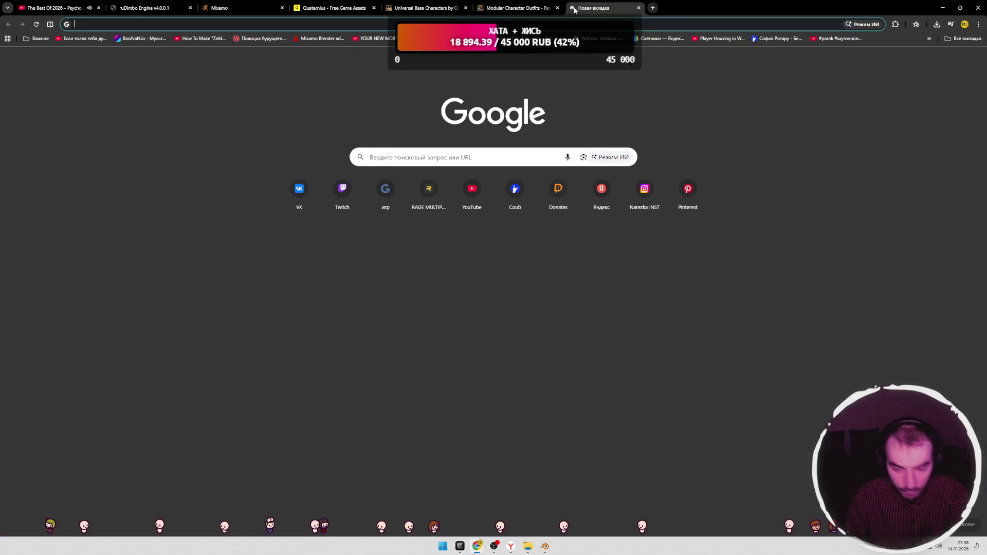
pyautogui.write('cltkfnm')
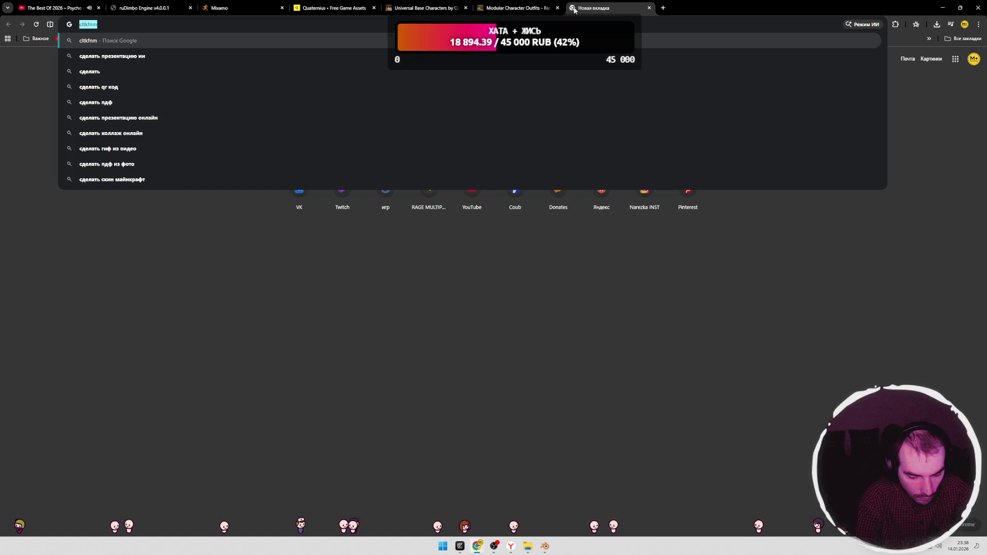
pyautogui.write('сделатькак сделать чтобы ')
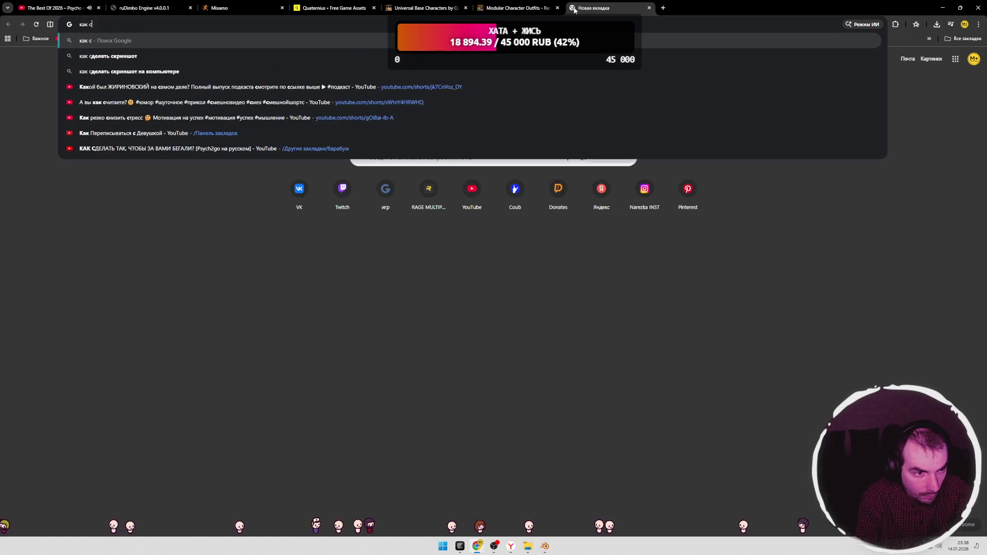
pyautogui.write('ани')
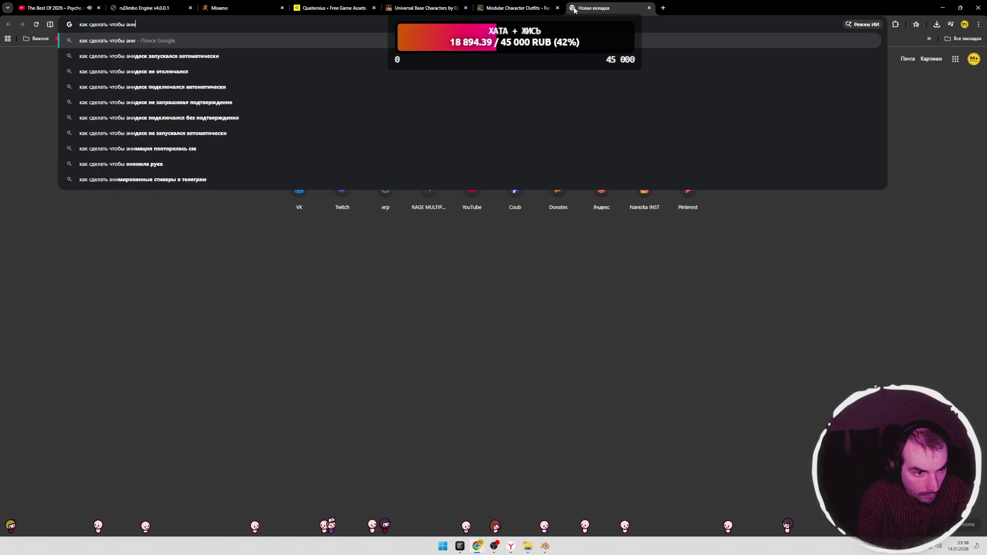
pyautogui.write('мацияixamo')
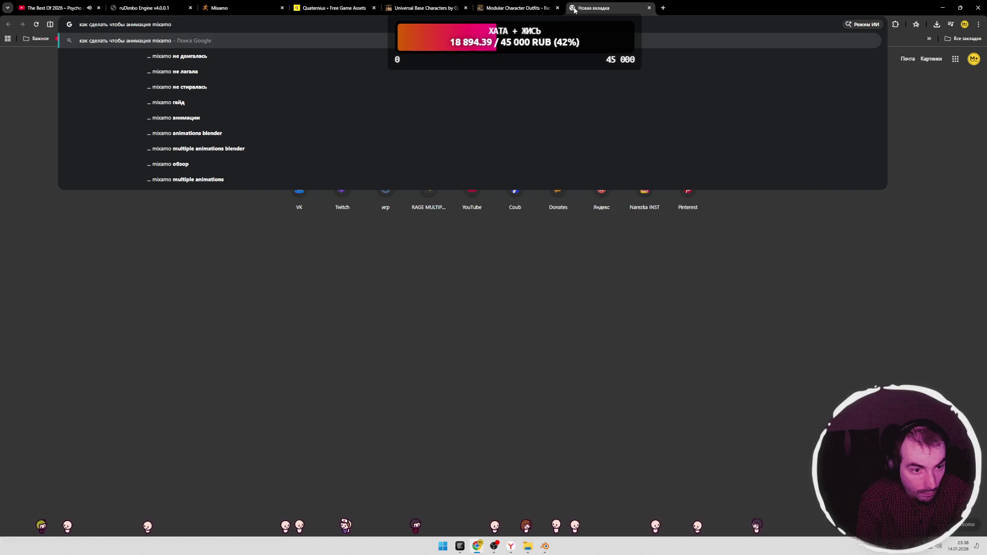
pyautogui.press('Down')
pyautogui.press('Return')
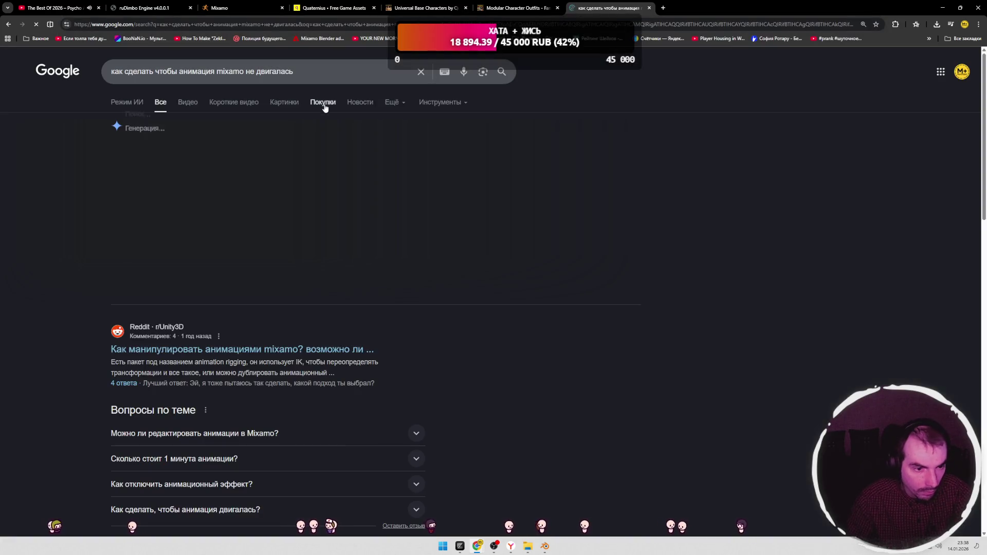
# Step: Expand the Google AI overview answer and read through it
pyautogui.click(255, 282)
pyautogui.moveTo(348, 203); pyautogui.dragTo(385, 202)
pyautogui.scroll(-2, 239, 233)
pyautogui.click(241, 265)
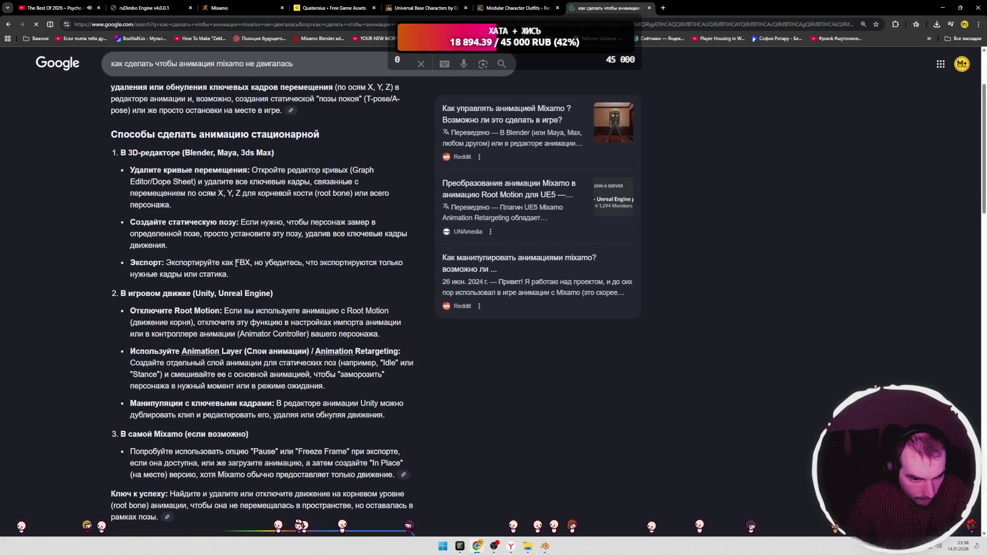
pyautogui.scroll(-4, 246, 263)
pyautogui.scroll(2, 246, 263)
# Step: Add 'blender' to the search query and rerun the search
pyautogui.click(321, 63)
pyautogui.write('ble')
pyautogui.press('Return')
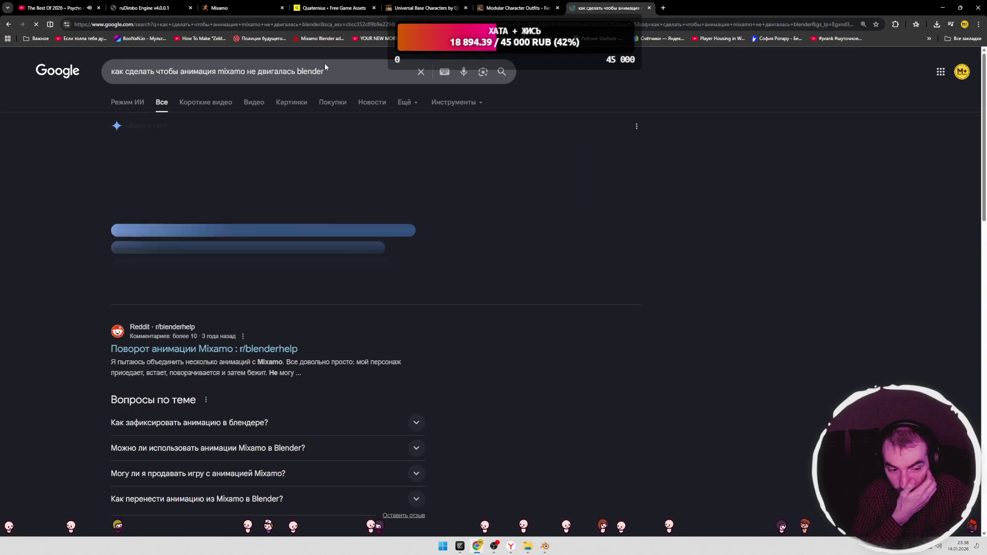
# Step: Read the refined AI overview steps, then open the r/blenderhelp 'Поворот анимации Mixamo' post in a new tab
pyautogui.click(294, 289)
pyautogui.scroll(-2, 231, 257)
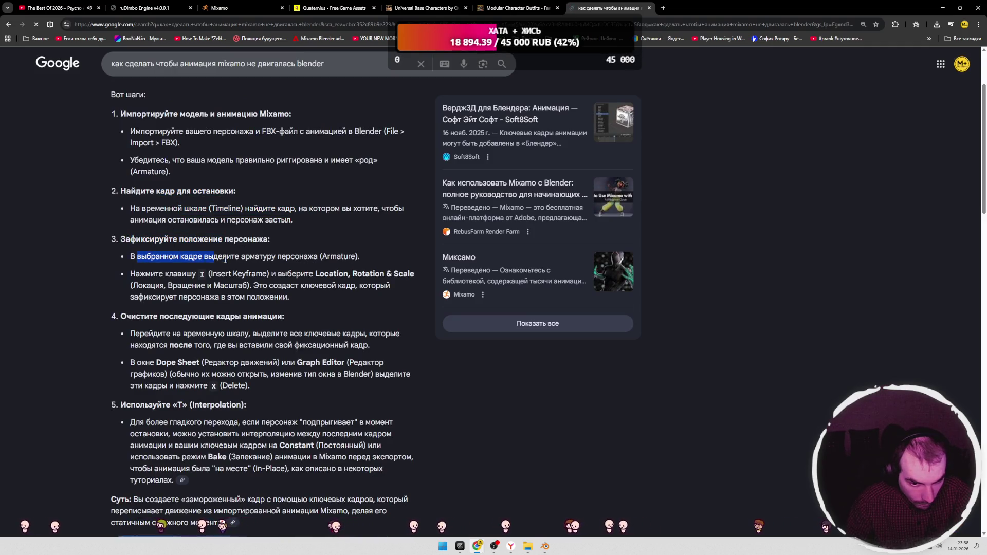
pyautogui.click(146, 272)
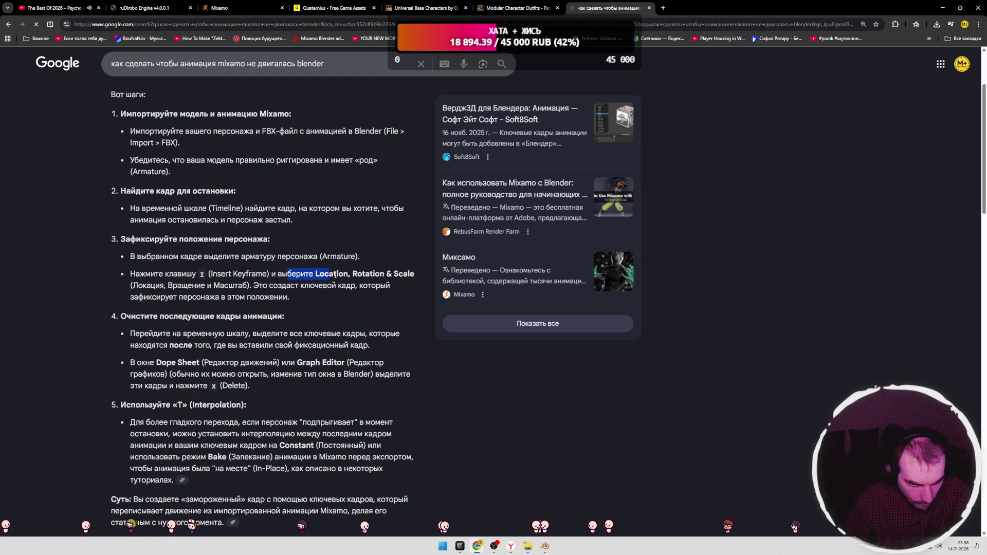
pyautogui.moveTo(331, 285); pyautogui.dragTo(362, 289)
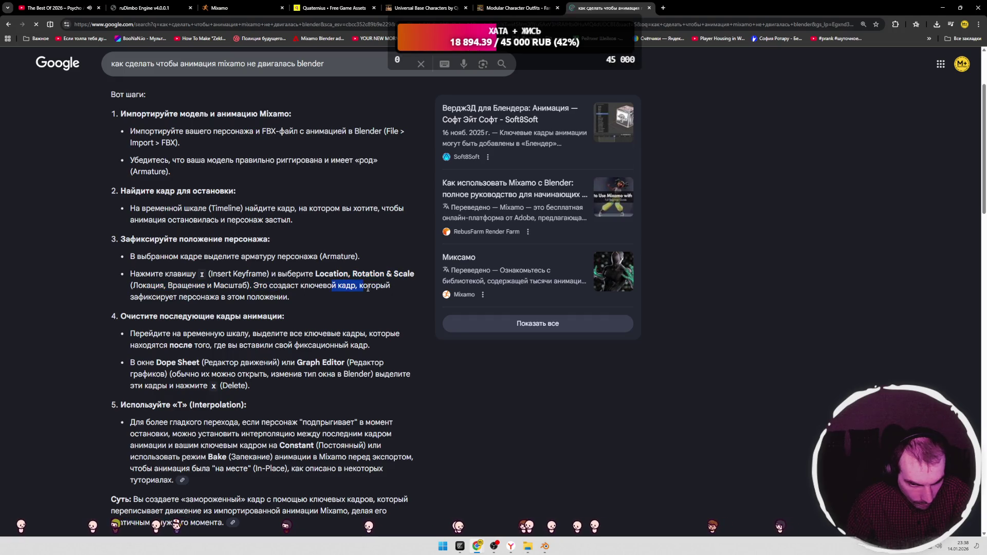
pyautogui.scroll(-1, 289, 251)
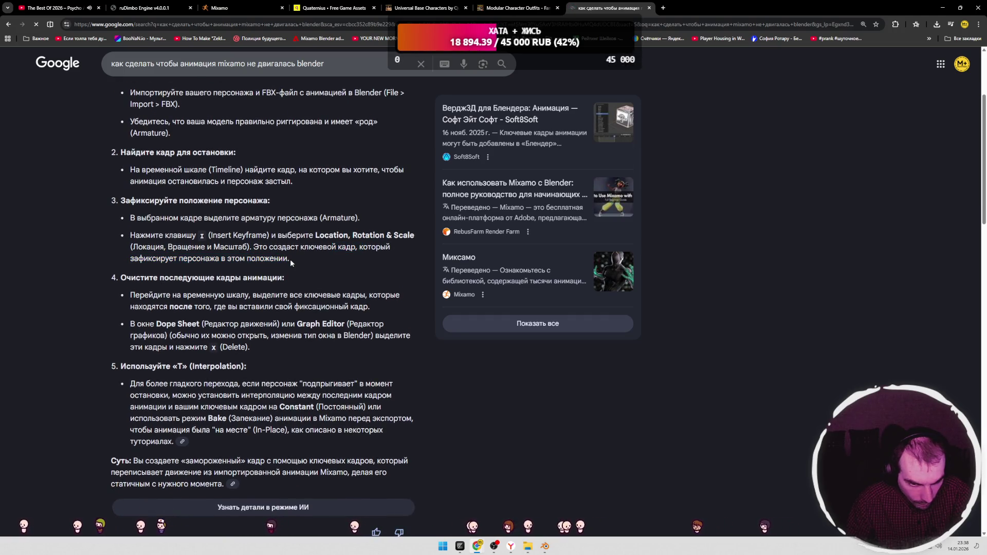
pyautogui.scroll(-6, 238, 267)
pyautogui.scroll(-3, 236, 269)
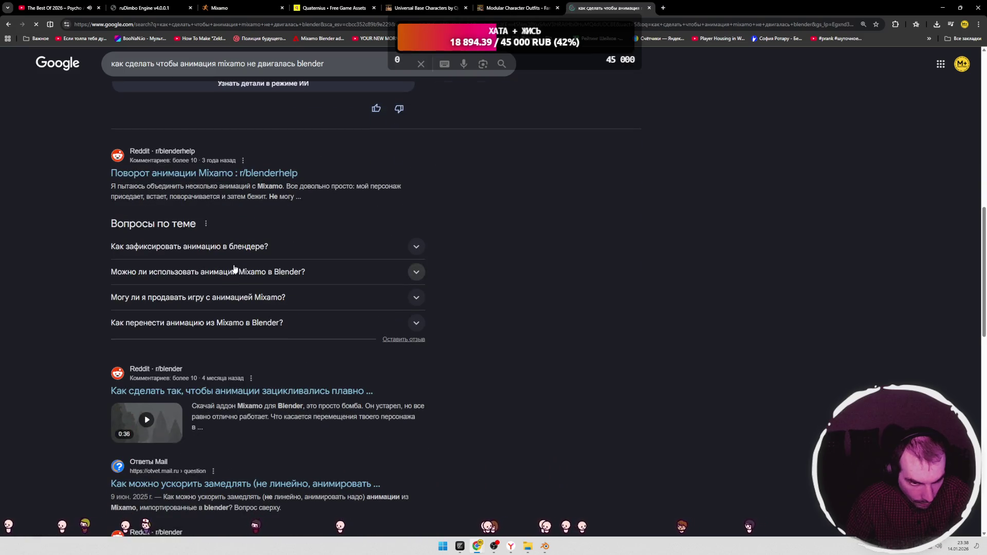
pyautogui.middleClick(246, 173)
pyautogui.click(700, 7)
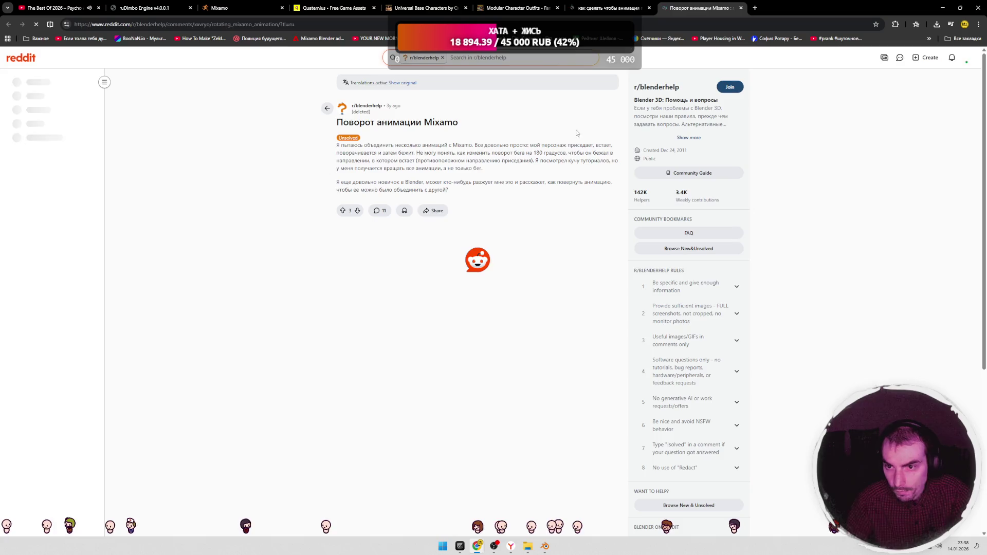
# Step: Read through the r/blenderhelp thread's comments and close its tab
pyautogui.scroll(-1, 293, 192)
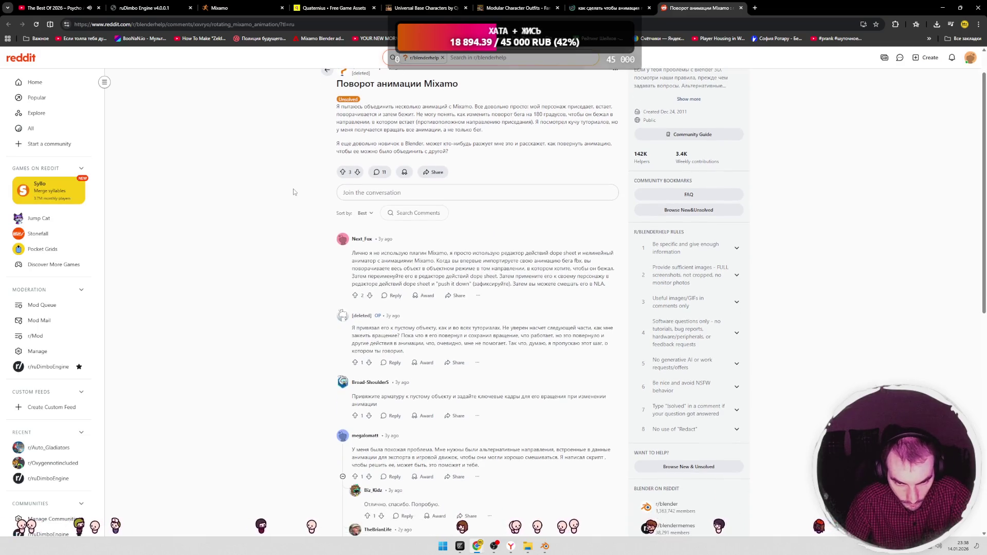
pyautogui.moveTo(456, 255)
pyautogui.mouseDown()
pyautogui.moveTo(597, 254)
pyautogui.moveTo(337, 265)
pyautogui.moveTo(465, 262)
pyautogui.mouseUp()
pyautogui.click(380, 261)
pyautogui.scroll(-3, 380, 261)
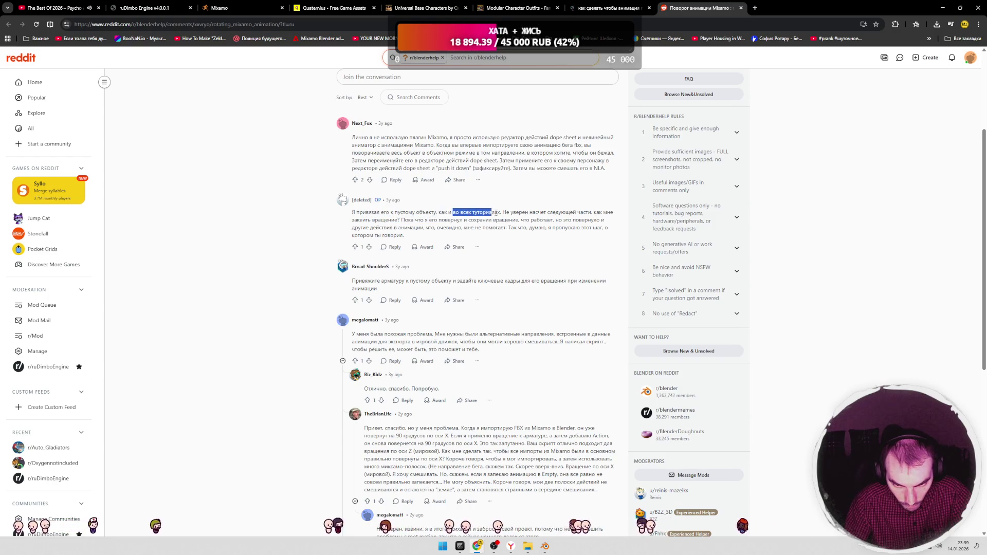
pyautogui.scroll(-1, 491, 212)
pyautogui.moveTo(361, 242); pyautogui.dragTo(392, 244)
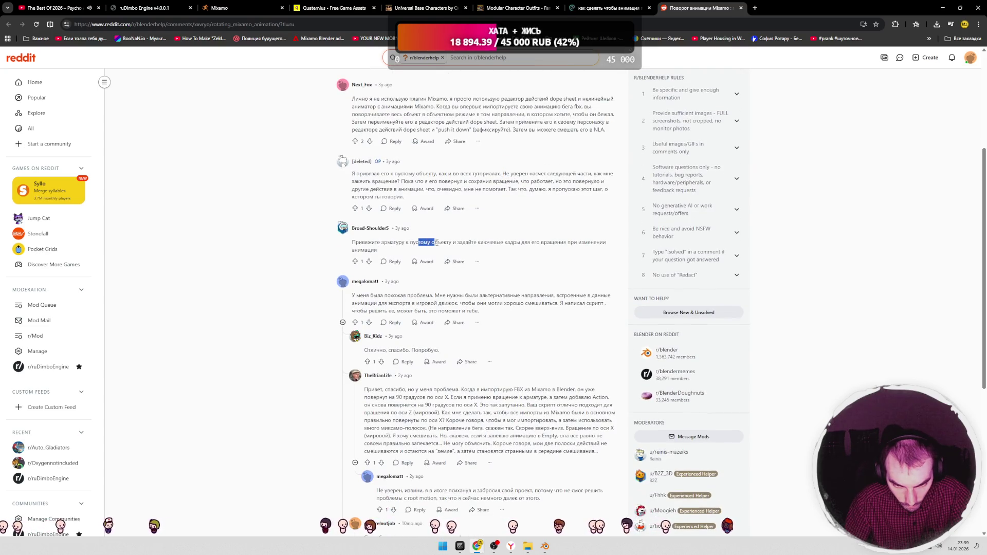
pyautogui.moveTo(469, 243); pyautogui.dragTo(510, 243)
pyautogui.scroll(-1, 531, 224)
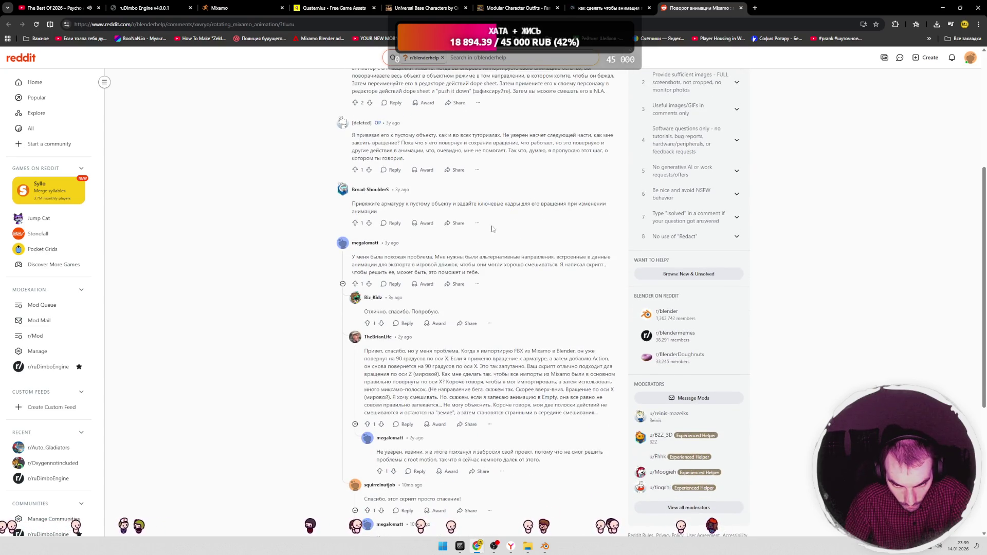
pyautogui.scroll(-1, 418, 245)
pyautogui.hotkey('ctrl', 'w')
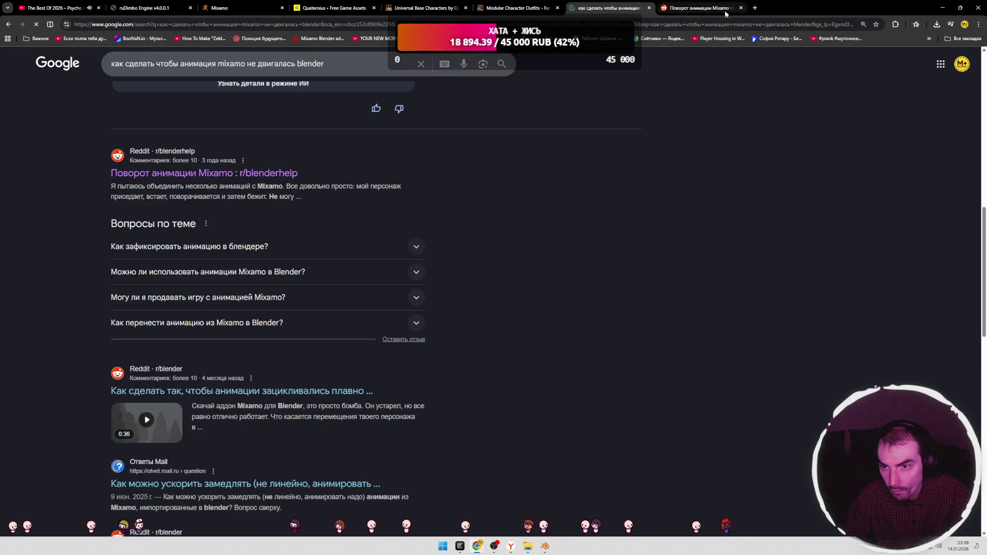
# Step: Scroll the Google results, select the query, and open a new tab with bookmarks shown
pyautogui.scroll(-3, 510, 230)
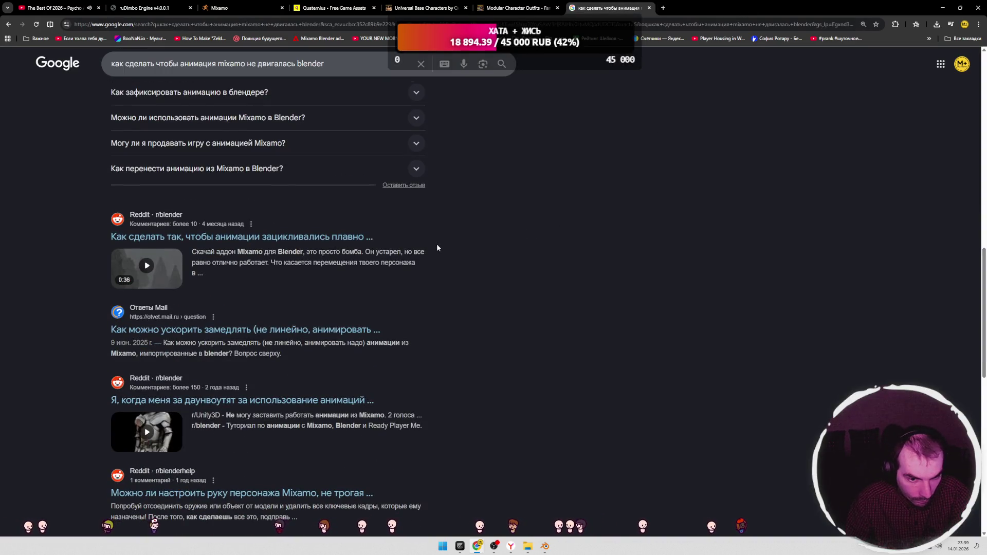
pyautogui.scroll(-1, 482, 241)
pyautogui.scroll(-1, 463, 241)
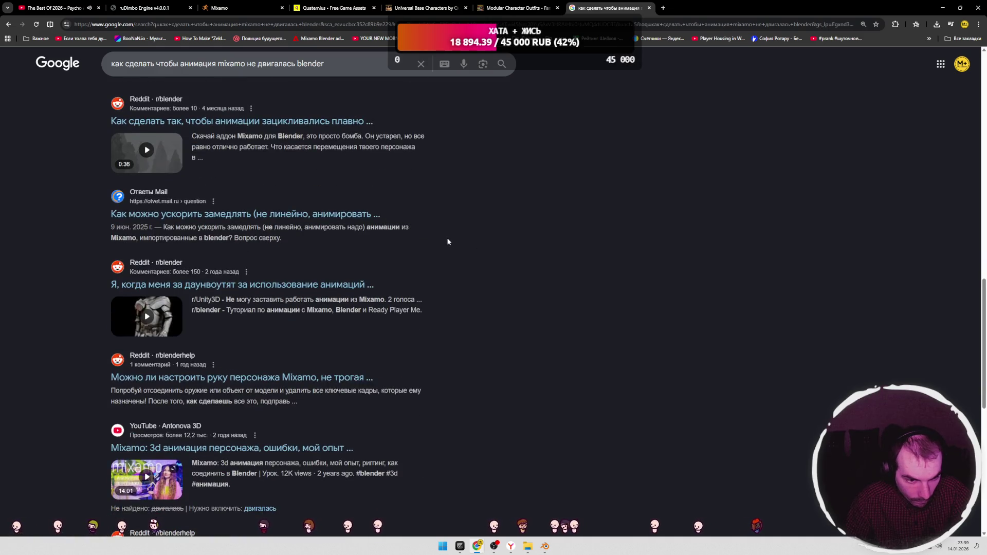
pyautogui.scroll(-2, 447, 241)
pyautogui.scroll(-1, 447, 240)
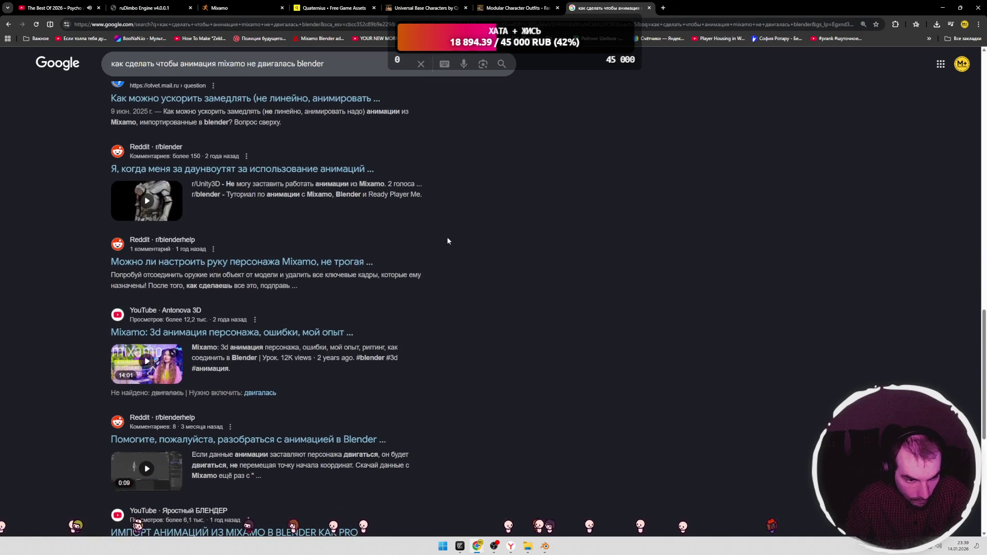
pyautogui.tripleClick(294, 64)
pyautogui.hotkey('ctrl', 'c')
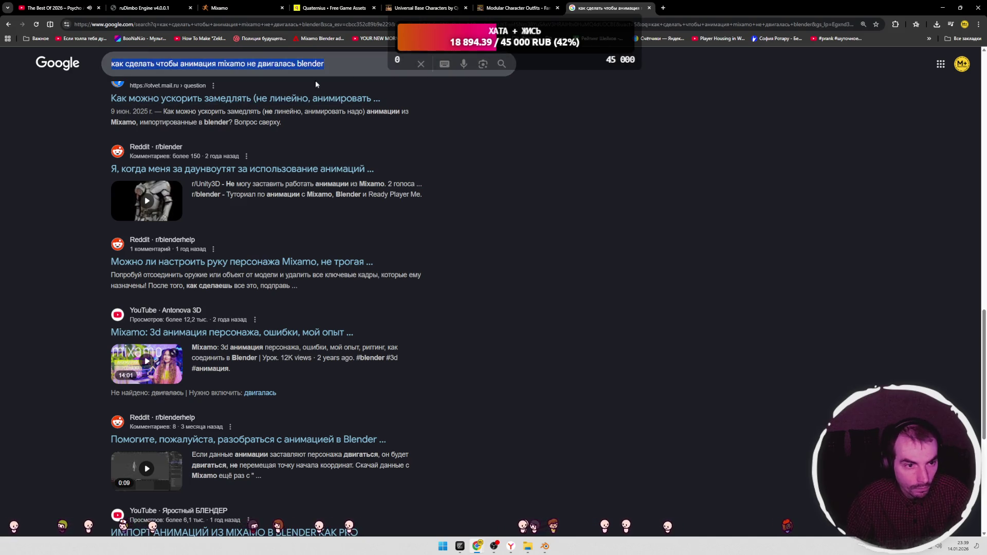
pyautogui.click(663, 7)
pyautogui.click(929, 38)
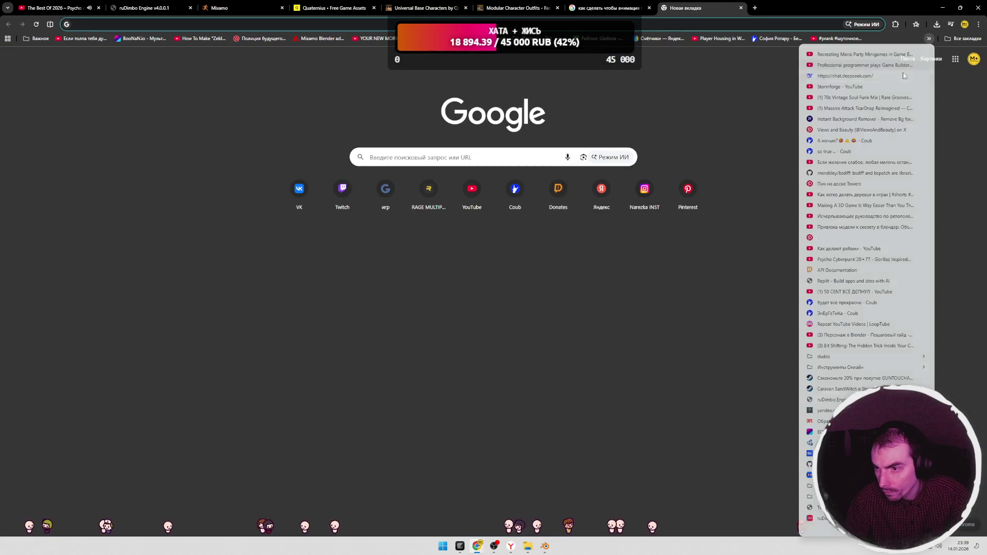
# Step: In DeepSeek, paste the question and edit it to 'анимация ходьбы mixamo не перемещала персонажа blender'
pyautogui.click(853, 206)
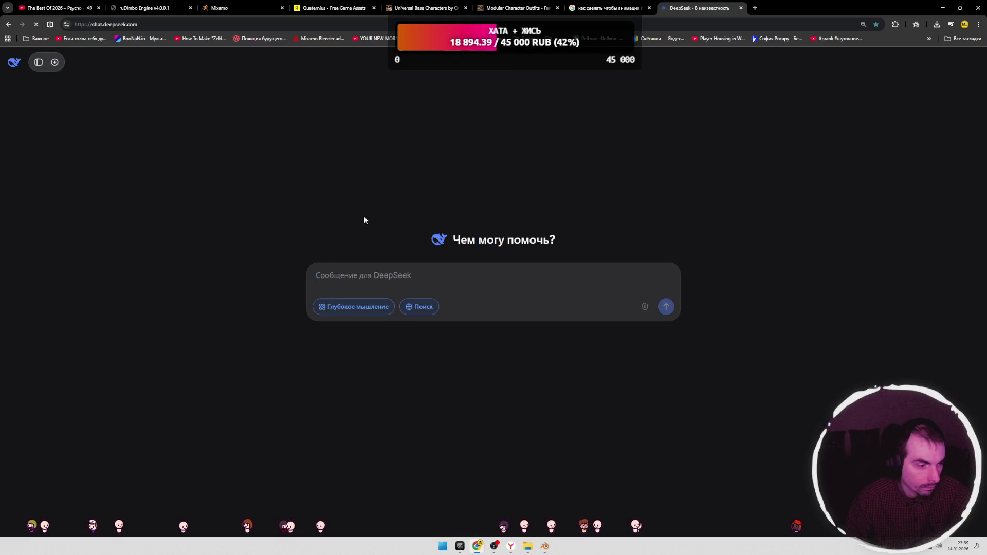
pyautogui.hotkey('ctrl', 'v')
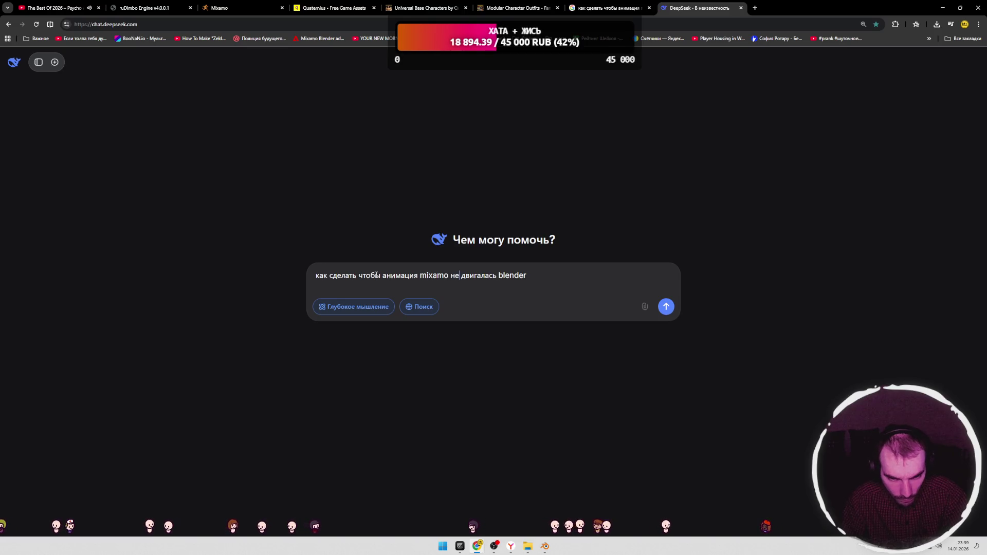
pyautogui.click(418, 277)
pyautogui.write('[')
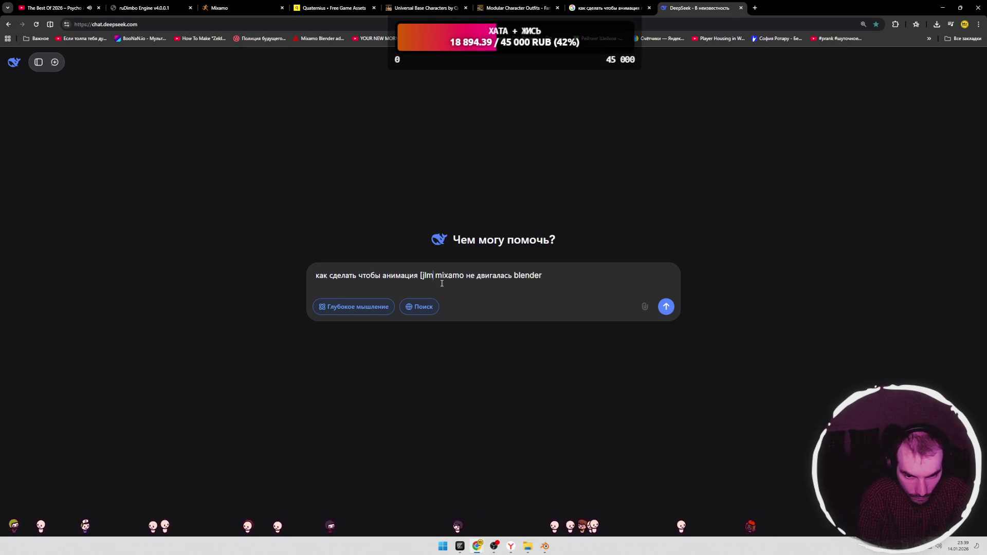
pyautogui.press('BackSpace')
pyautogui.write('хол')
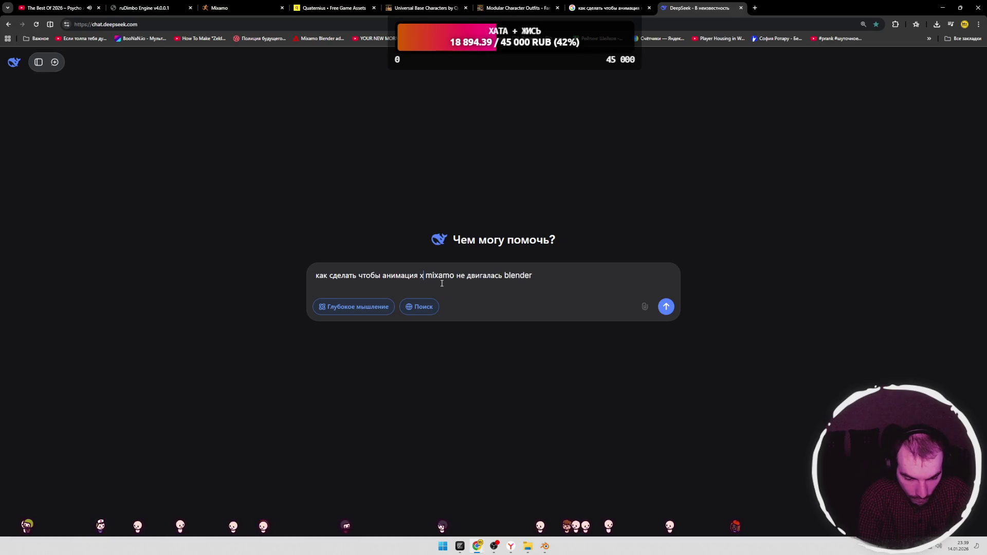
pyautogui.press('BackSpace')
pyautogui.write('дьбы')
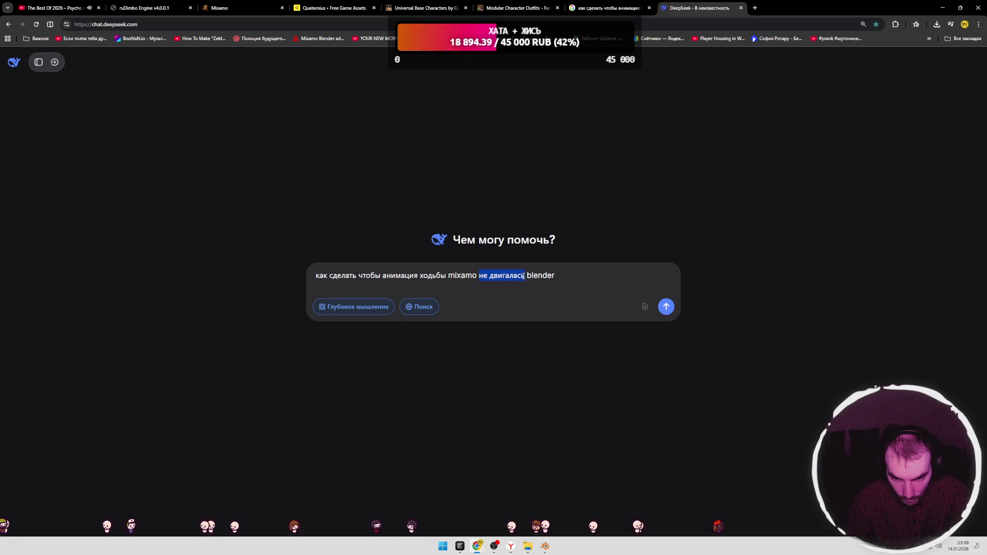
pyautogui.press('BackSpace')
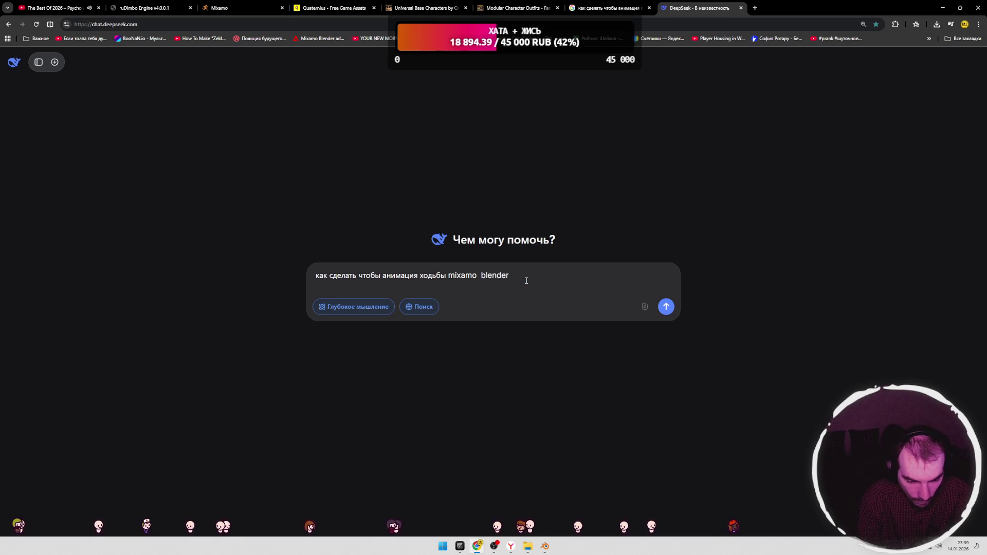
pyautogui.write('не пере')
pyautogui.press('BackSpace')
pyautogui.press('BackSpace')
pyautogui.press('BackSpace')
pyautogui.write('не перемещала персо')
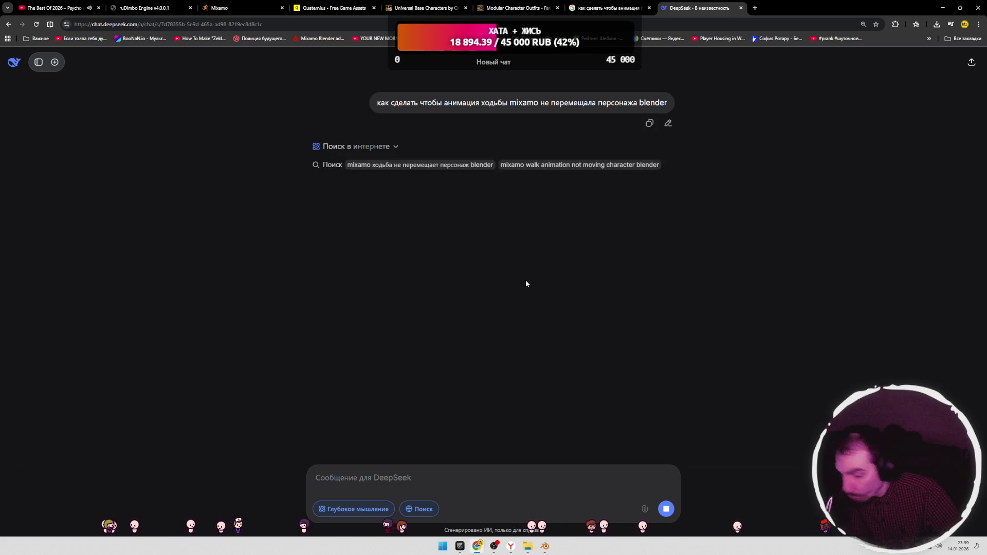
# Step: Copy the asked question and search it on Google, replacing the old query
pyautogui.click(542, 103)
pyautogui.hotkey('ctrl', 'a')
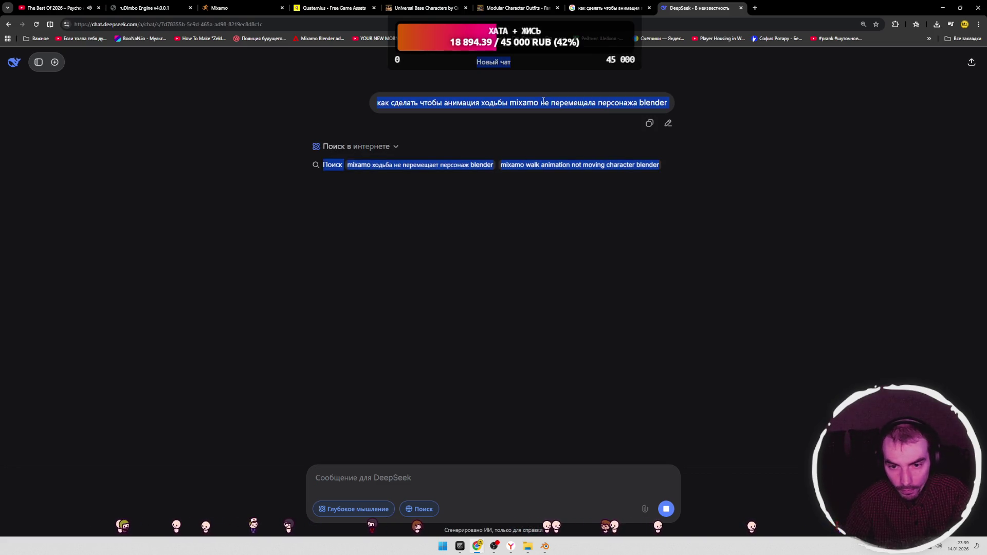
pyautogui.click(397, 121)
pyautogui.moveTo(378, 104); pyautogui.dragTo(660, 111)
pyautogui.click(612, 9)
pyautogui.click(307, 72)
pyautogui.hotkey('ctrl', 'a')
pyautogui.write('как сделать чтобы анимация ходьбы mixamo не перемещала персонажа blender')
pyautogui.press('Return')
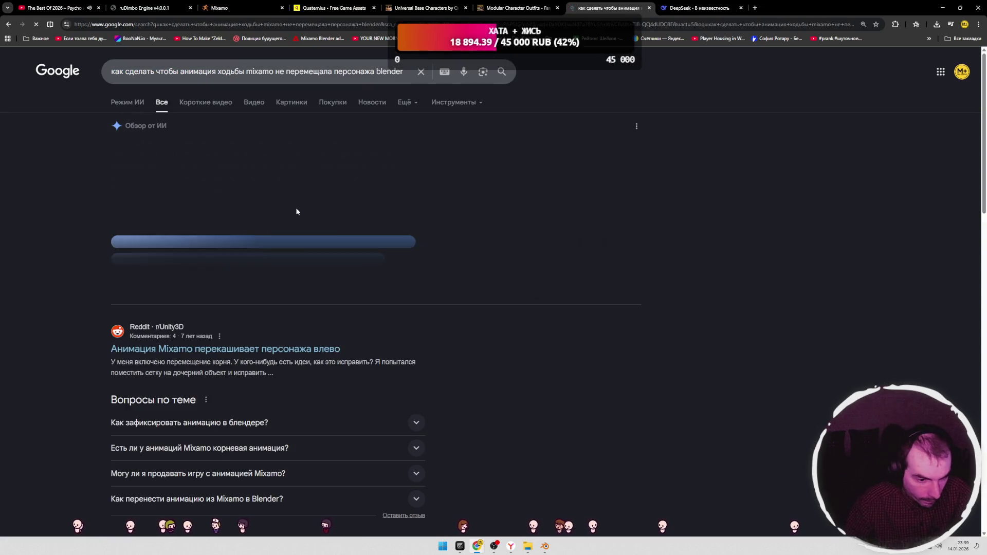
# Step: Read the AI overview's Метод 1 on deleting root location keys, then return to Blender
pyautogui.moveTo(301, 226); pyautogui.dragTo(210, 227)
pyautogui.scroll(-2, 210, 226)
pyautogui.click(228, 217)
pyautogui.moveTo(291, 216)
pyautogui.mouseDown()
pyautogui.moveTo(242, 215)
pyautogui.moveTo(282, 216)
pyautogui.mouseUp()
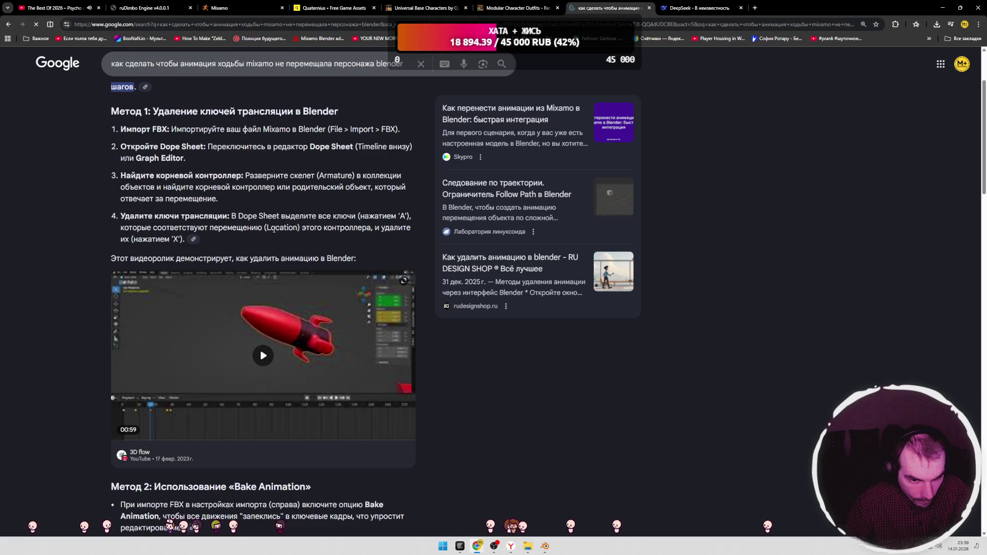
pyautogui.press('super+Tab')
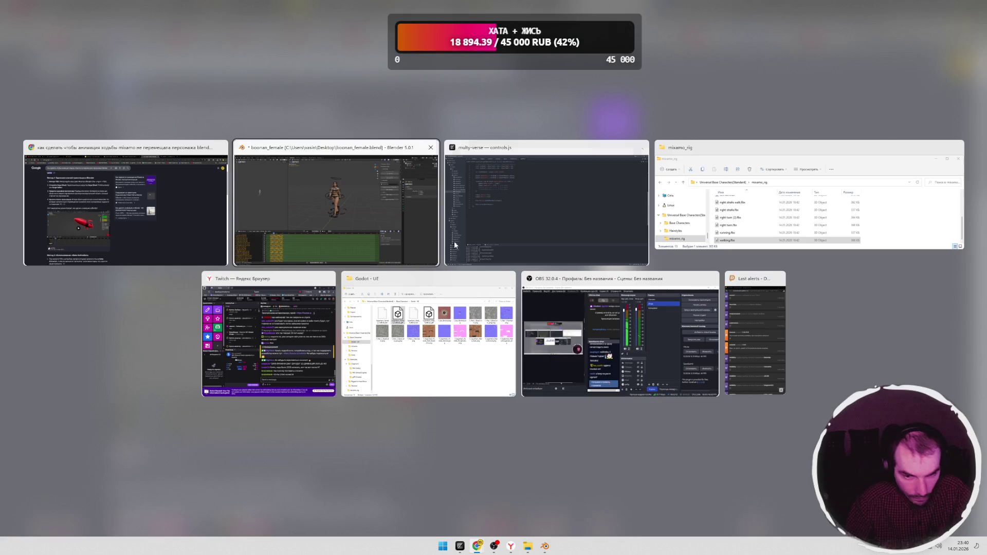
pyautogui.click(371, 263)
# Step: Switch the animation area to Dope Sheet, select the Armature, and expand the walk action's channels
pyautogui.click(49, 372)
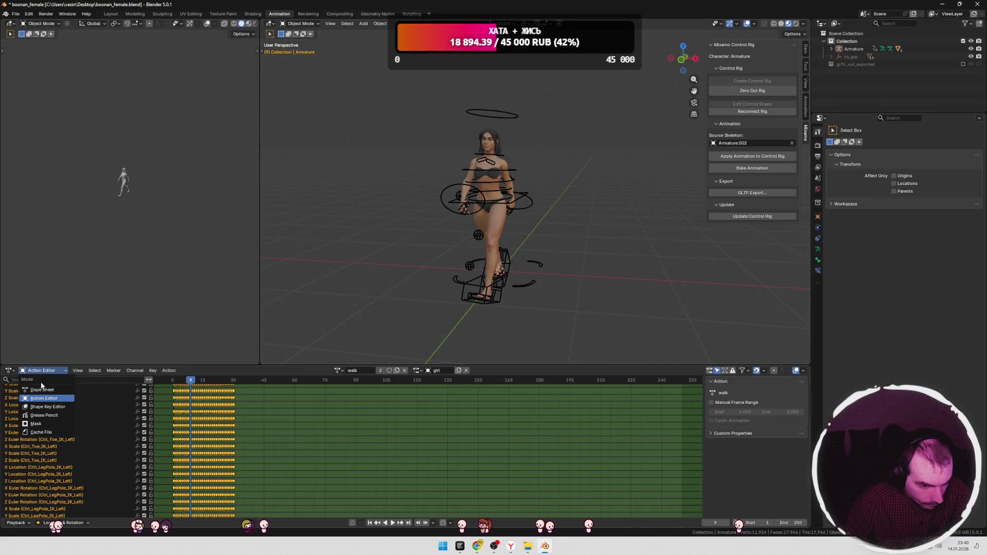
pyautogui.click(38, 390)
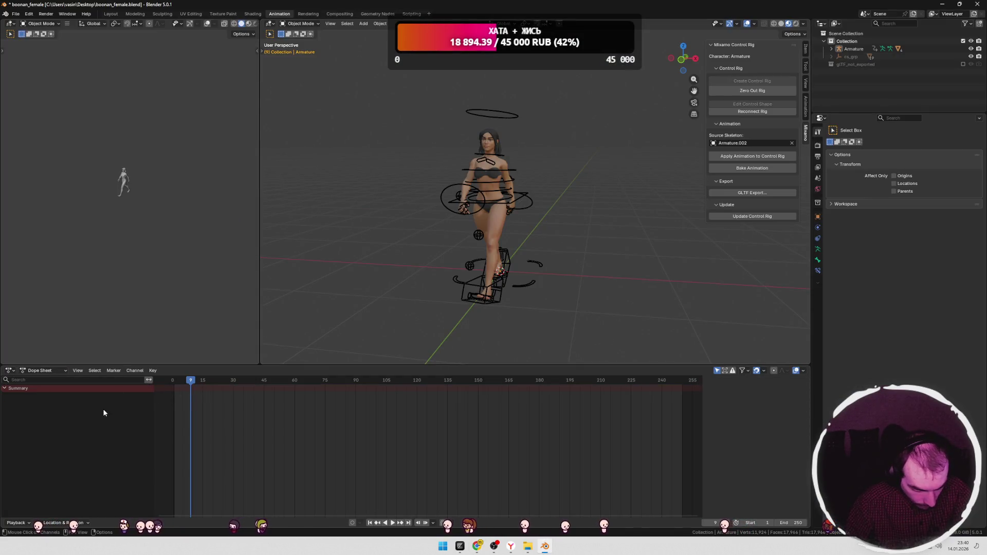
pyautogui.click(134, 370)
pyautogui.moveTo(114, 371)
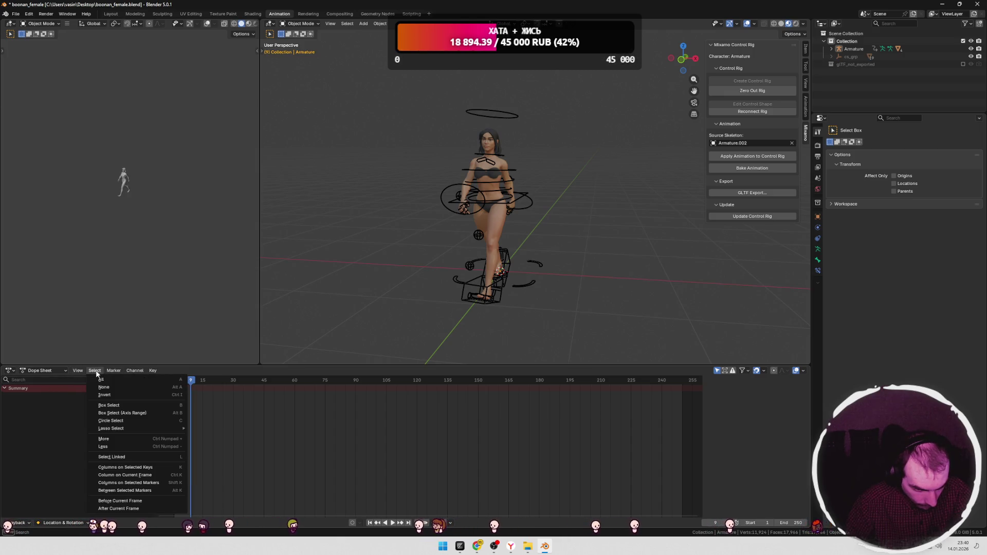
pyautogui.click(433, 278)
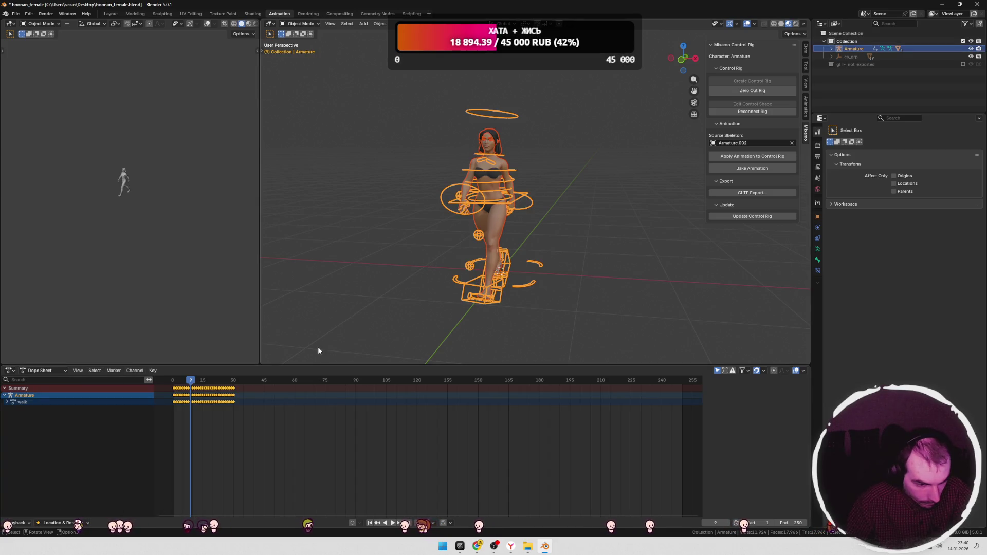
pyautogui.moveTo(188, 386)
pyautogui.mouseDown()
pyautogui.moveTo(173, 386)
pyautogui.moveTo(205, 385)
pyautogui.mouseUp()
pyautogui.click(12, 404)
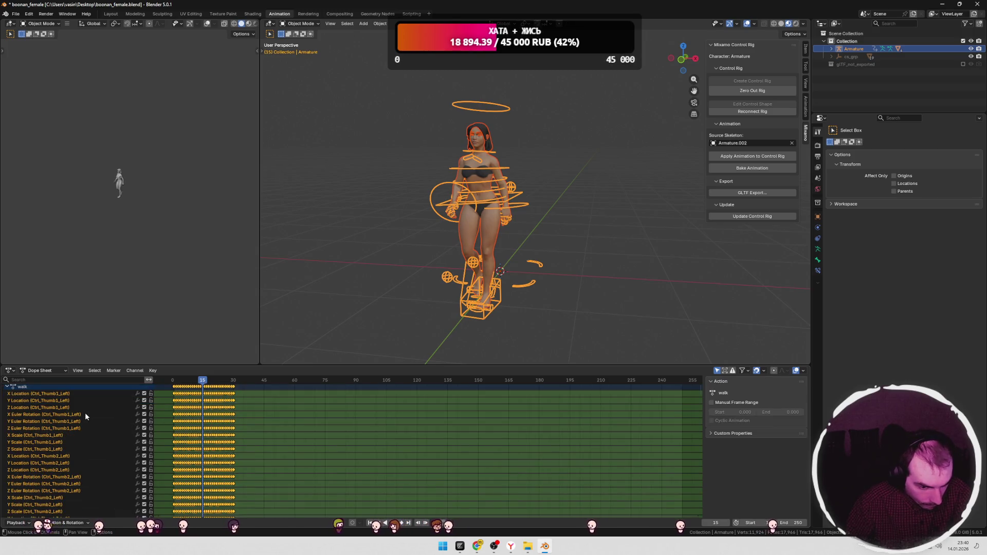
# Step: Lock the Ctrl_Thumb1_Left X Location channel, then scrub and play the walk to check it
pyautogui.click(144, 409)
pyautogui.moveTo(204, 384); pyautogui.dragTo(188, 384)
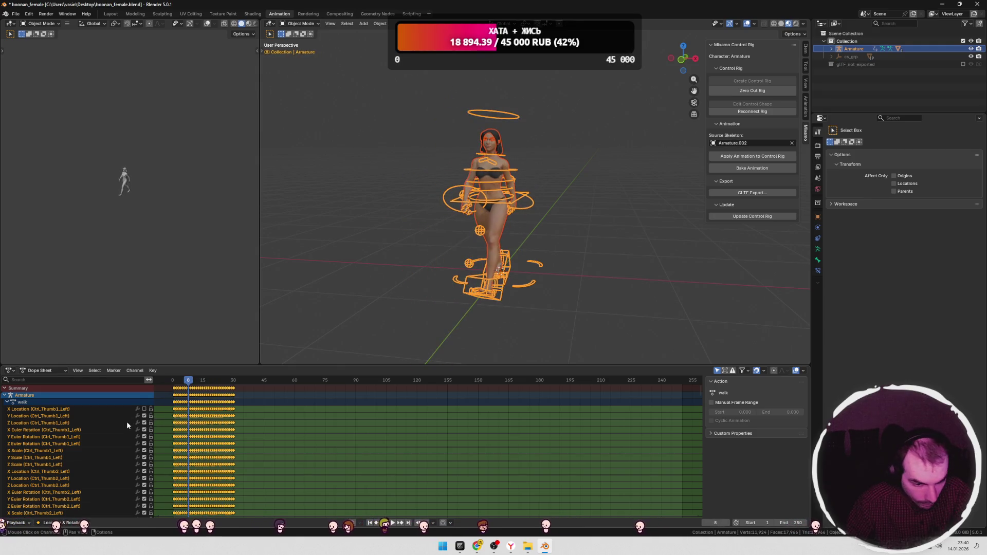
pyautogui.scroll(-10, 131, 421)
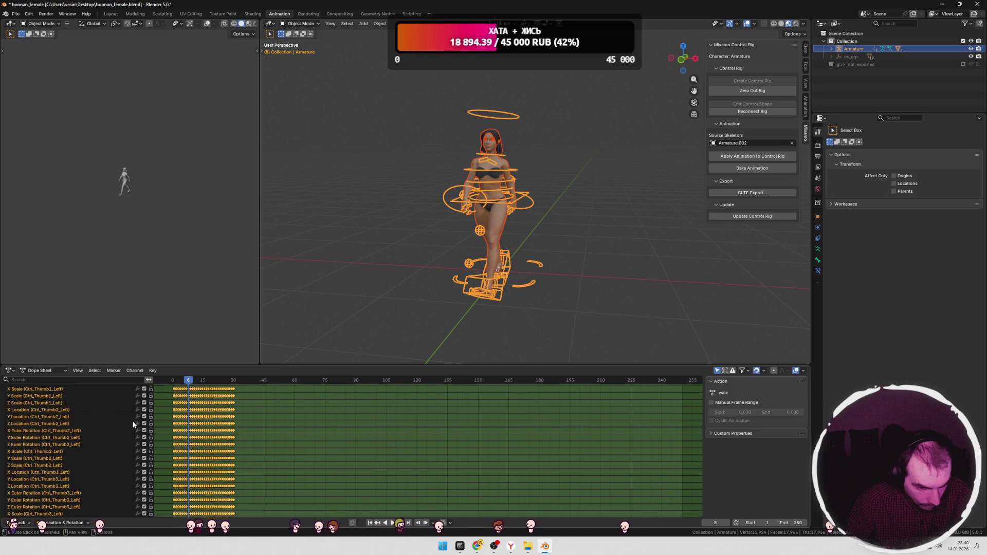
pyautogui.scroll(-5, 135, 426)
pyautogui.scroll(15, 144, 414)
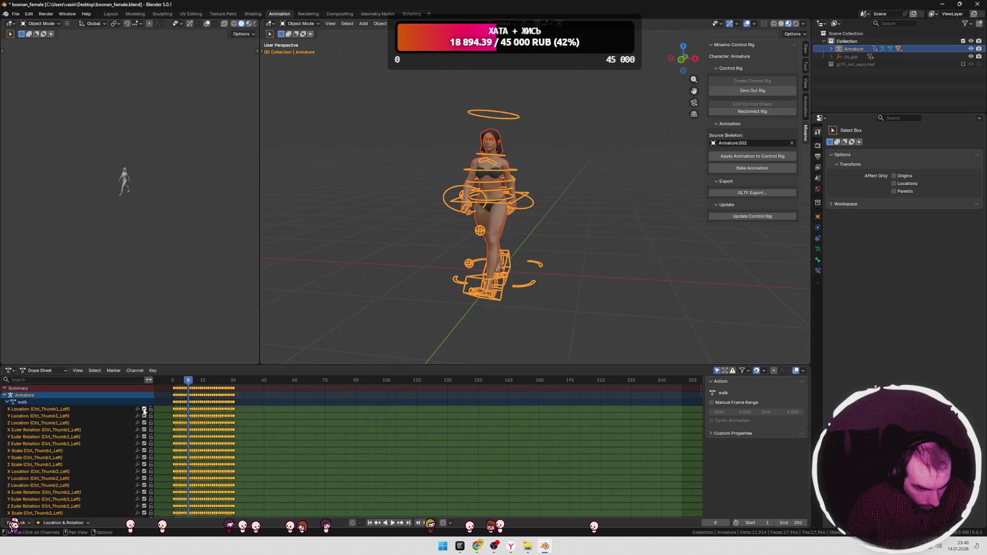
pyautogui.press('space')
pyautogui.press('Escape')
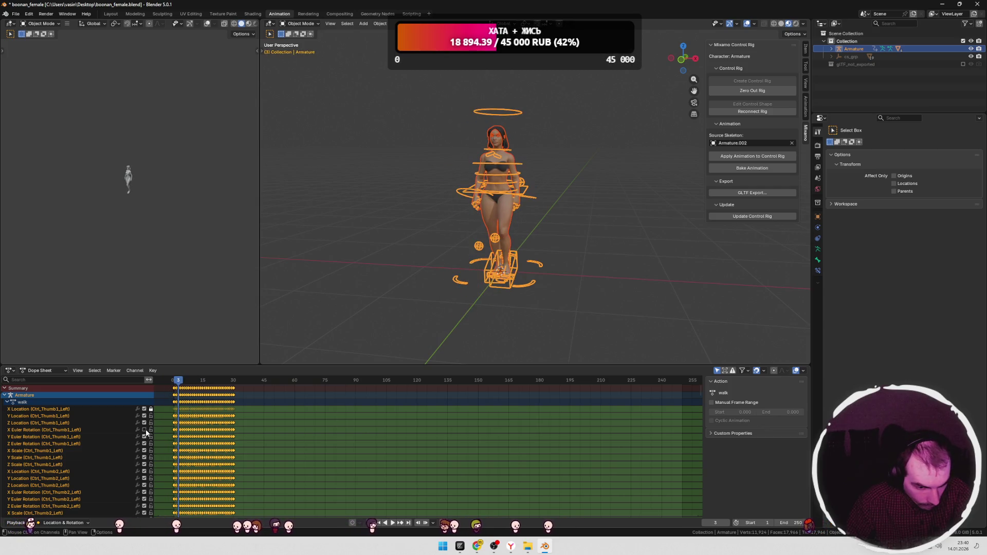
pyautogui.moveTo(177, 390)
pyautogui.mouseDown()
pyautogui.moveTo(200, 389)
pyautogui.moveTo(188, 389)
pyautogui.mouseUp()
pyautogui.moveTo(504, 303)
pyautogui.mouseDown(button='middle')
pyautogui.moveTo(534, 302)
pyautogui.moveTo(284, 384)
pyautogui.mouseUp(button='middle')
pyautogui.moveTo(181, 389)
pyautogui.mouseDown()
pyautogui.moveTo(211, 389)
pyautogui.moveTo(196, 386)
pyautogui.mouseUp()
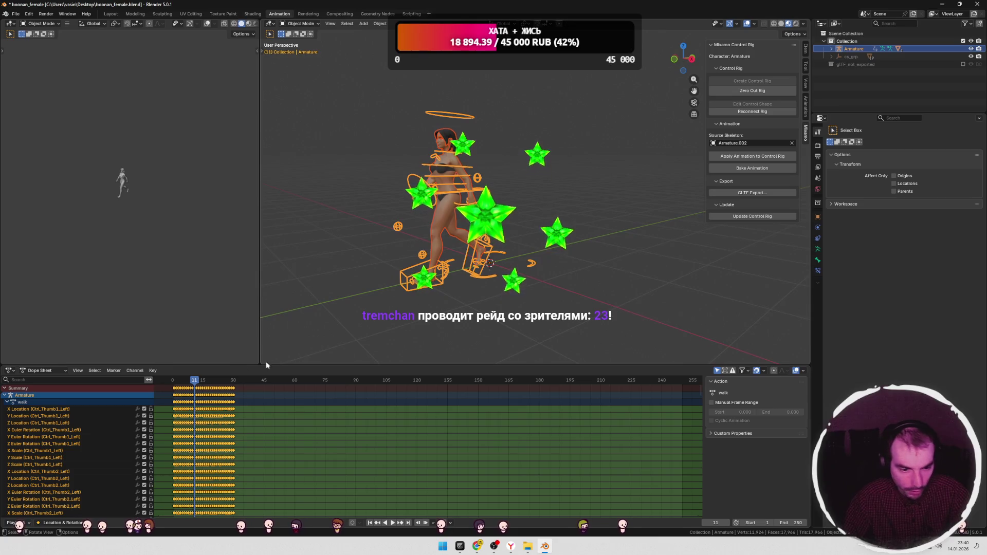
pyautogui.press('Left')
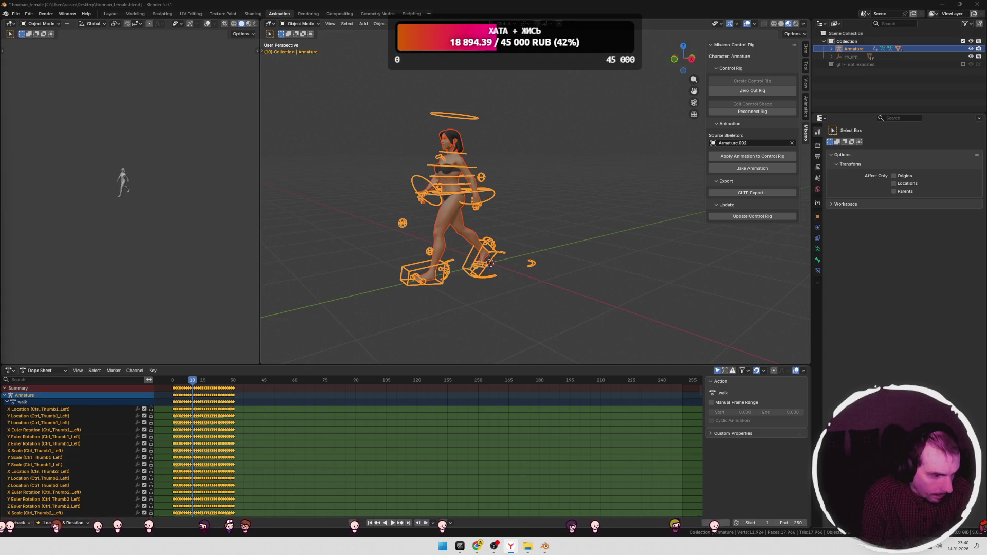
pyautogui.moveTo(436, 231)
pyautogui.mouseDown(button='middle')
pyautogui.moveTo(536, 211)
pyautogui.moveTo(610, 222)
pyautogui.moveTo(473, 229)
pyautogui.moveTo(574, 231)
pyautogui.mouseUp(button='middle')
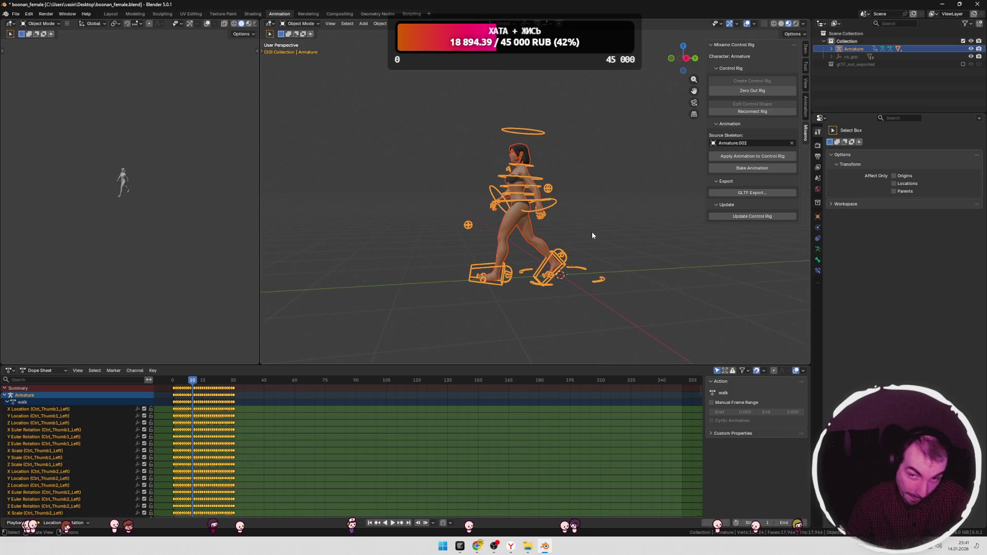
pyautogui.moveTo(579, 241)
pyautogui.mouseDown(button='middle')
pyautogui.moveTo(628, 235)
pyautogui.moveTo(561, 241)
pyautogui.mouseUp(button='middle')
pyautogui.press('space')
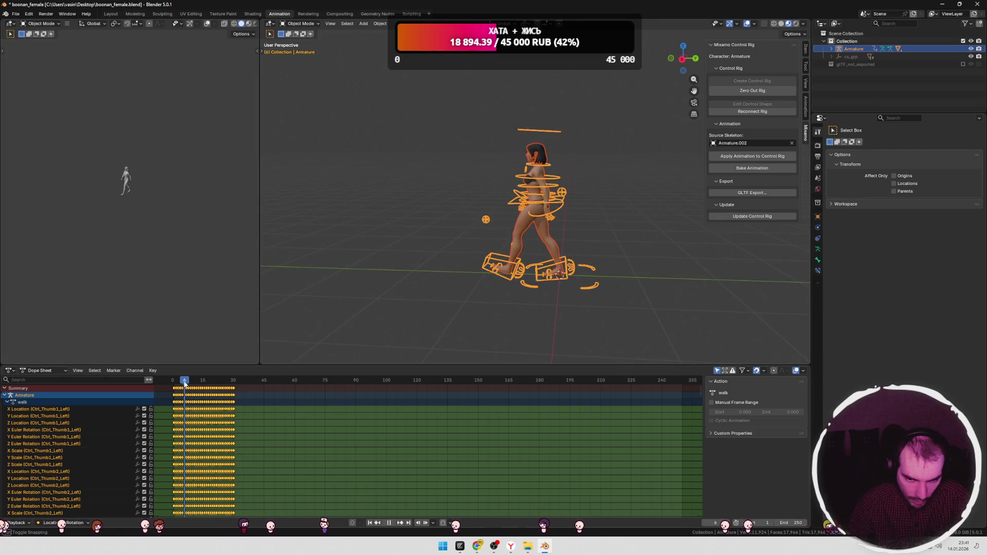
pyautogui.moveTo(194, 384)
pyautogui.mouseDown()
pyautogui.moveTo(172, 385)
pyautogui.moveTo(205, 383)
pyautogui.mouseUp()
pyautogui.moveTo(231, 383); pyautogui.dragTo(198, 382)
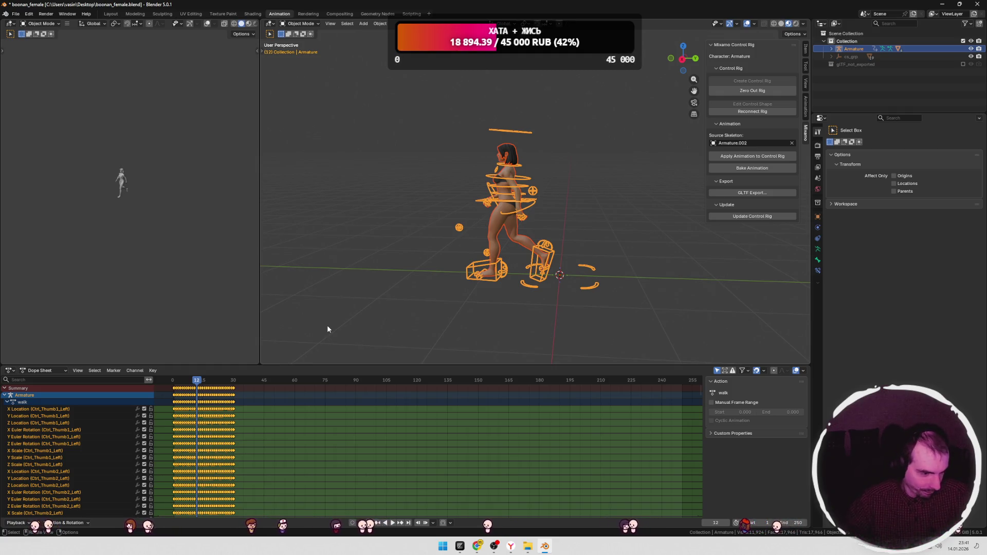
pyautogui.press('space')
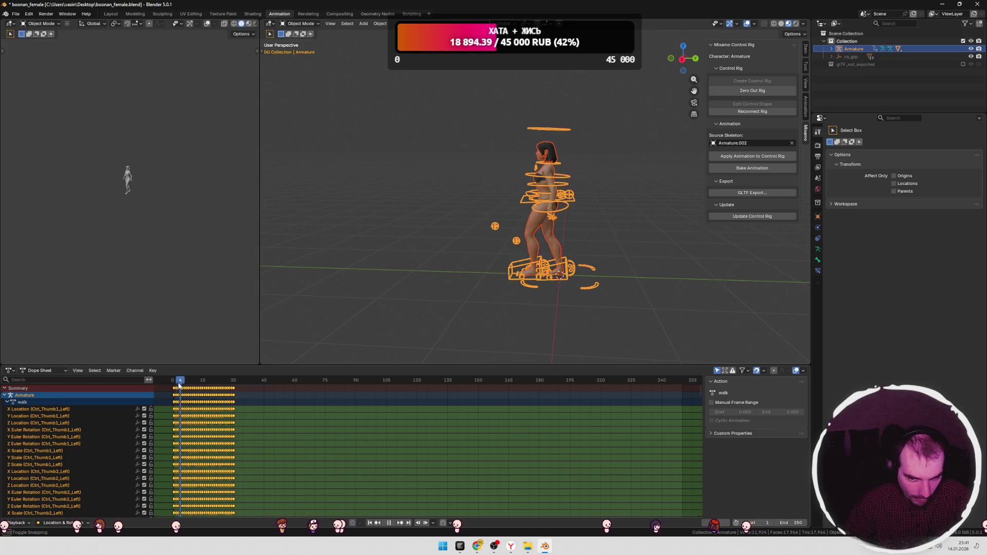
pyautogui.moveTo(200, 386); pyautogui.dragTo(165, 383)
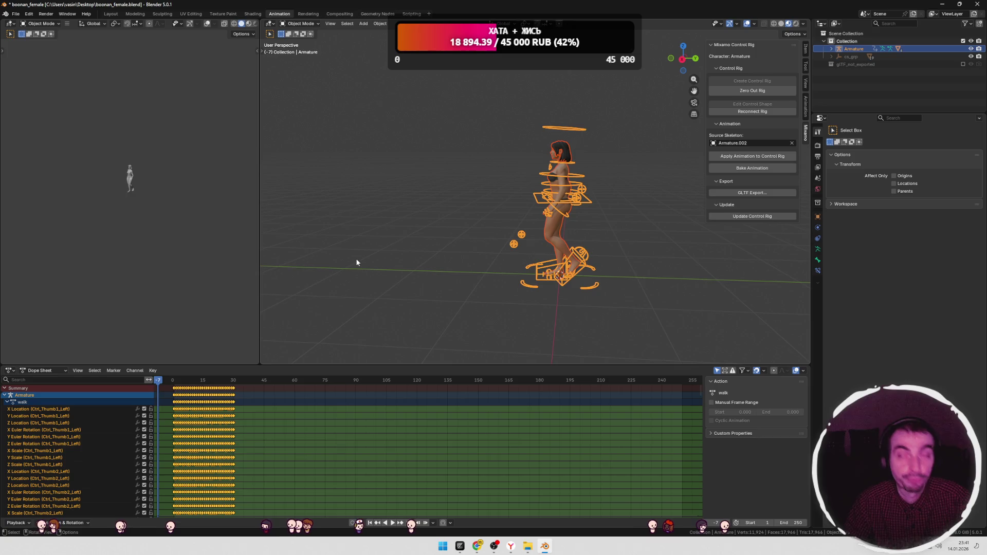
pyautogui.press('super+Tab')
pyautogui.click(397, 208)
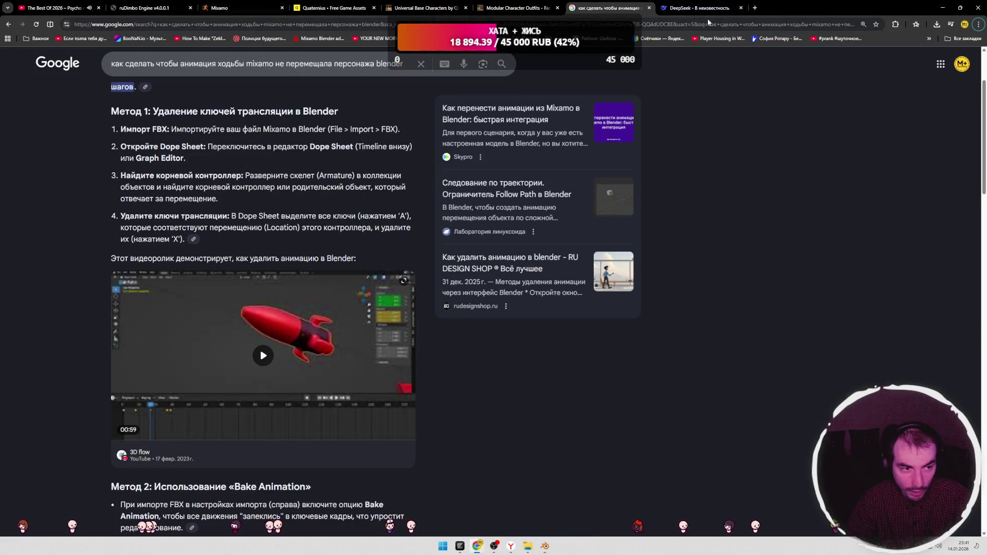
# Step: Open boonan.io in a new tab and enter via 'Войти в мультивселенную!'
pyautogui.click(753, 9)
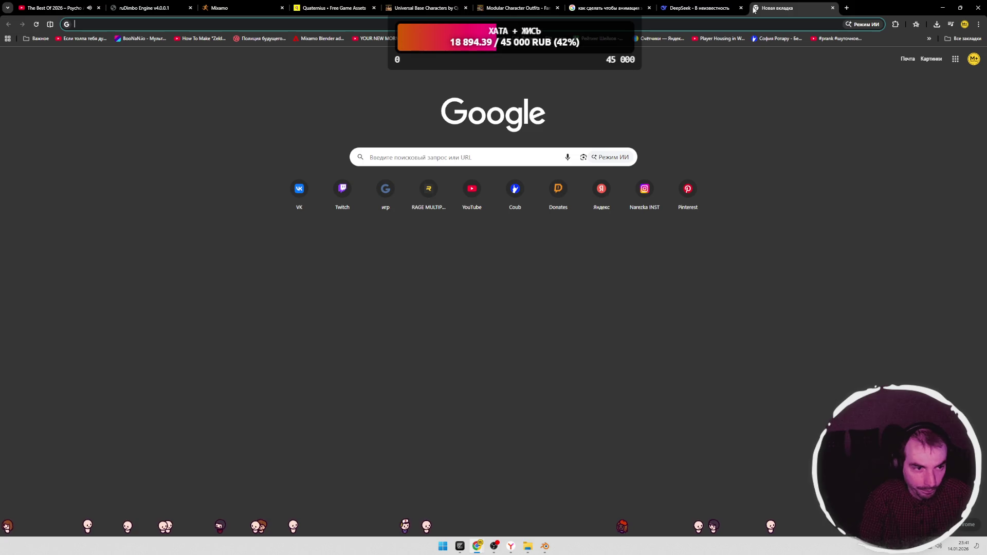
pyautogui.write('boonan.io')
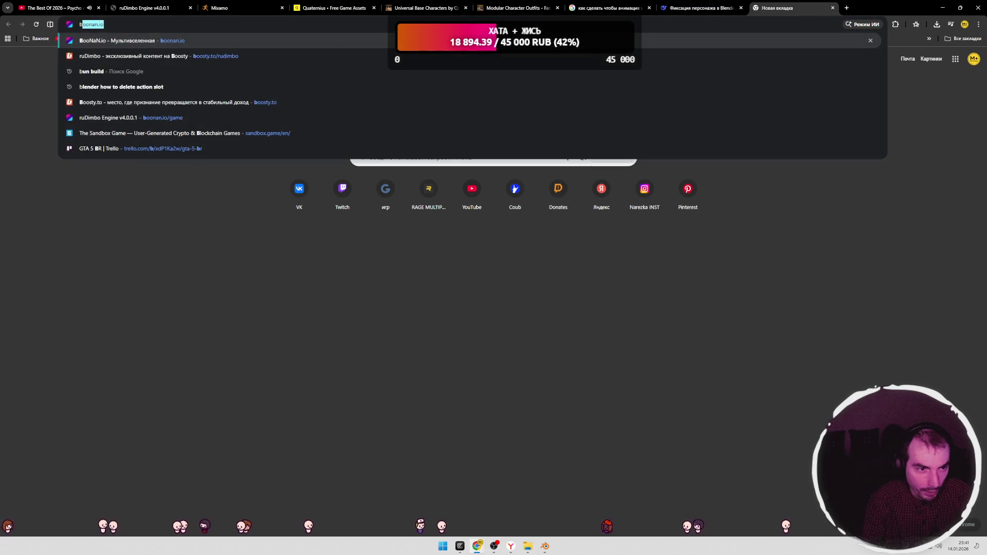
pyautogui.press('Return')
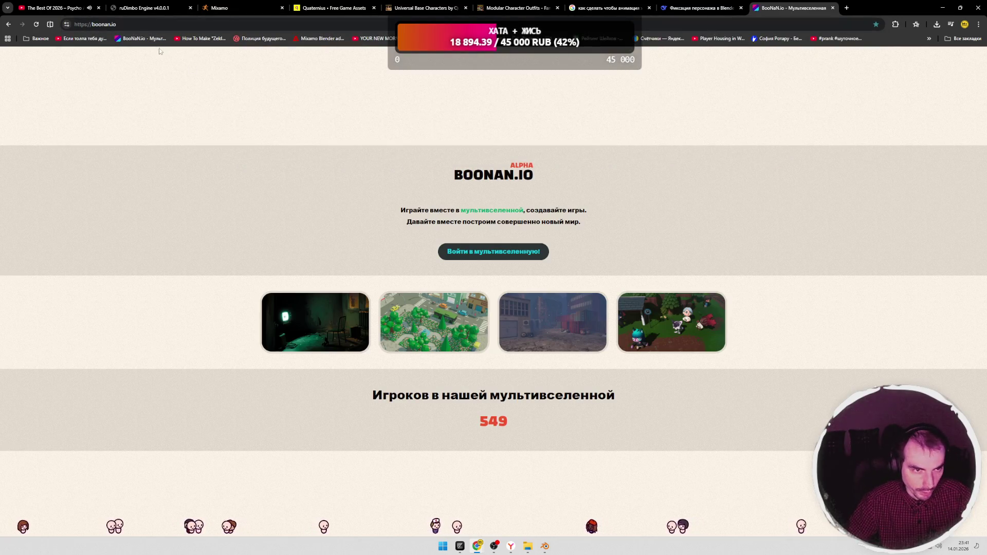
pyautogui.click(510, 546)
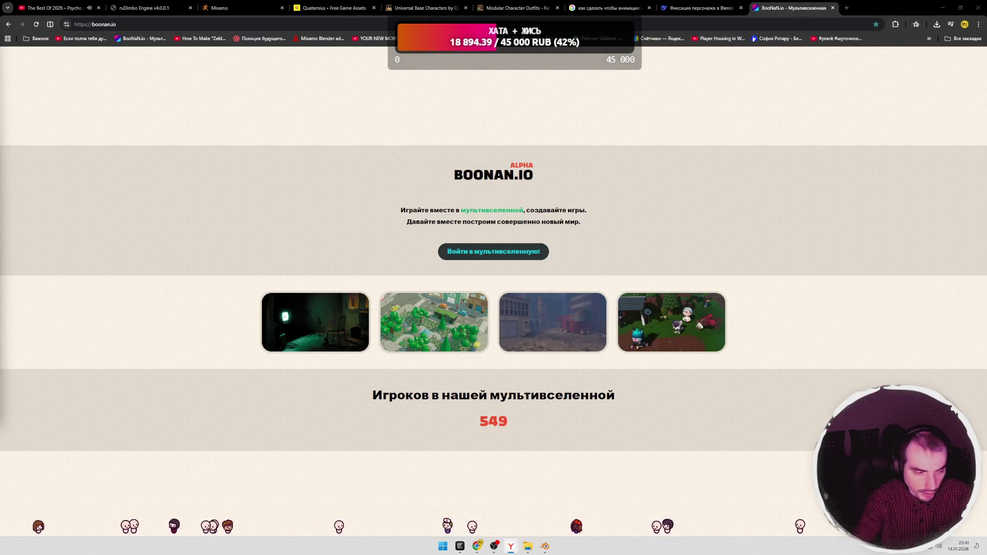
pyautogui.moveTo(420, 188); pyautogui.dragTo(621, 214)
pyautogui.click(587, 213)
pyautogui.click(489, 254)
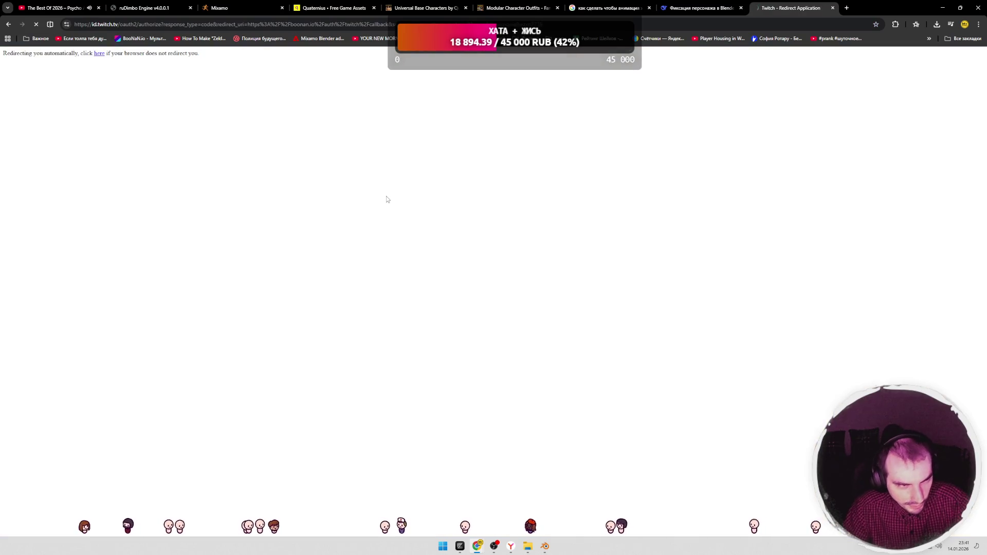
# Step: Walk the green character forward across the snowy map toward the box
pyautogui.press('w')
pyautogui.press('s')
pyautogui.press('w')
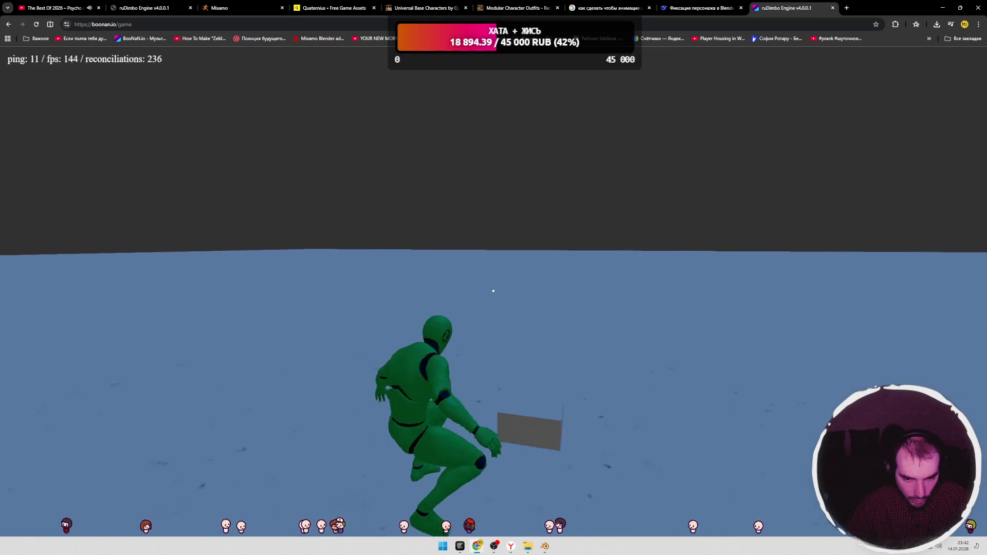
pyautogui.press('w')
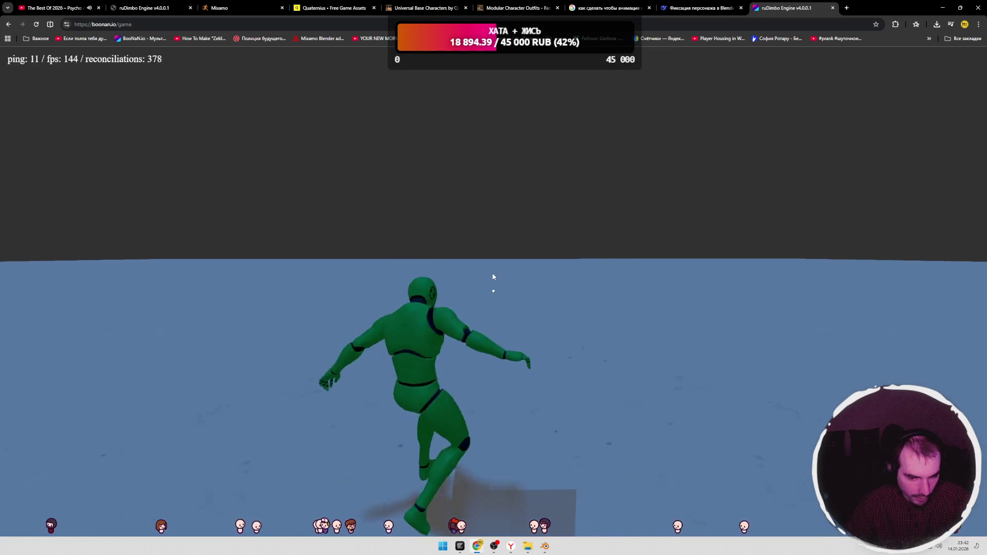
pyautogui.click(493, 277)
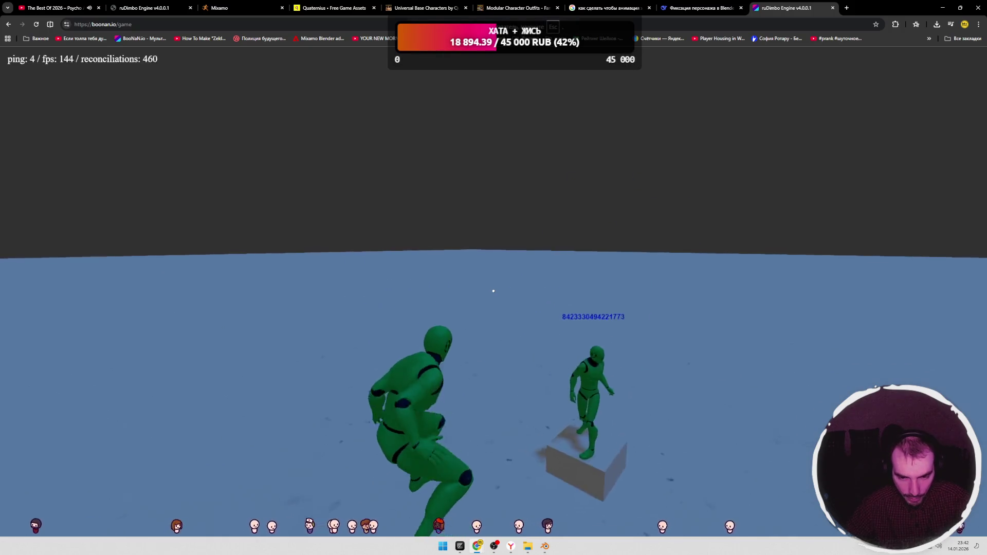
pyautogui.press('w')
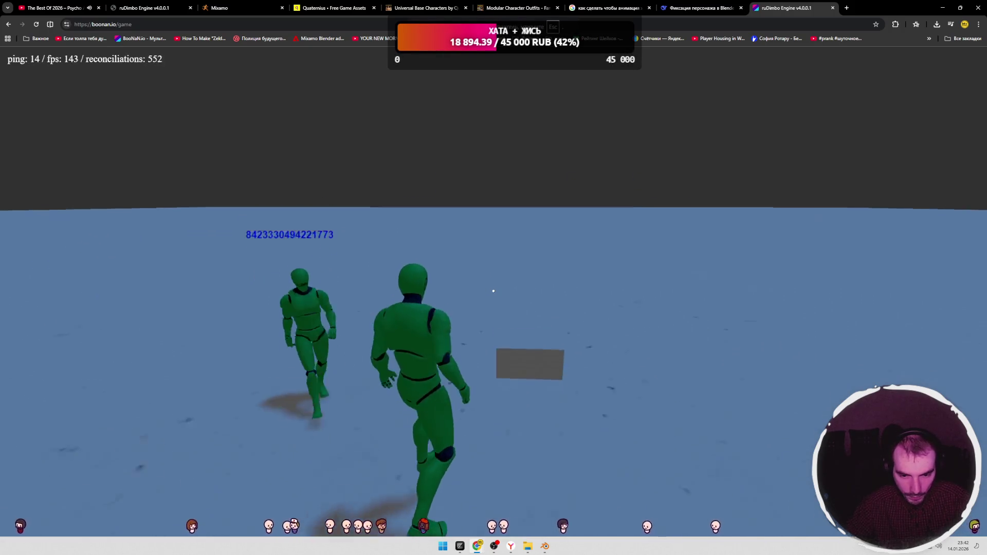
# Step: Punch toward the other player, jump onto the box, then switch to the local build tab
pyautogui.click(492, 291)
pyautogui.click(492, 291)
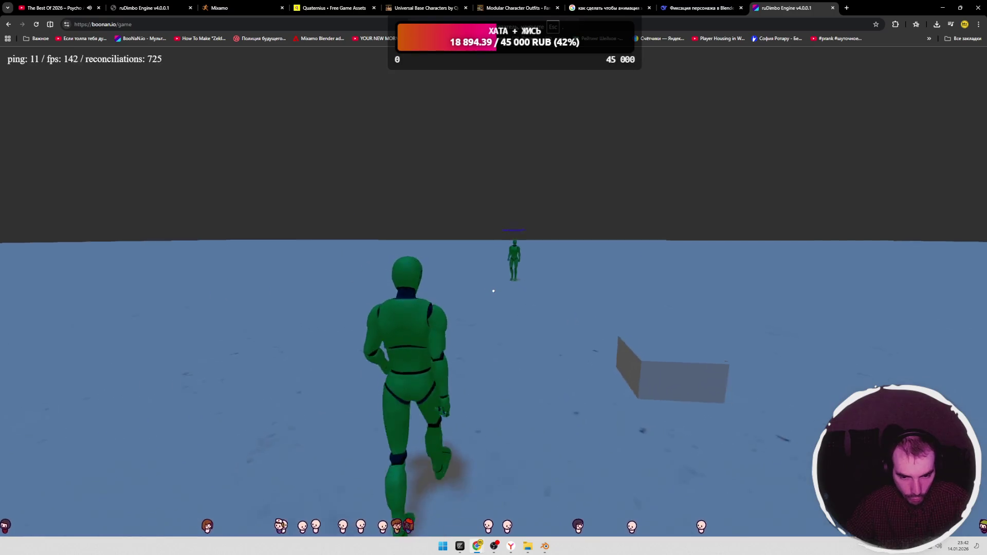
pyautogui.press('w')
pyautogui.press('w')
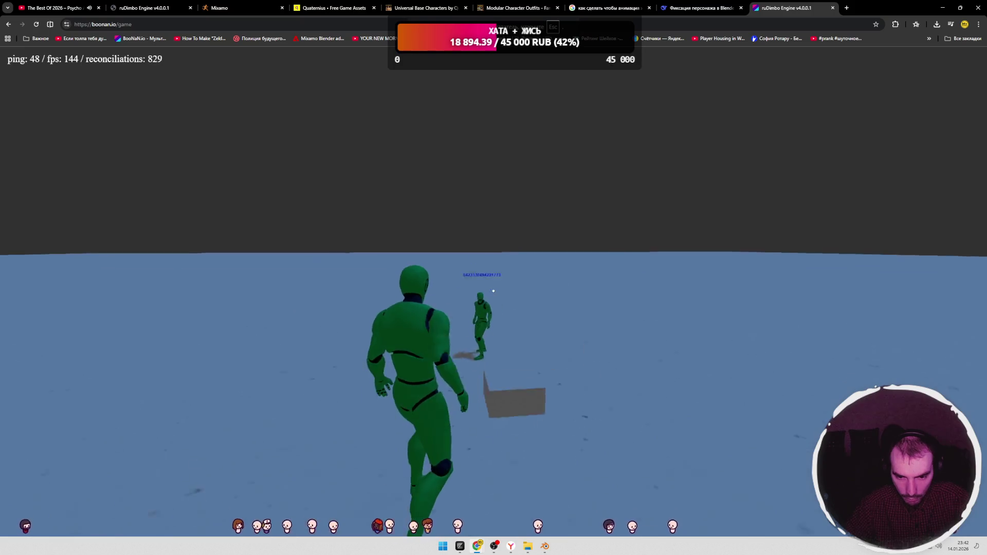
pyautogui.click(493, 291)
pyautogui.press('space')
pyautogui.press('w')
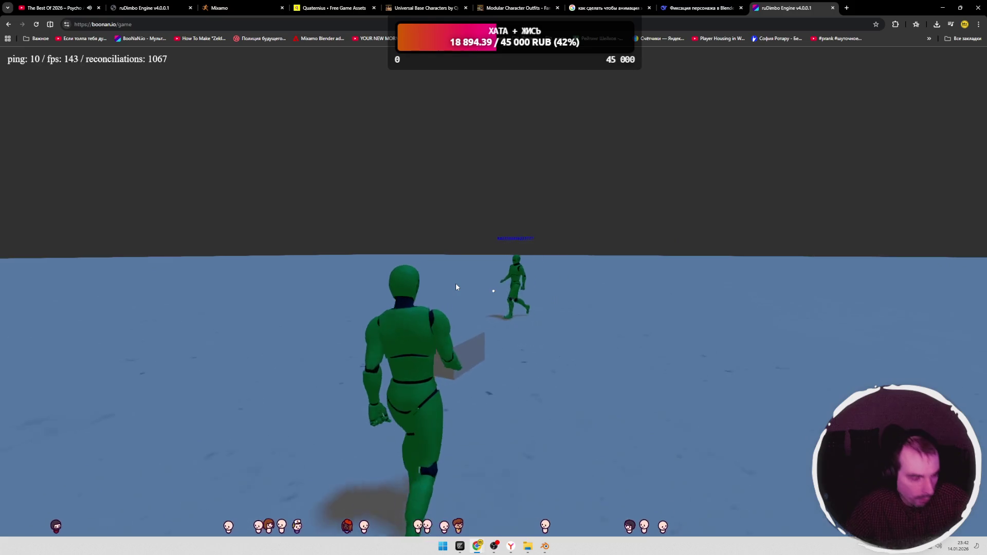
pyautogui.click(456, 287)
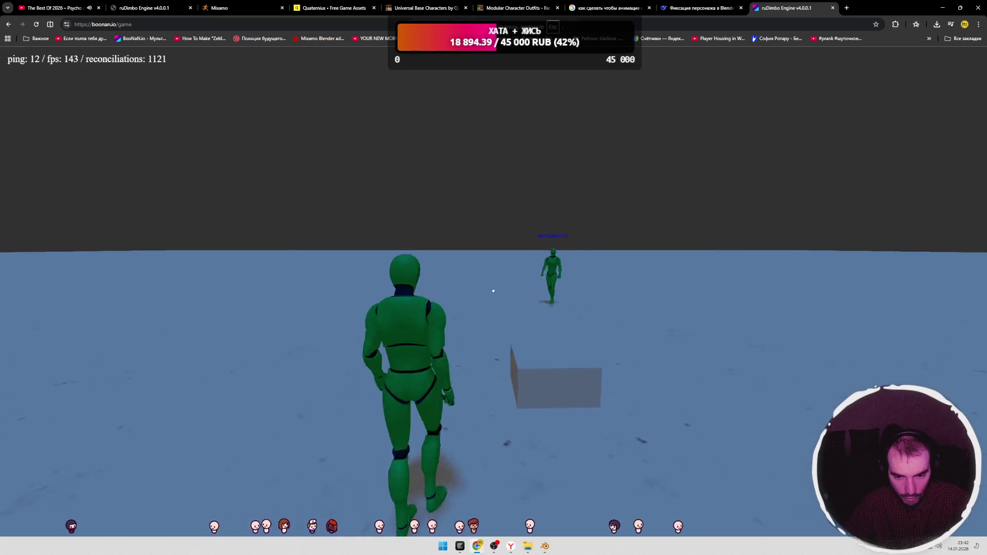
pyautogui.press('Escape')
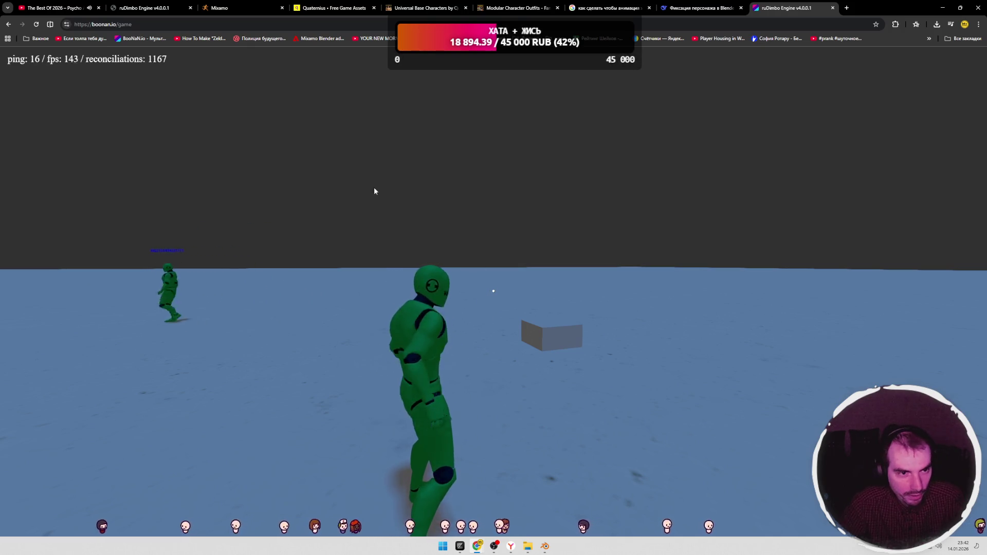
pyautogui.click(168, 10)
# Step: Walk the female character forward through the snow in the localhost:5173 build, then return to Blender
pyautogui.click(374, 234)
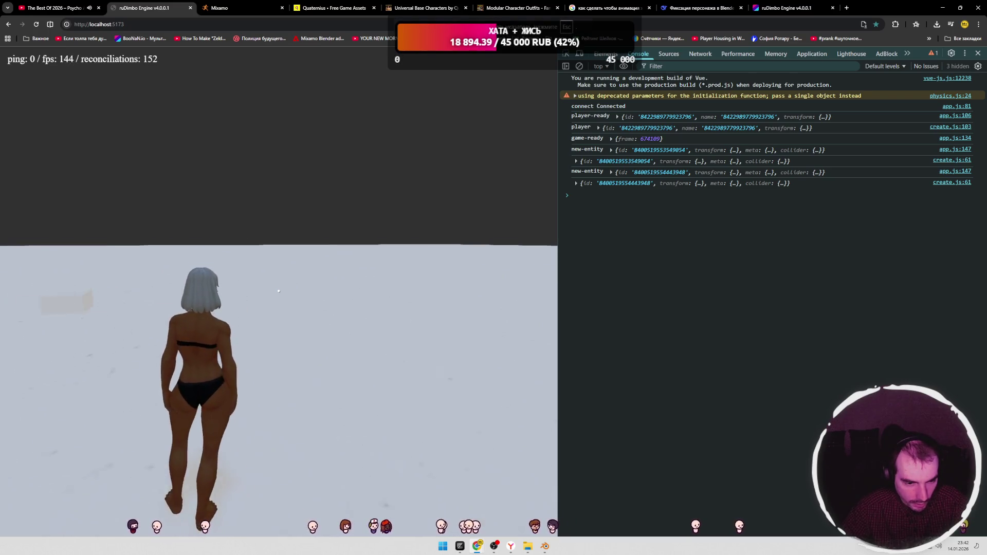
pyautogui.press('w')
pyautogui.press('Escape')
pyautogui.scroll(2, 319, 261)
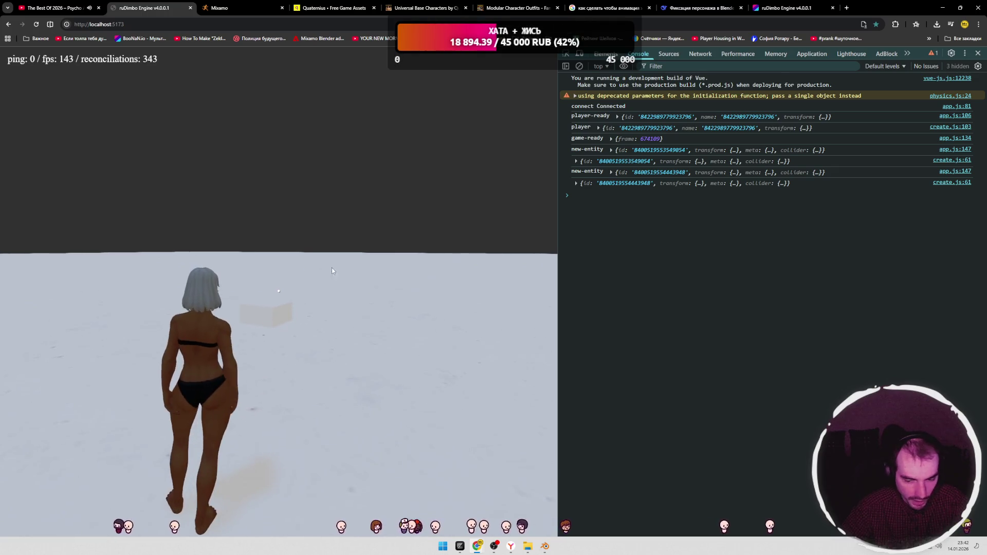
pyautogui.click(332, 271)
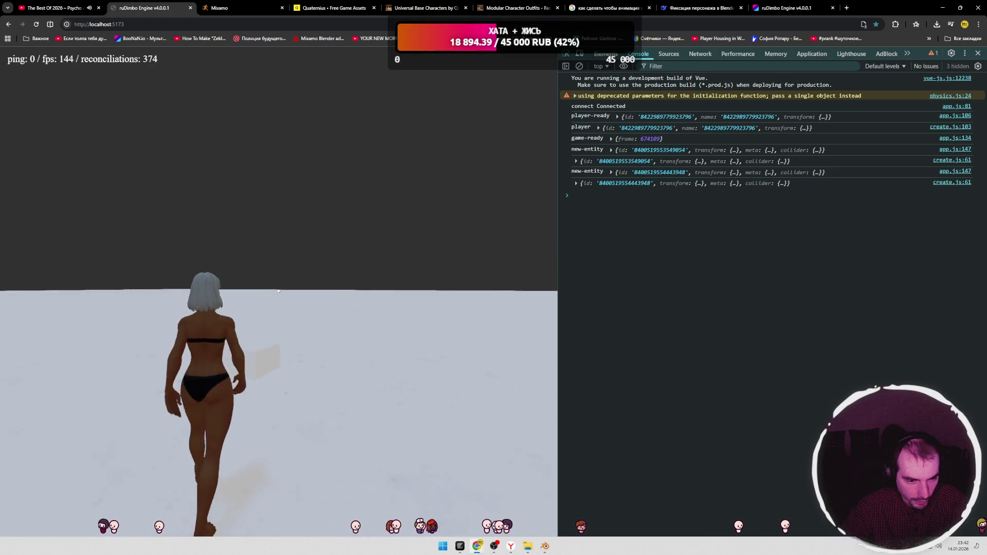
pyautogui.click(324, 273)
pyautogui.press('w')
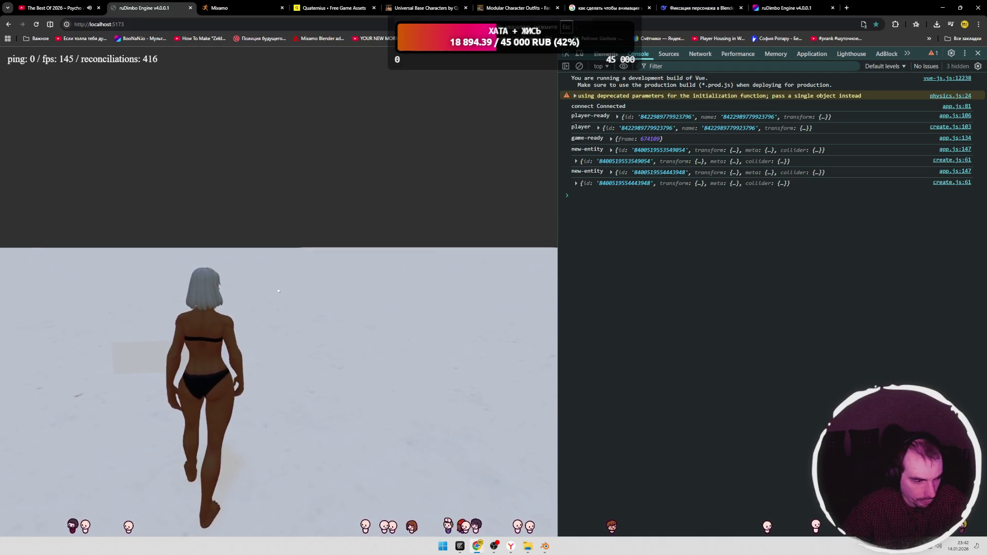
pyautogui.press('Escape')
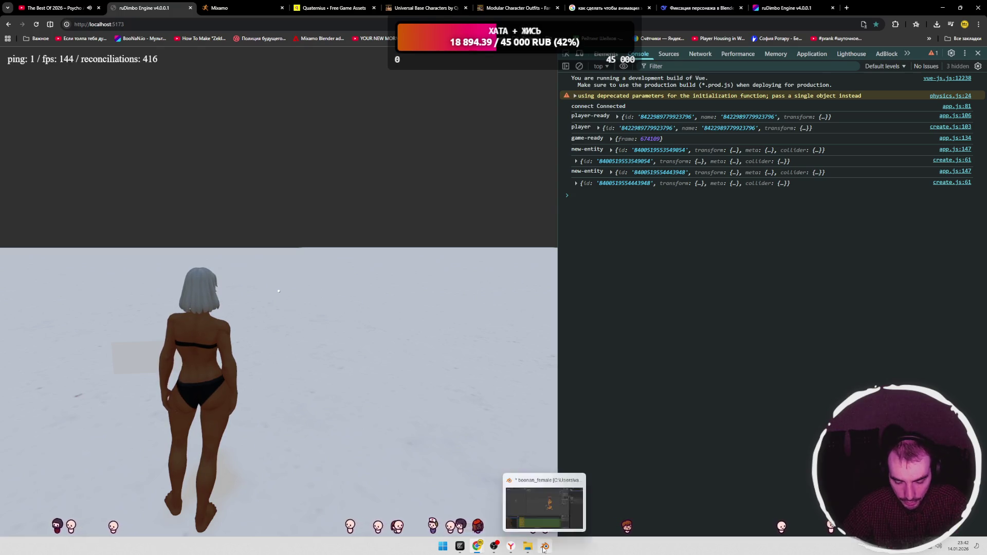
pyautogui.click(544, 548)
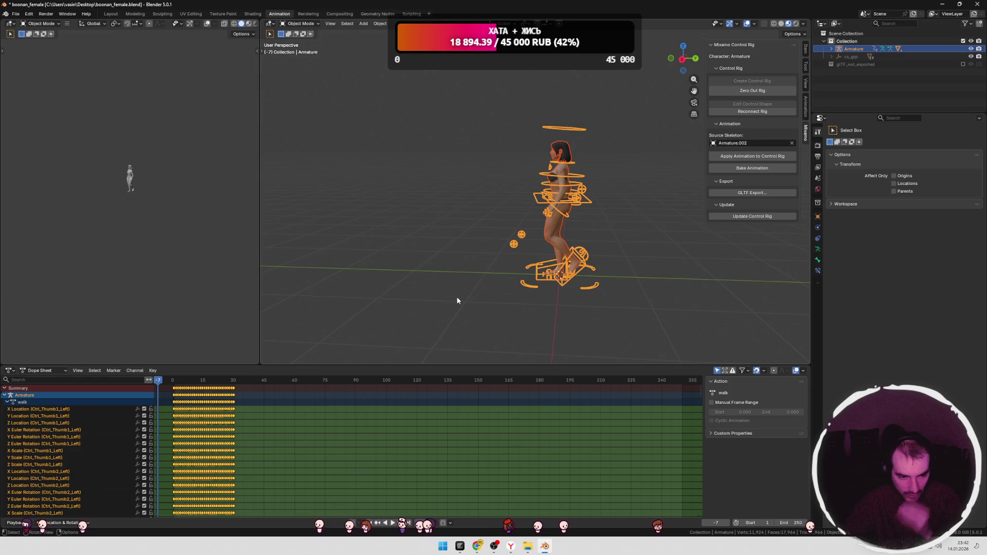
# Step: Toggle edit mode, reselect the armature, and replay the walk from an earlier frame
pyautogui.click(461, 241)
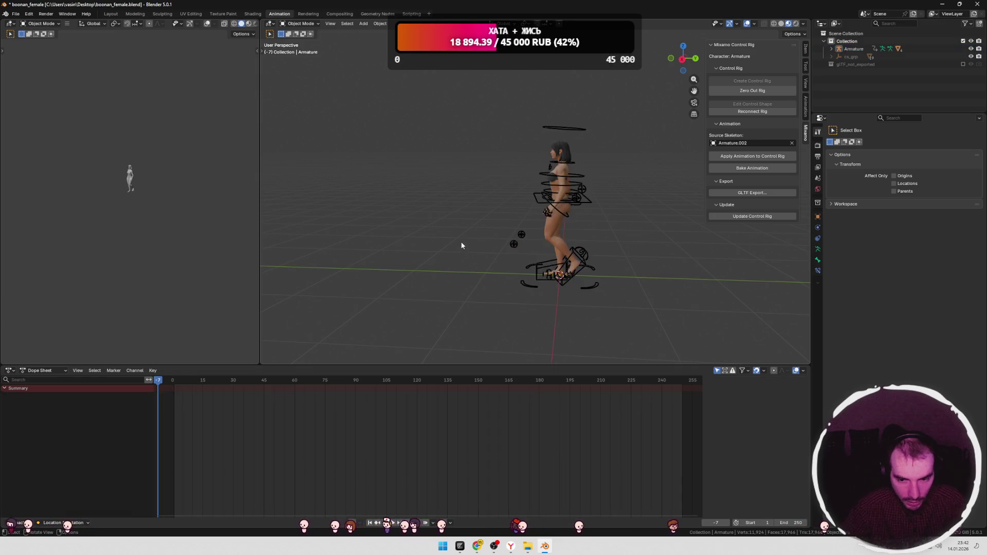
pyautogui.press('space')
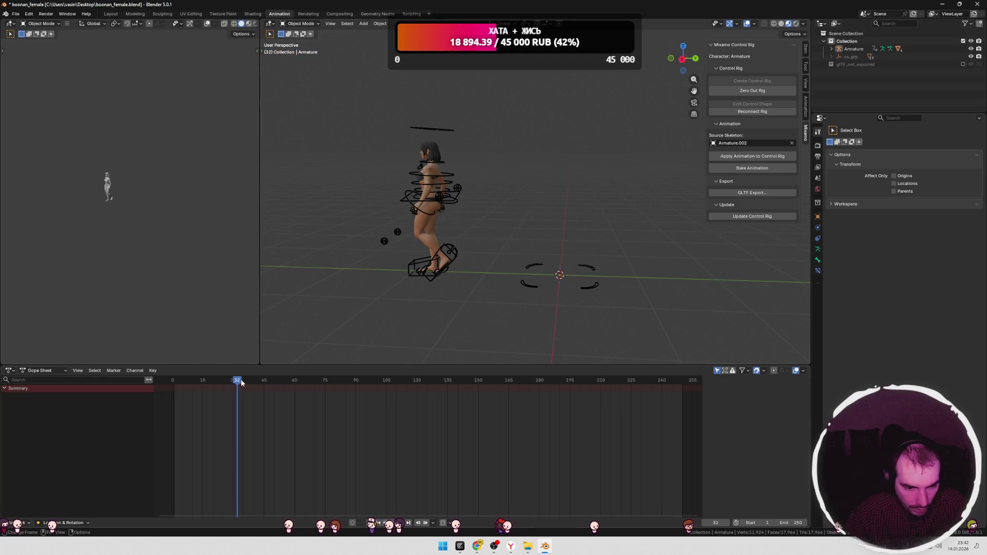
pyautogui.click(198, 381)
pyautogui.press('Tab')
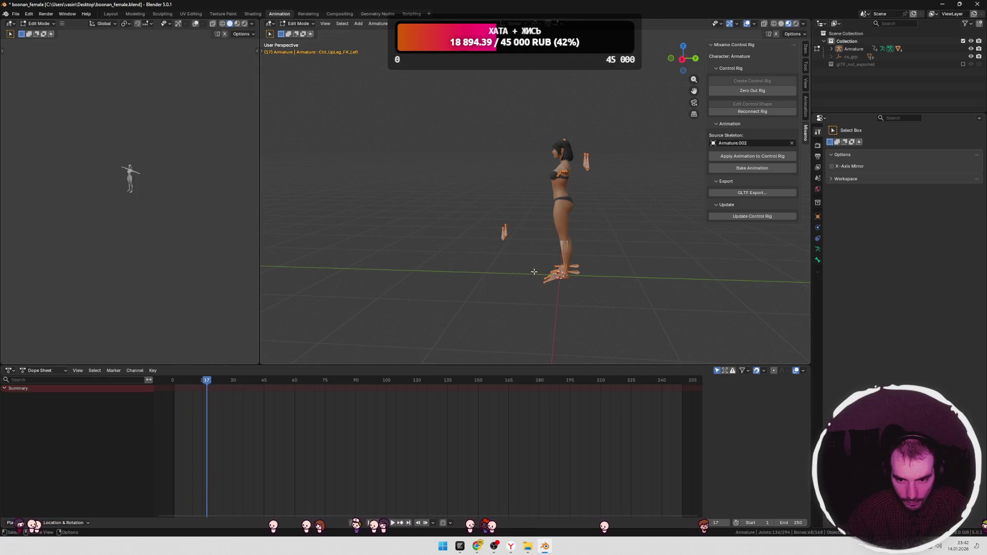
pyautogui.press('Tab')
pyautogui.press('a')
pyautogui.moveTo(557, 242); pyautogui.dragTo(551, 238, button='middle')
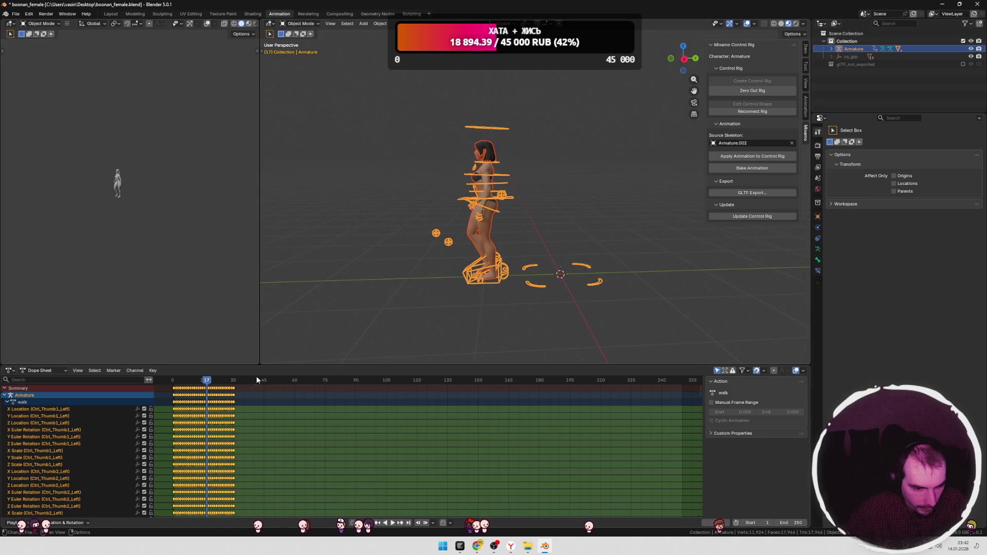
pyautogui.click(199, 383)
pyautogui.press('space')
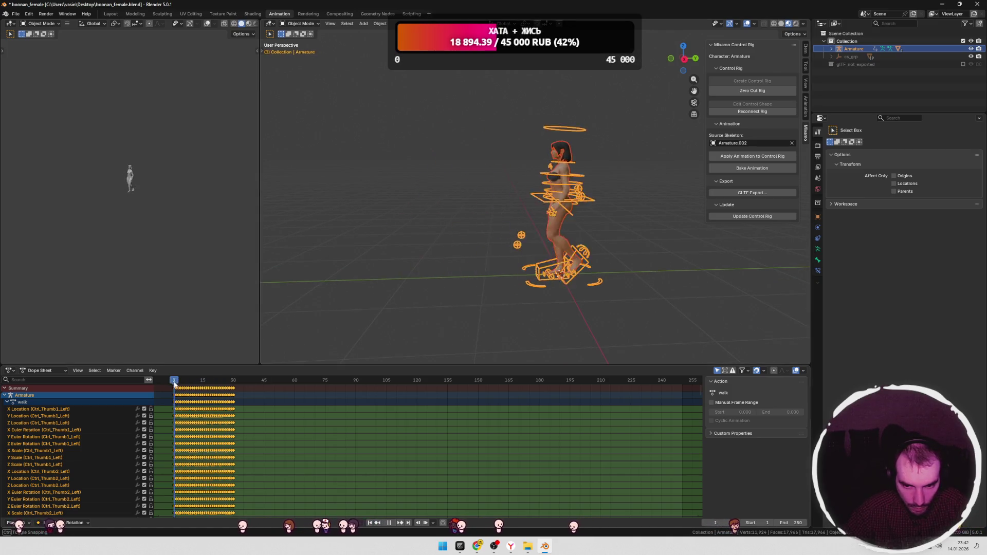
pyautogui.press('space')
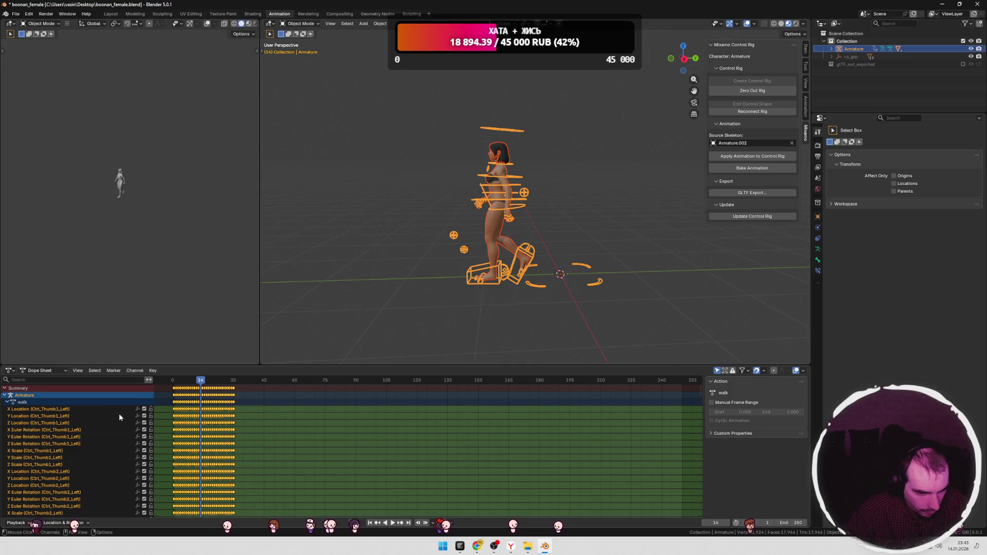
# Step: Pause at frame 10, select the X Location (Ctrl_Index1_Left) channel, and scrub frames 0–24
pyautogui.scroll(-3, 118, 413)
pyautogui.scroll(-5, 122, 418)
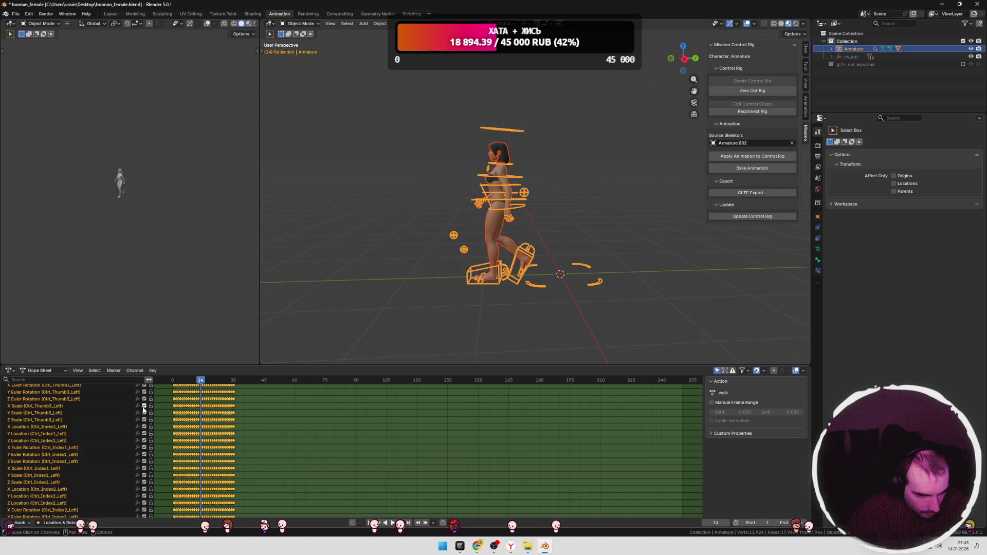
pyautogui.click(206, 383)
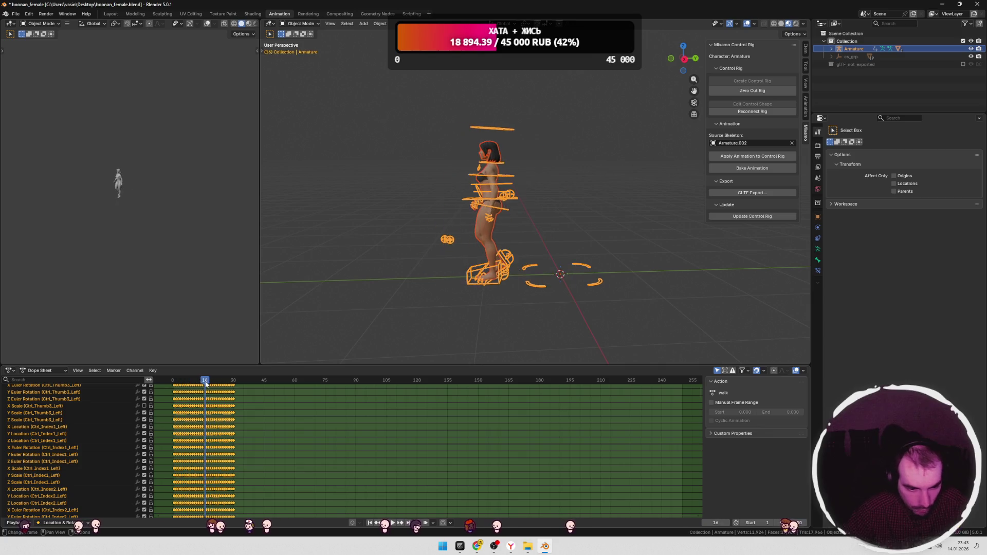
pyautogui.moveTo(189, 381)
pyautogui.mouseDown()
pyautogui.moveTo(203, 384)
pyautogui.moveTo(192, 390)
pyautogui.mouseUp()
pyautogui.click(150, 405)
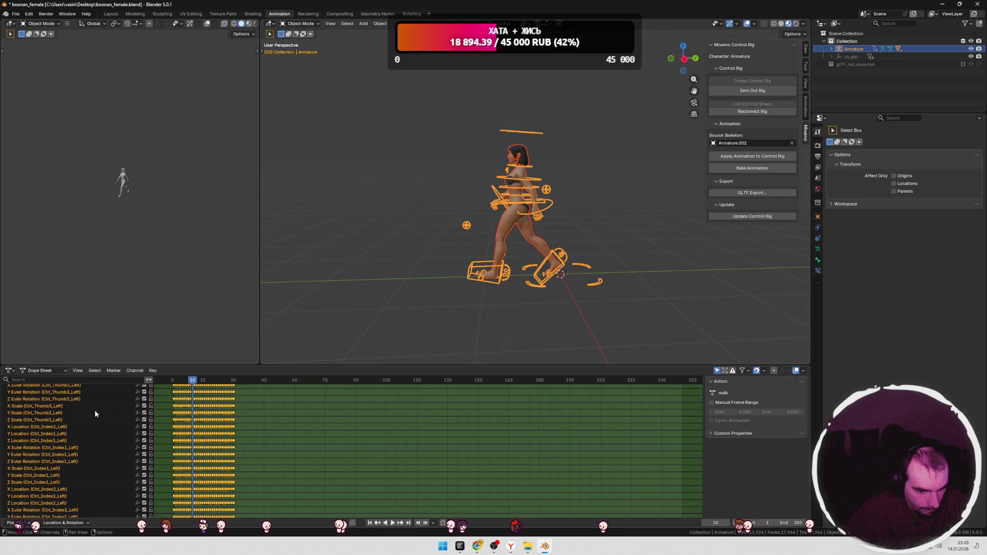
pyautogui.scroll(-3, 192, 410)
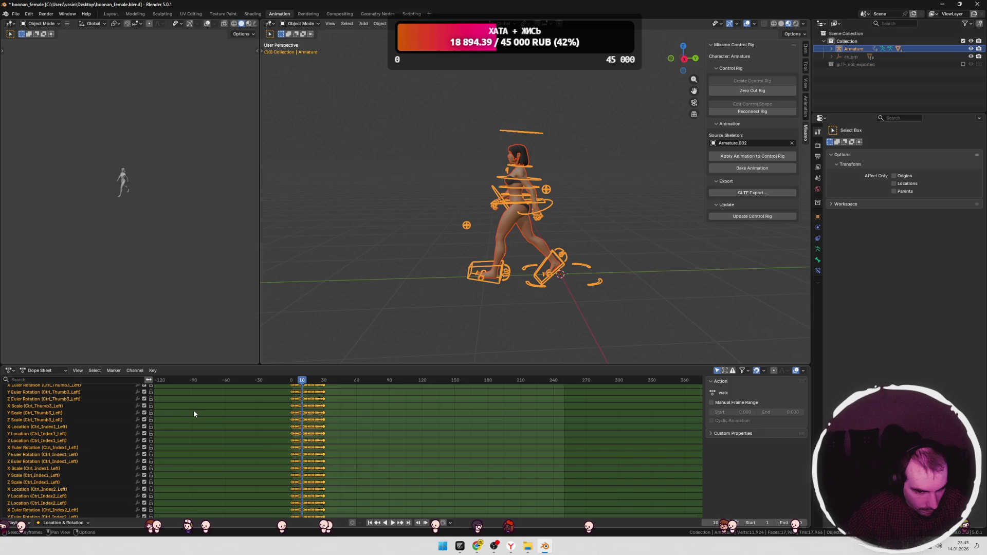
pyautogui.keyDown('shift'); pyautogui.scroll(-2, 198, 408); pyautogui.keyUp('shift')
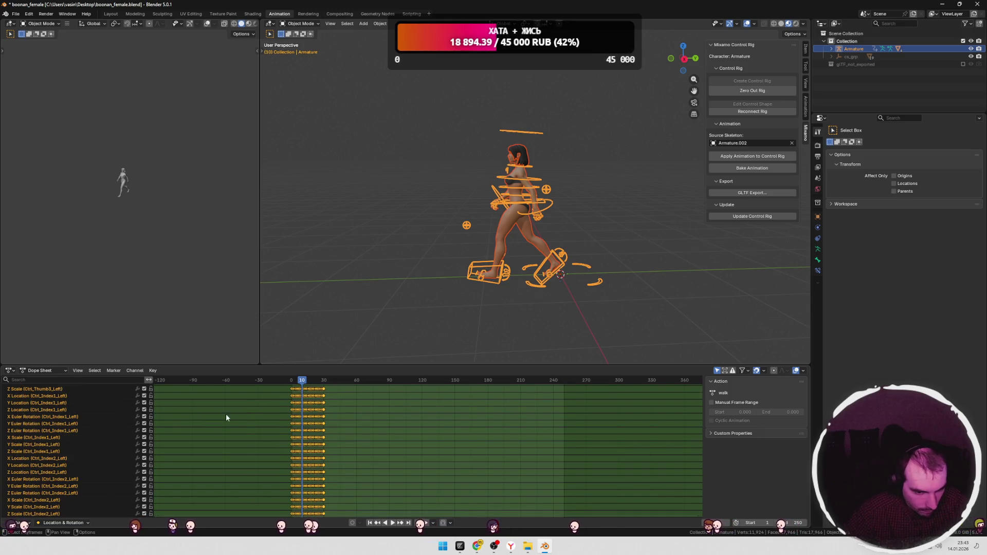
pyautogui.keyDown('ctrl'); pyautogui.scroll(-2, 205, 418); pyautogui.keyUp('ctrl')
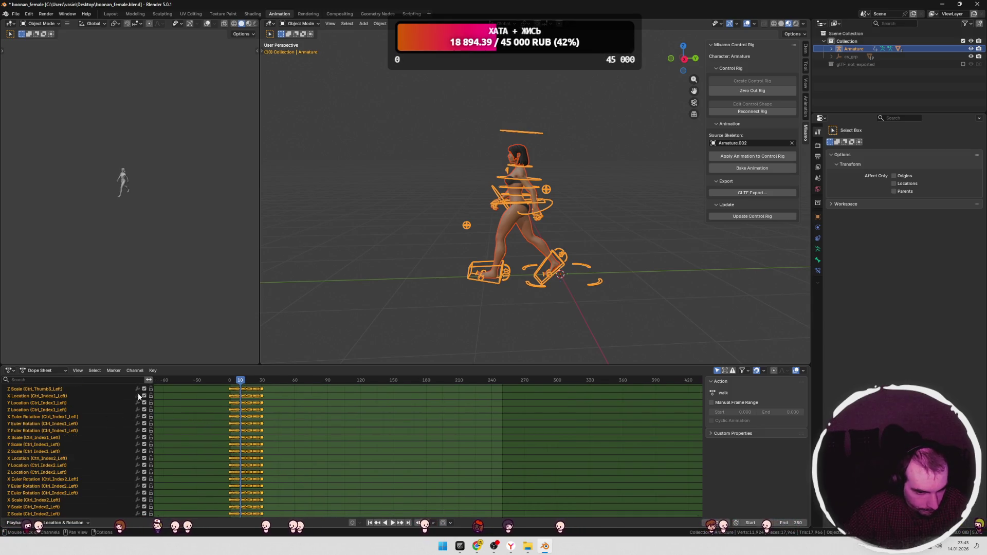
pyautogui.click(92, 396)
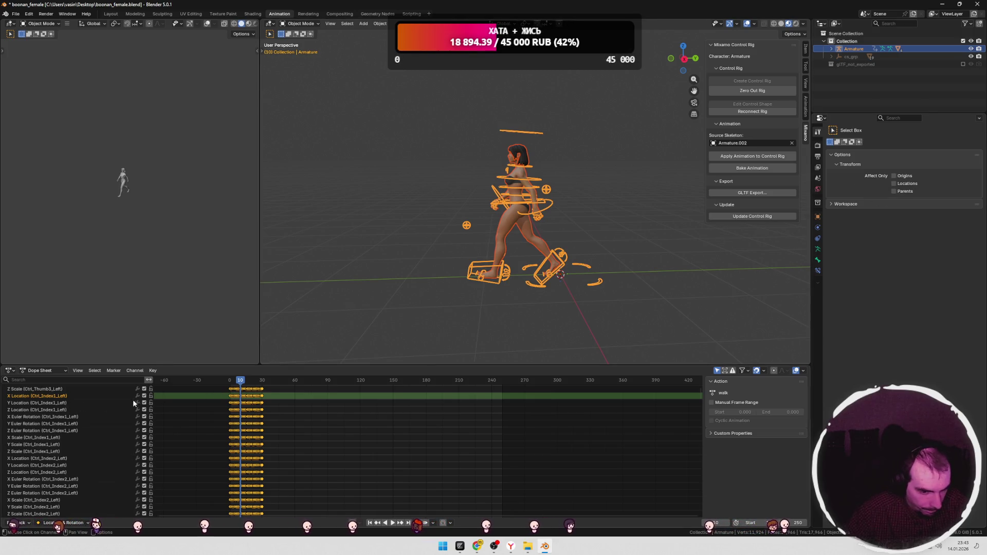
pyautogui.moveTo(226, 380)
pyautogui.mouseDown()
pyautogui.moveTo(273, 386)
pyautogui.moveTo(242, 386)
pyautogui.mouseUp()
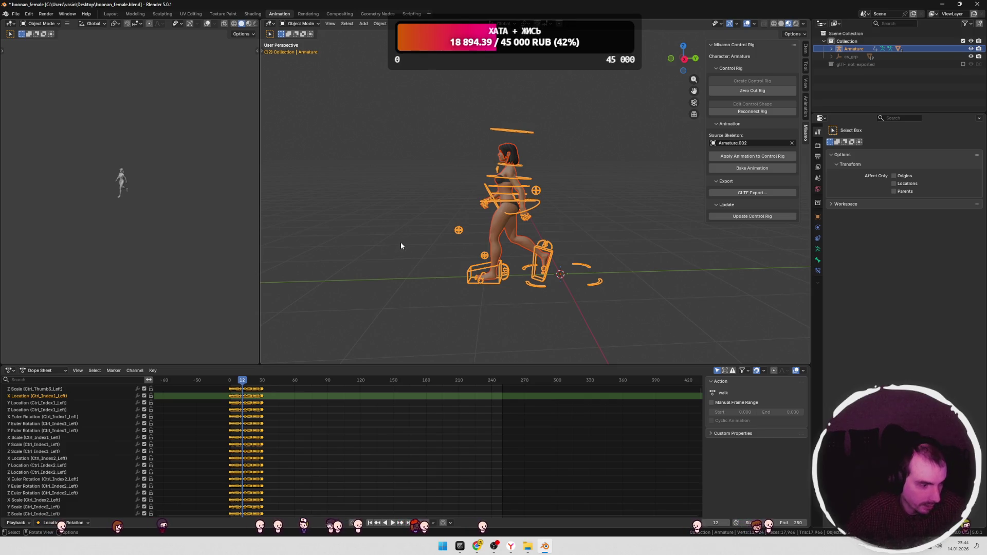
# Step: Orbit, pan and zoom around the mid-stride character at frame 12, then enter edit mode
pyautogui.rightClick(509, 228)
pyautogui.moveTo(423, 215)
pyautogui.mouseDown(button='middle')
pyautogui.moveTo(505, 226)
pyautogui.moveTo(627, 218)
pyautogui.moveTo(612, 232)
pyautogui.mouseUp(button='middle')
pyautogui.click(615, 212)
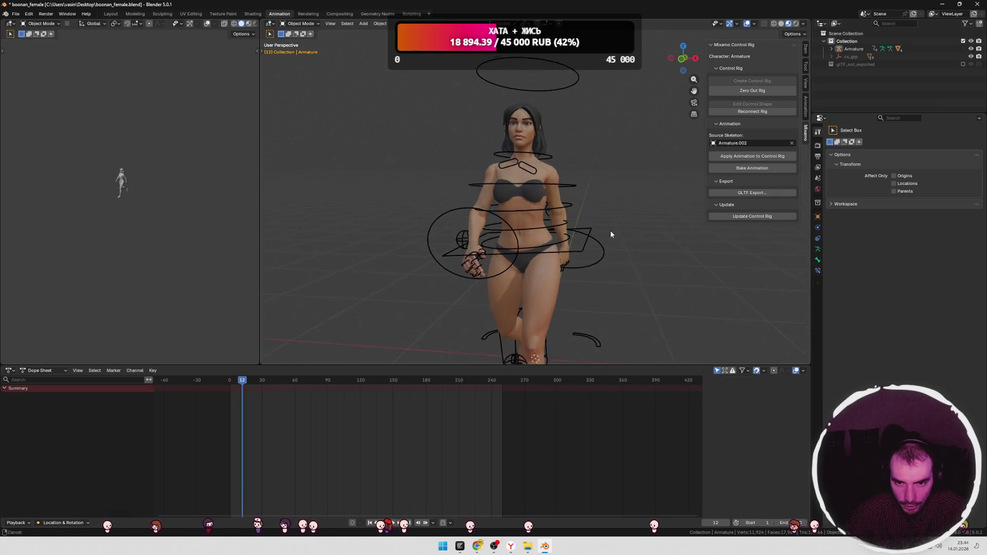
pyautogui.scroll(2, 610, 231)
pyautogui.moveTo(629, 274)
pyautogui.keyDown('shift'); pyautogui.mouseDown(button='middle')
pyautogui.moveTo(587, 222)
pyautogui.moveTo(622, 255)
pyautogui.moveTo(625, 247)
pyautogui.moveTo(618, 266)
pyautogui.moveTo(411, 245)
pyautogui.moveTo(517, 255)
pyautogui.moveTo(594, 246)
pyautogui.moveTo(568, 245)
pyautogui.mouseUp(button='middle'); pyautogui.keyUp('shift')
pyautogui.scroll(-3, 618, 265)
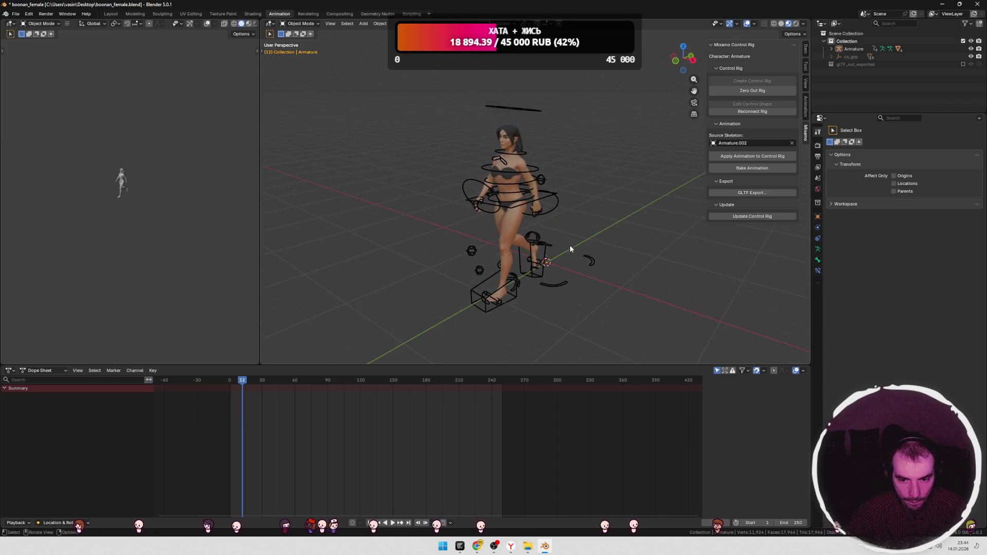
pyautogui.press('Tab')
pyautogui.press('Tab')
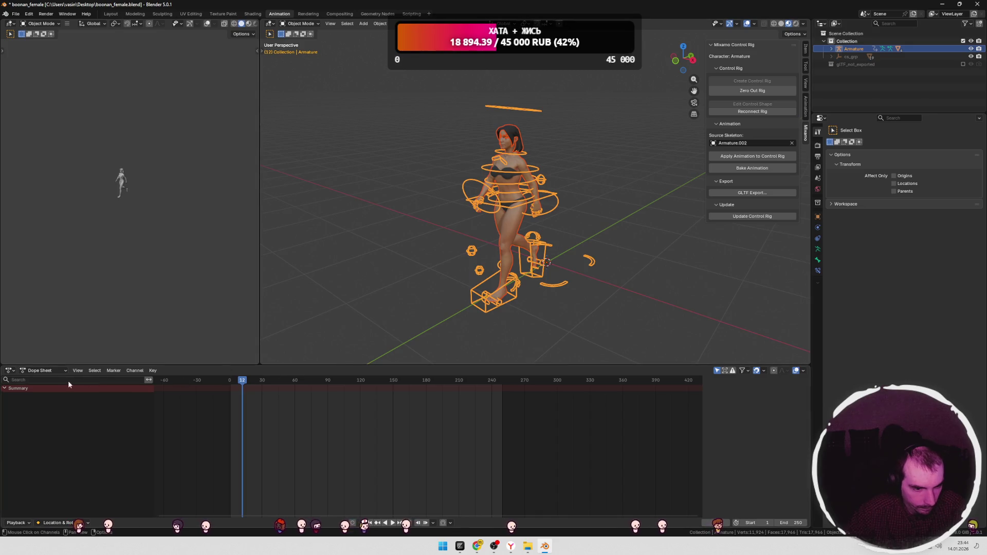
# Step: Select the Superhero_Female body mesh in the viewport
pyautogui.click(54, 370)
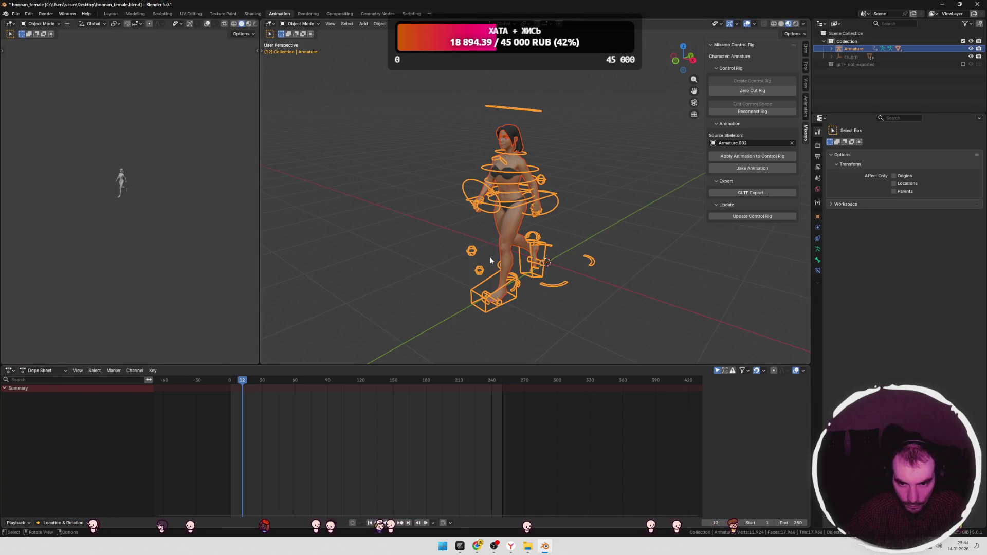
pyautogui.click(510, 238)
pyautogui.click(590, 234)
pyautogui.click(527, 239)
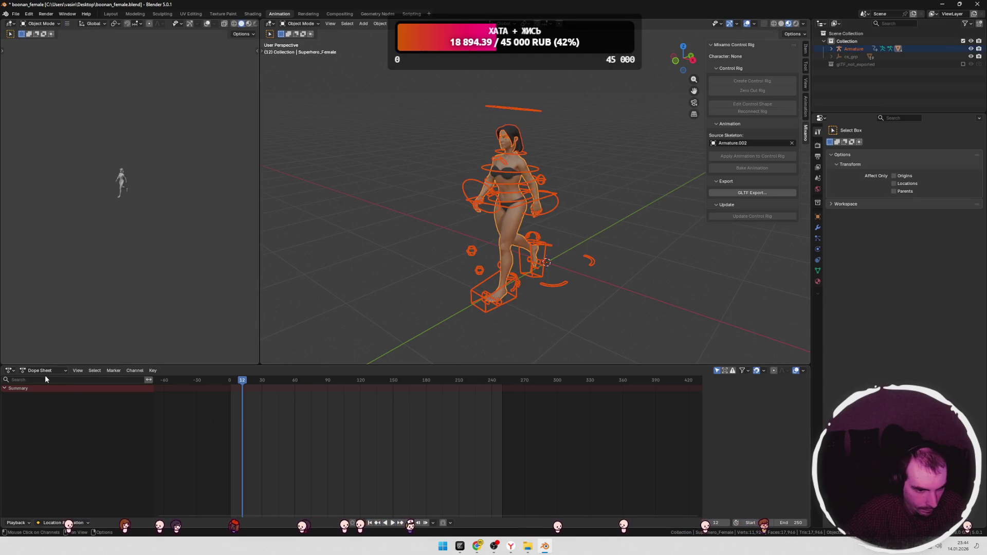
# Step: Assign the walk action in the Action Editor, then return to the Dope Sheet
pyautogui.click(43, 371)
pyautogui.click(42, 398)
pyautogui.click(376, 371)
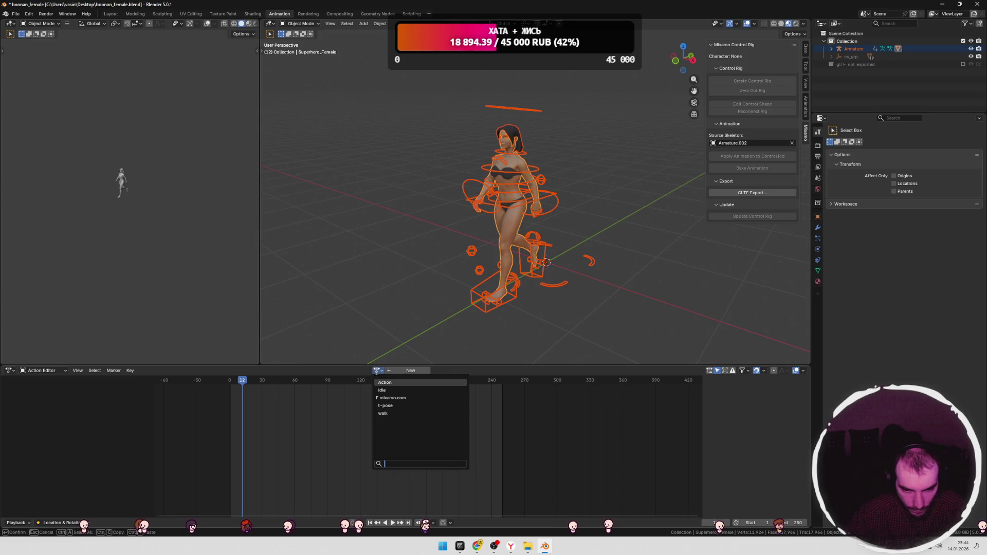
pyautogui.click(382, 413)
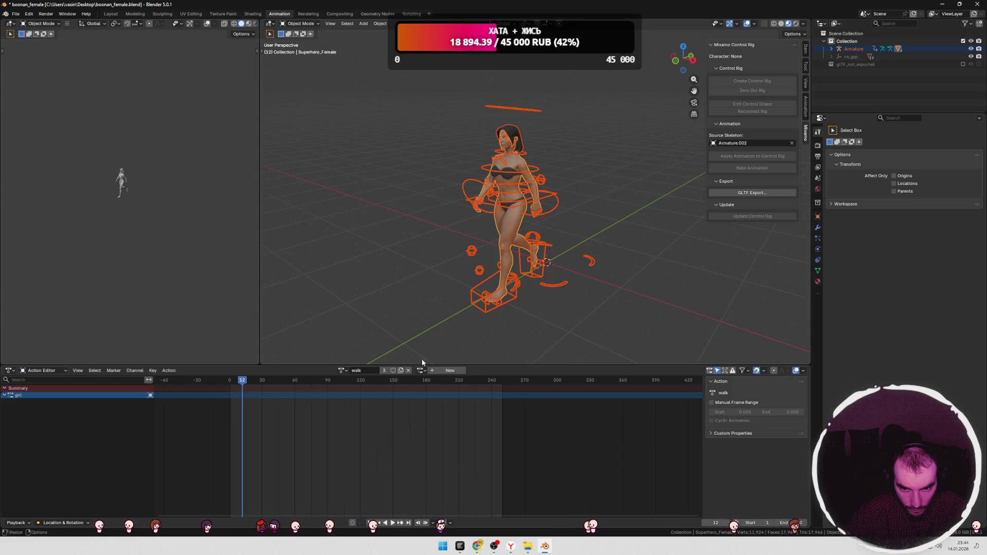
pyautogui.click(42, 370)
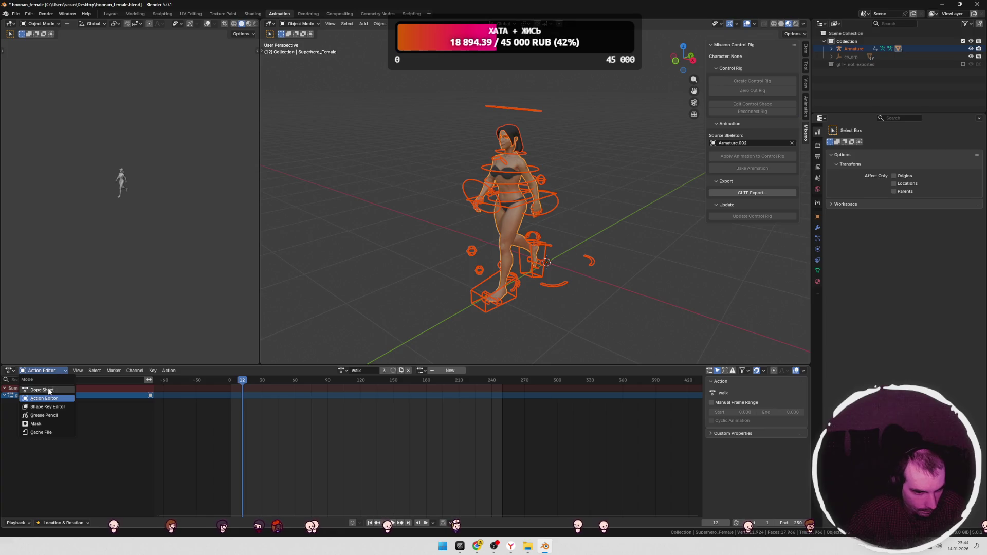
pyautogui.click(41, 389)
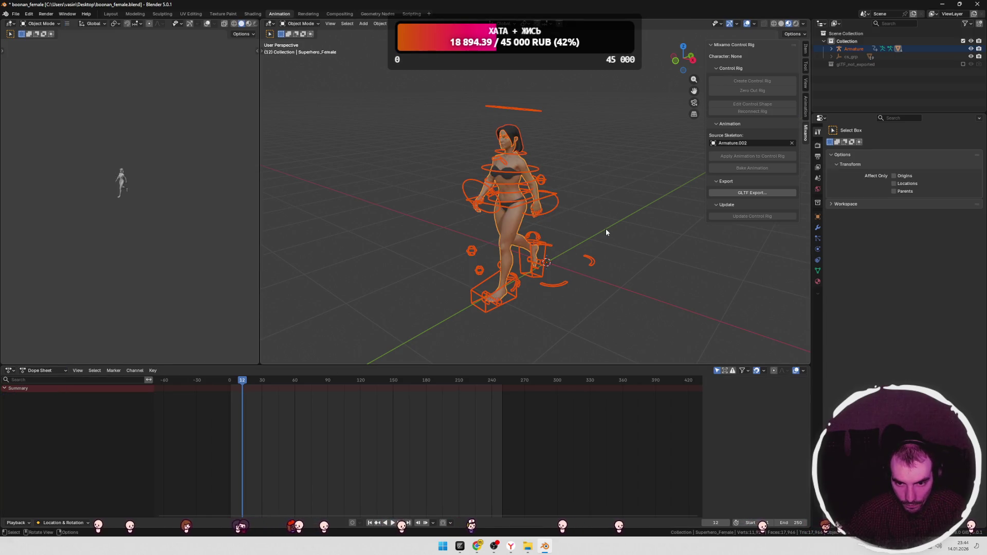
# Step: With the Armature selected, inspect walk's girl slot, then select the mesh and armature together
pyautogui.click(511, 228)
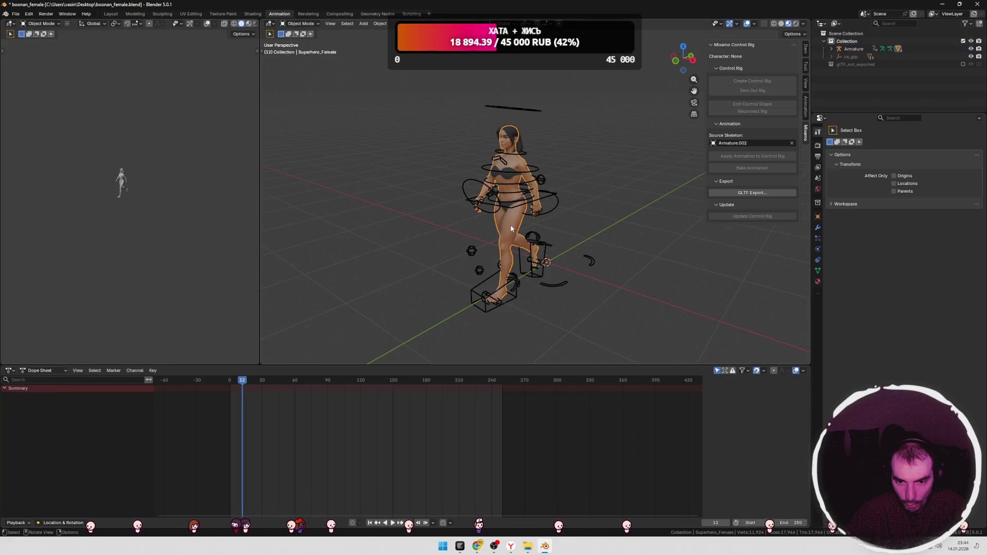
pyautogui.click(853, 48)
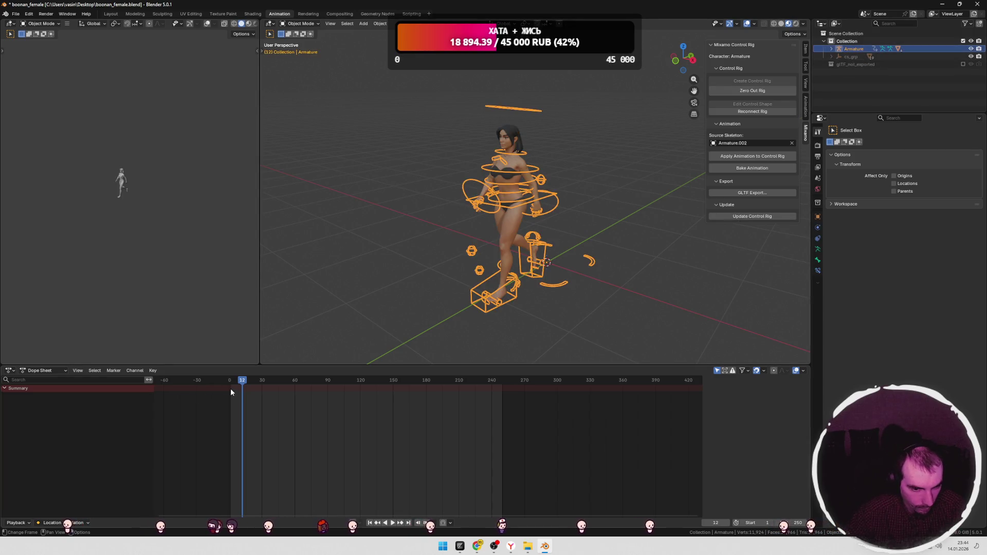
pyautogui.click(57, 371)
pyautogui.click(43, 398)
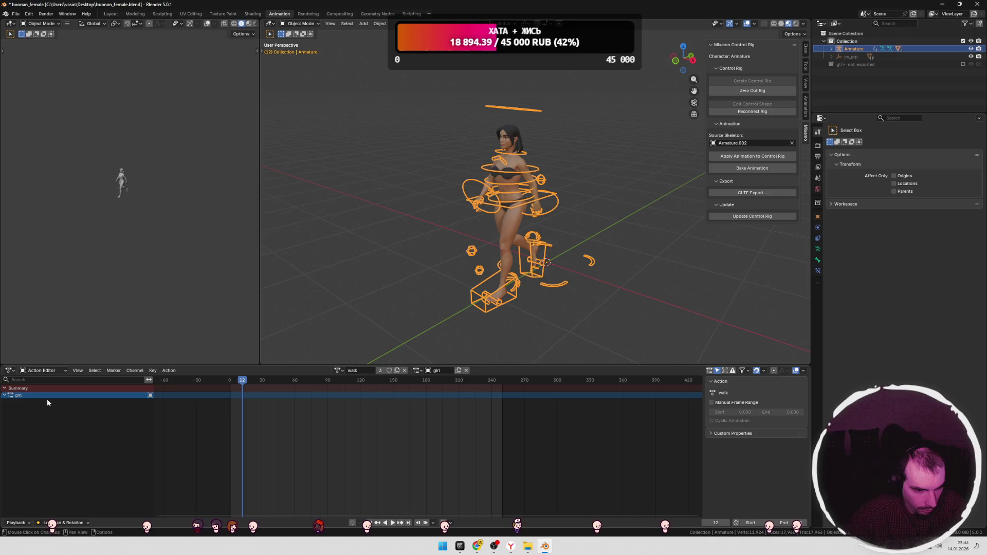
pyautogui.click(28, 395)
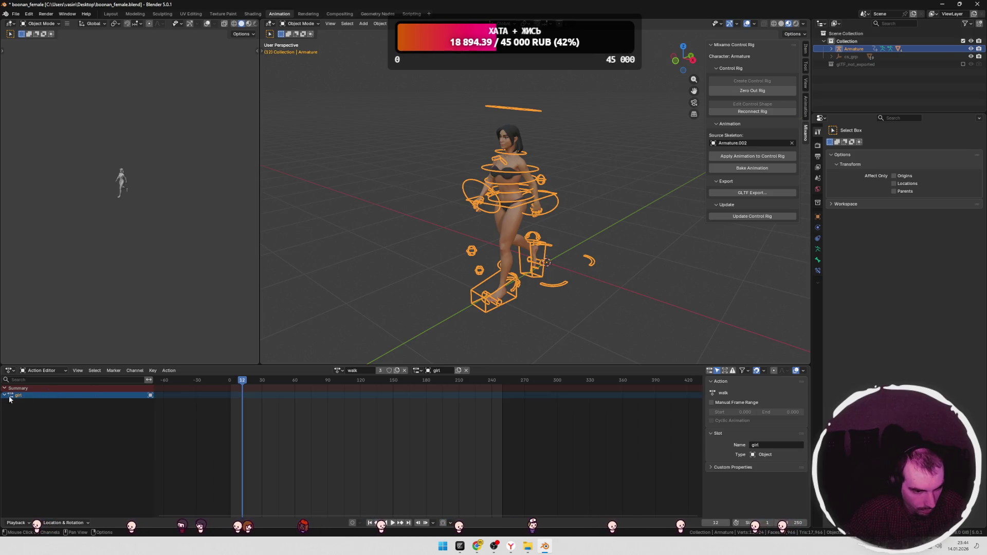
pyautogui.click(504, 256)
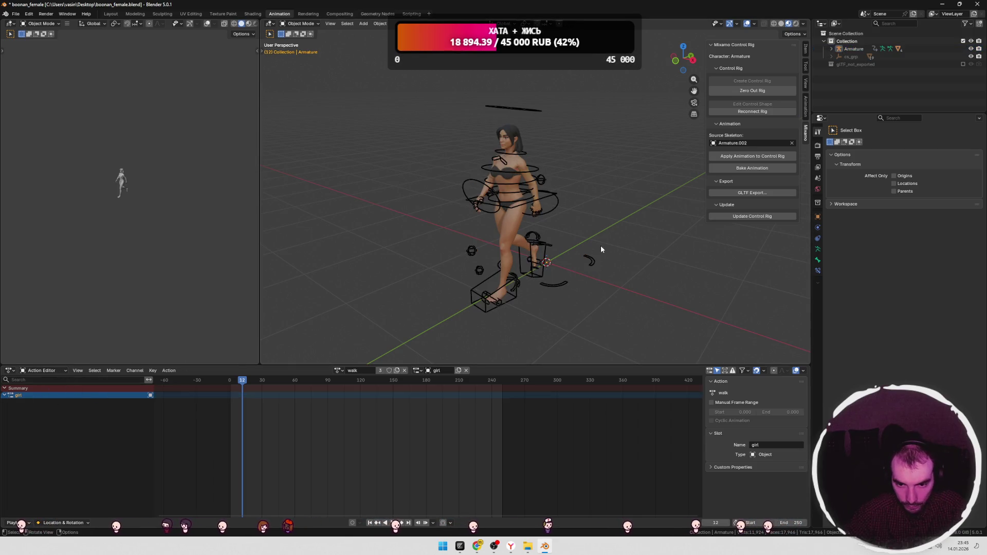
pyautogui.keyDown('shift'); pyautogui.click(509, 276); pyautogui.keyUp('shift')
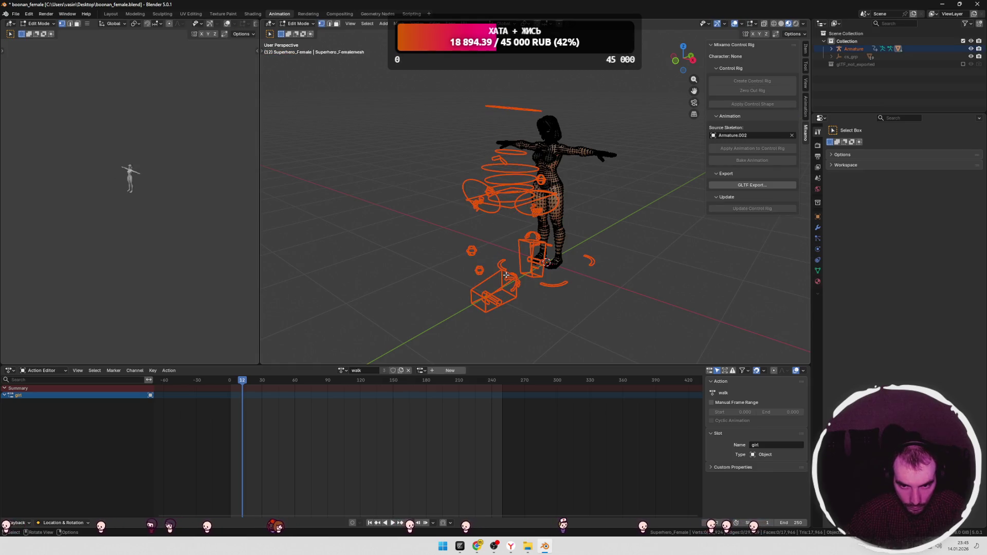
pyautogui.click(300, 24)
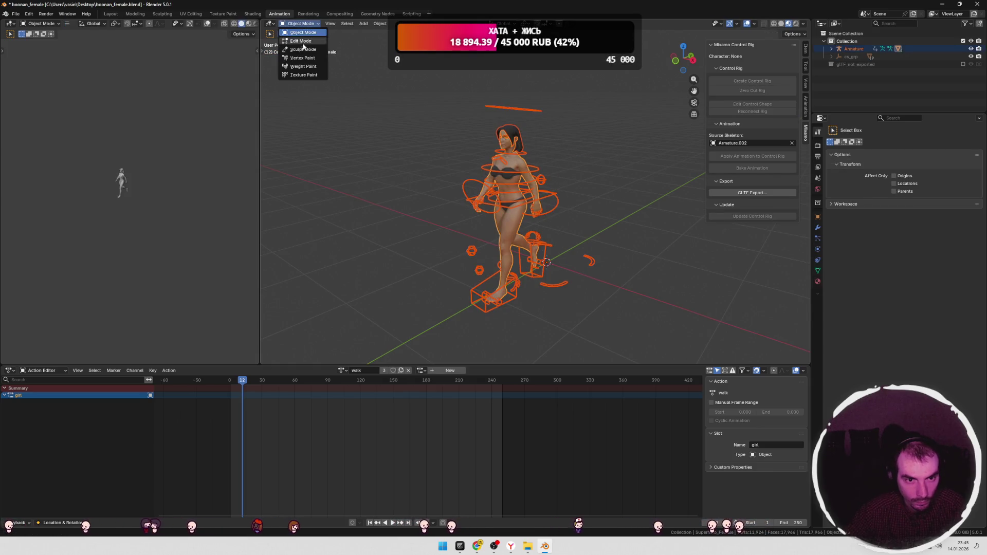
pyautogui.press('Tab')
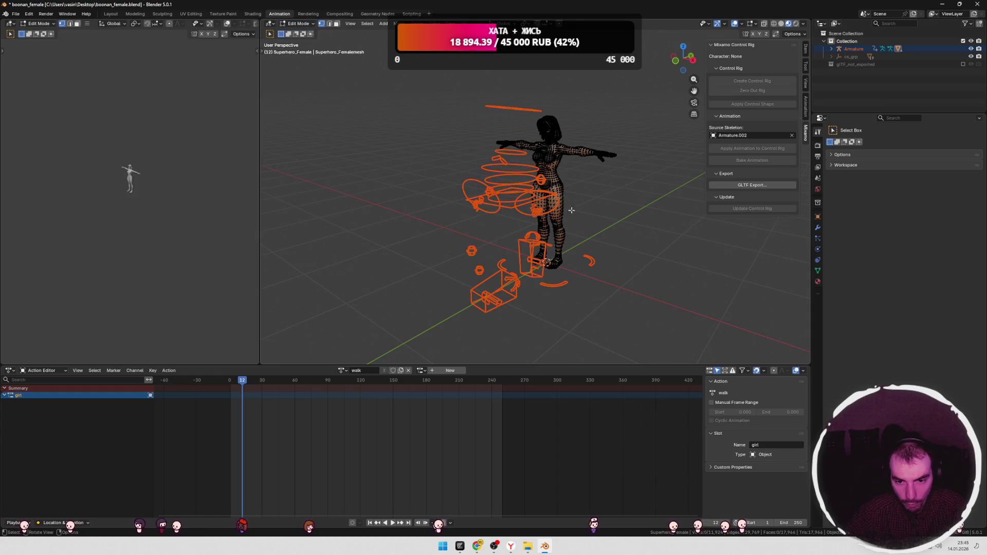
pyautogui.press('Tab')
pyautogui.click(507, 217)
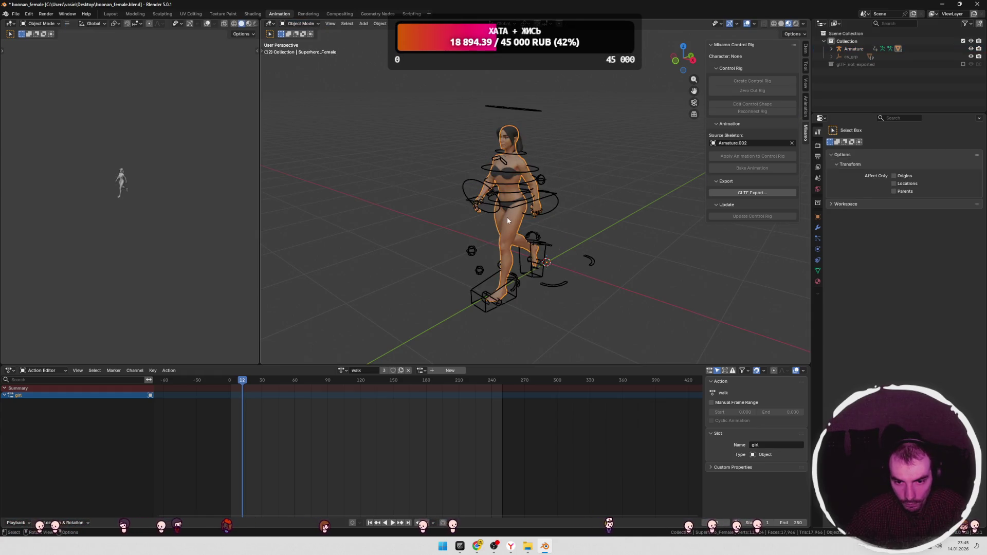
pyautogui.click(301, 23)
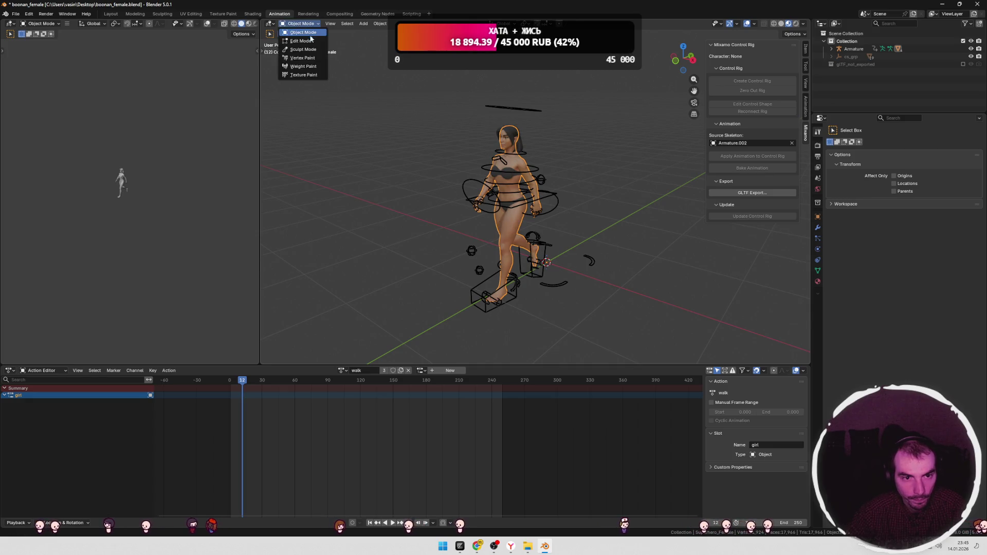
pyautogui.press('Tab')
pyautogui.press('Tab')
pyautogui.press('Tab')
pyautogui.scroll(4, 625, 127)
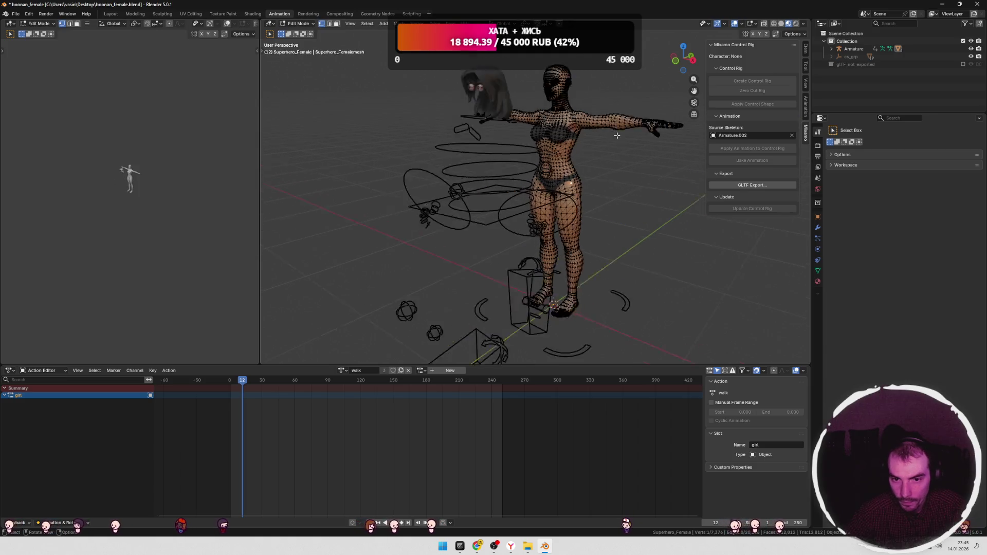
pyautogui.moveTo(627, 135)
pyautogui.mouseDown(button='middle')
pyautogui.moveTo(568, 148)
pyautogui.moveTo(539, 140)
pyautogui.mouseUp(button='middle')
pyautogui.press('Tab')
pyautogui.press('Tab')
pyautogui.press('Tab')
pyautogui.press('Tab')
pyautogui.press('Tab')
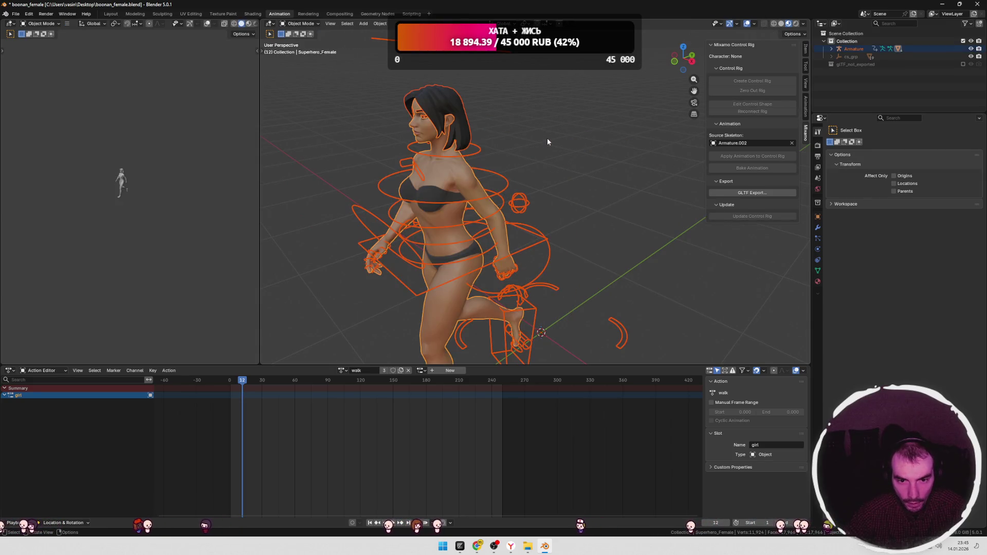
pyautogui.click(446, 106)
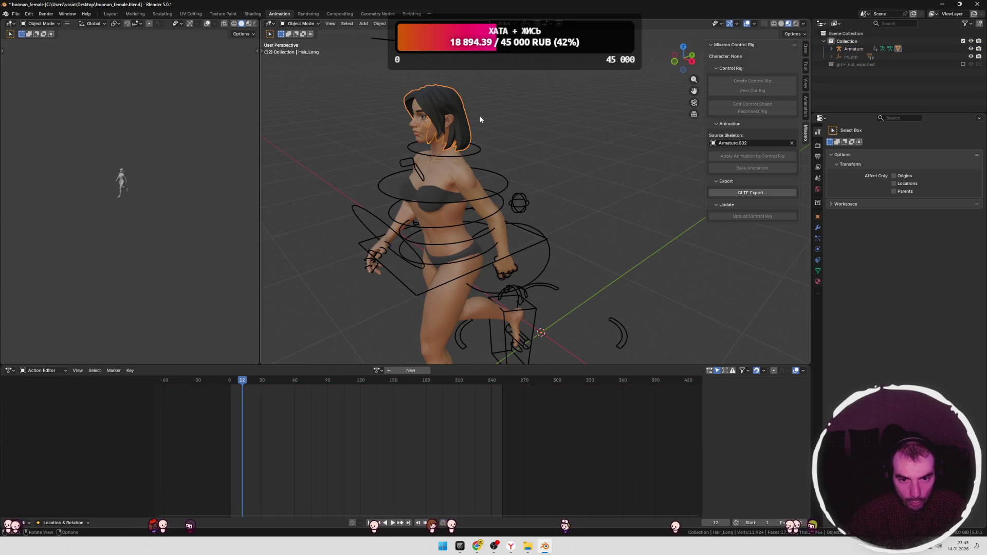
pyautogui.press('Tab')
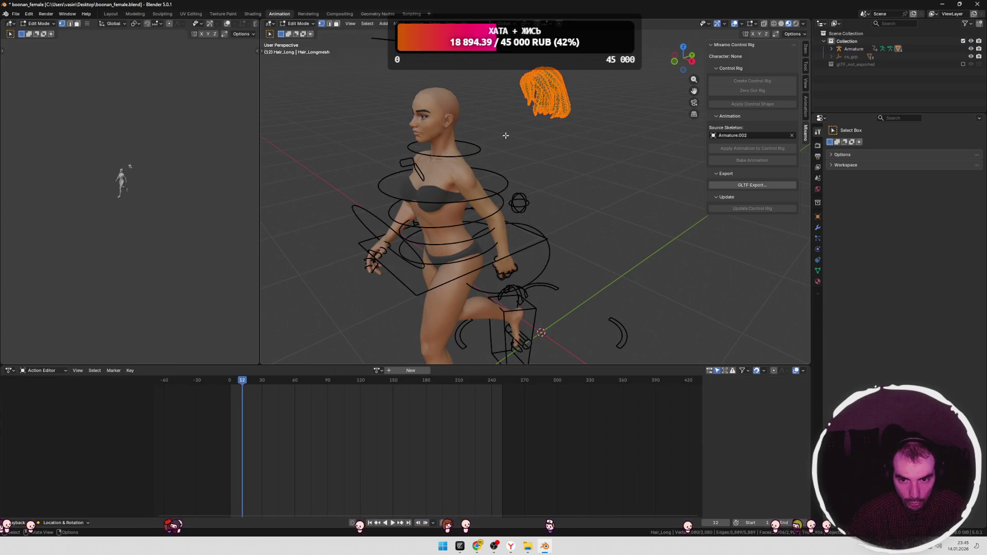
pyautogui.press('Tab')
pyautogui.press('a')
pyautogui.moveTo(551, 144)
pyautogui.mouseDown(button='middle')
pyautogui.moveTo(608, 141)
pyautogui.moveTo(503, 156)
pyautogui.moveTo(566, 151)
pyautogui.mouseUp(button='middle')
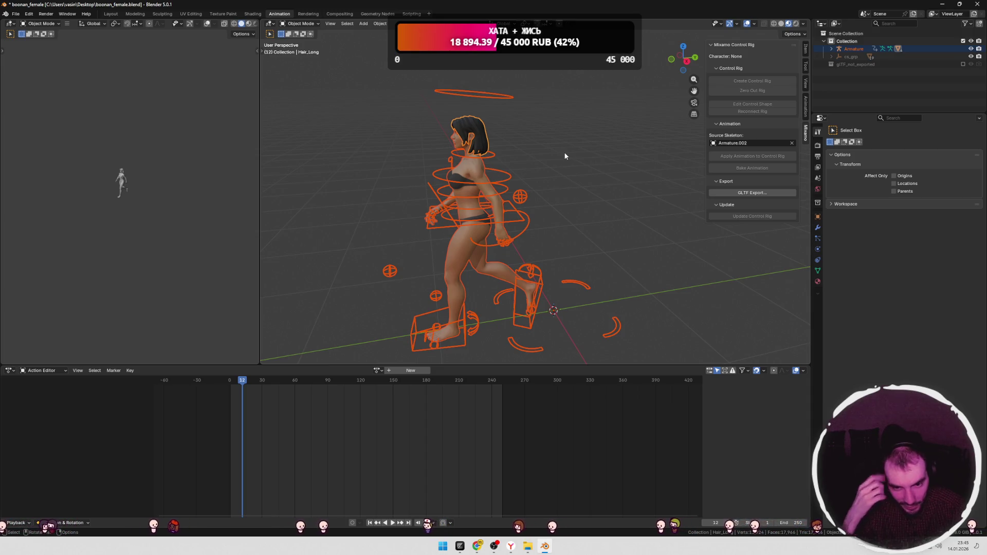
pyautogui.moveTo(564, 156)
pyautogui.mouseDown(button='middle')
pyautogui.moveTo(588, 146)
pyautogui.moveTo(559, 205)
pyautogui.mouseUp(button='middle')
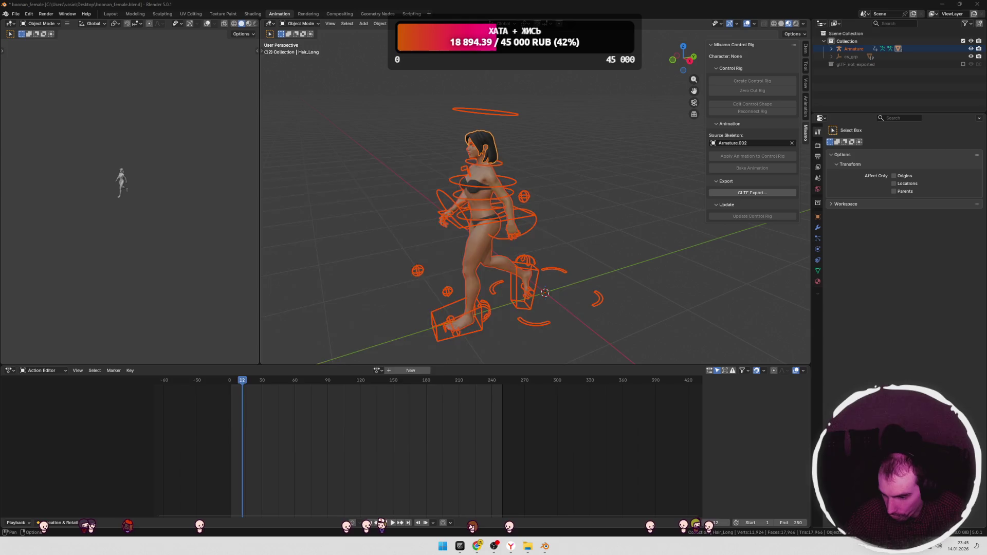
pyautogui.click(324, 251)
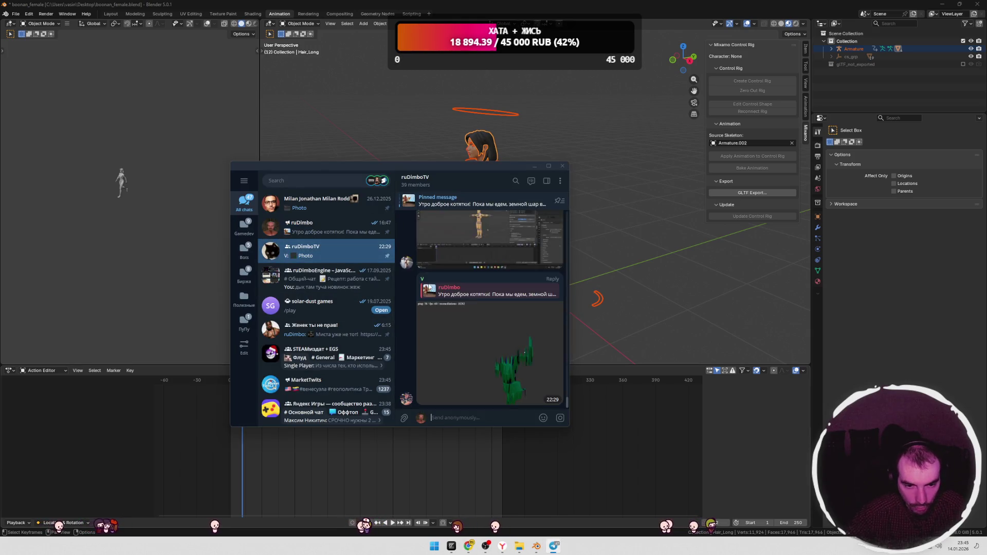
pyautogui.click(546, 183)
pyautogui.click(615, 278)
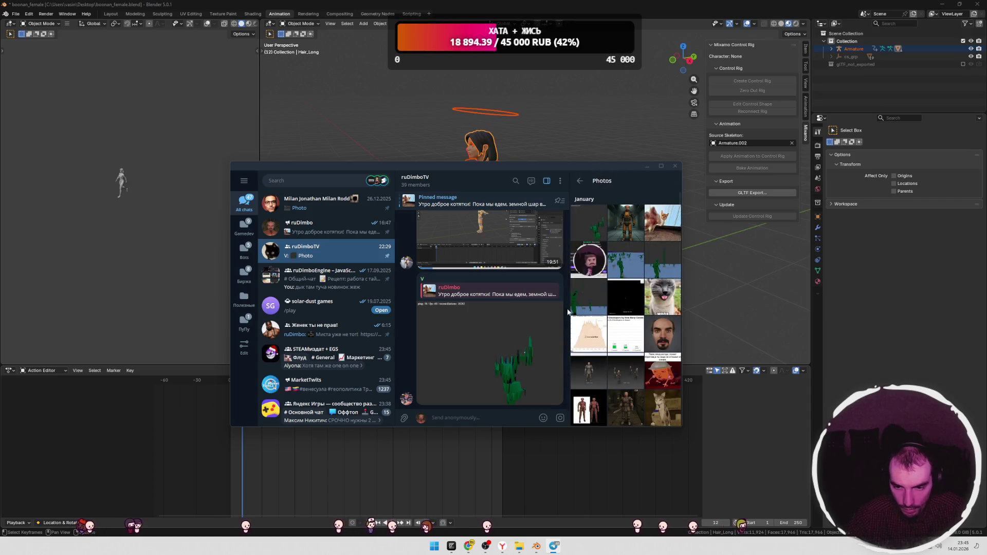
pyautogui.scroll(-2, 643, 268)
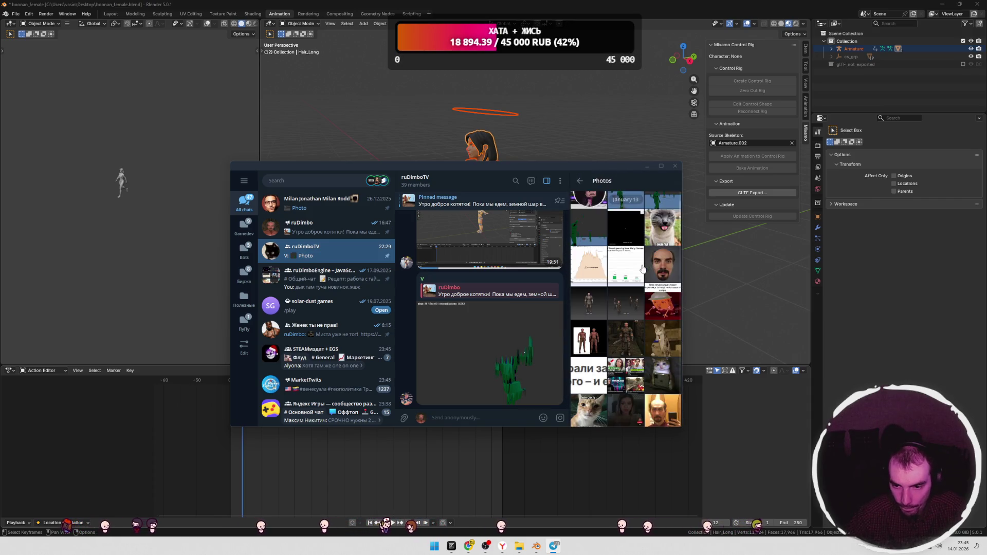
pyautogui.scroll(-2, 642, 273)
pyautogui.click(621, 290)
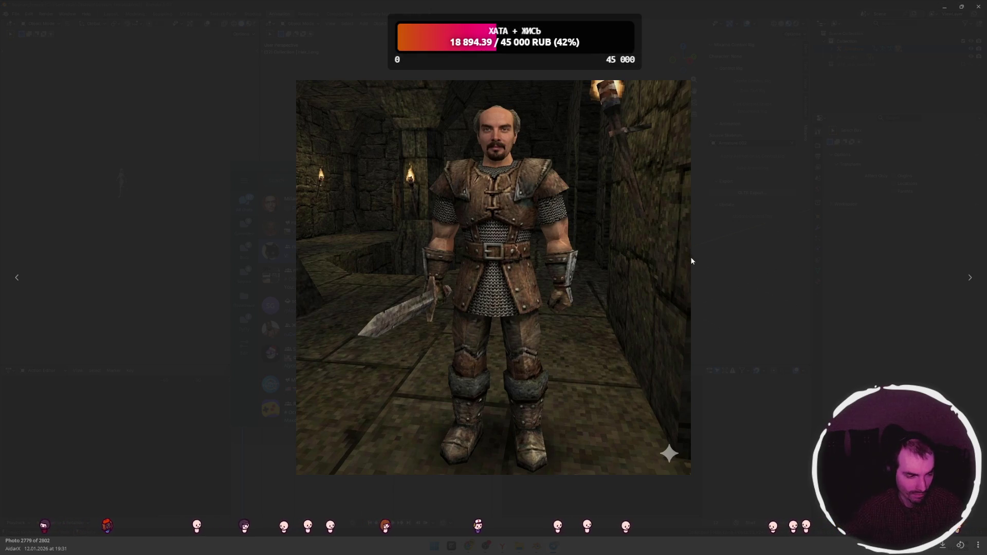
pyautogui.click(764, 237)
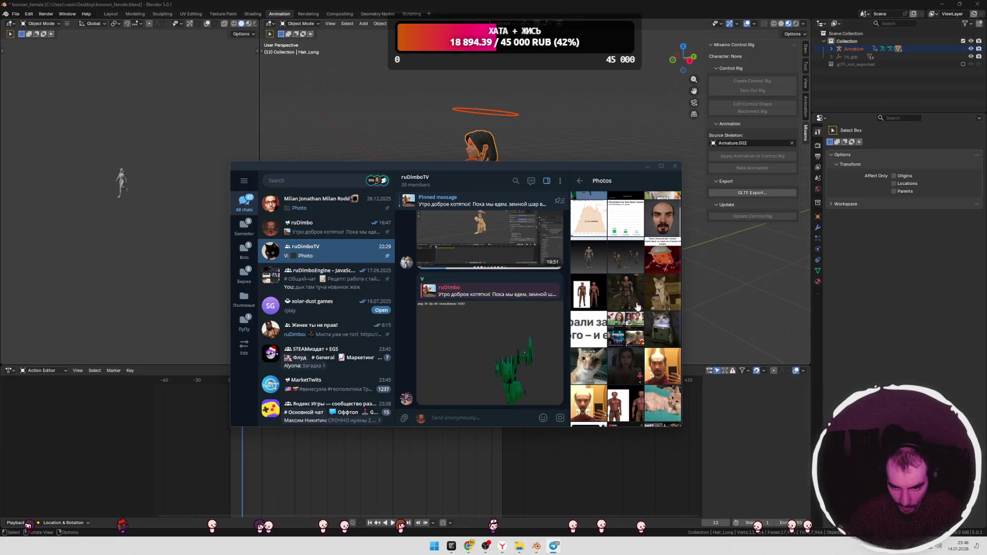
pyautogui.click(593, 297)
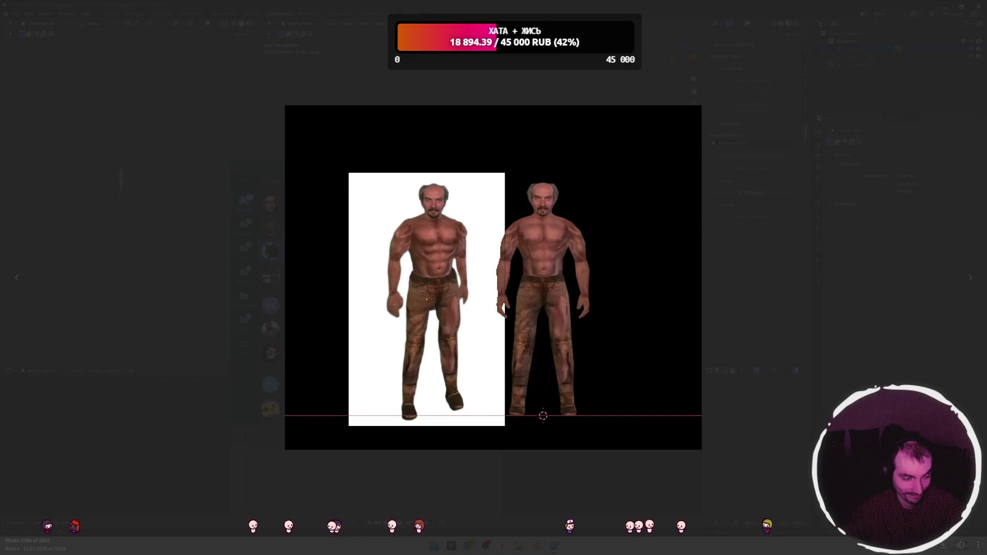
pyautogui.click(755, 285)
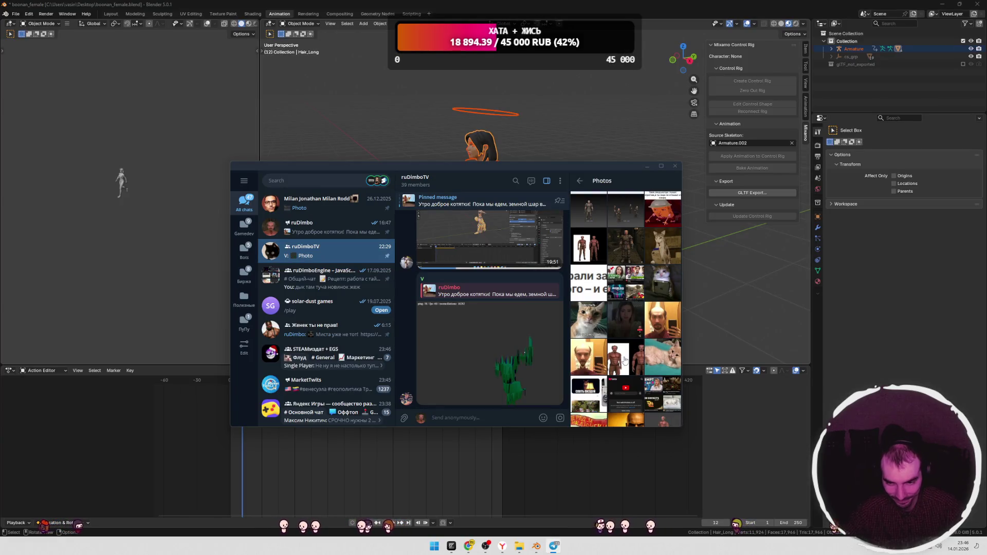
pyautogui.click(584, 362)
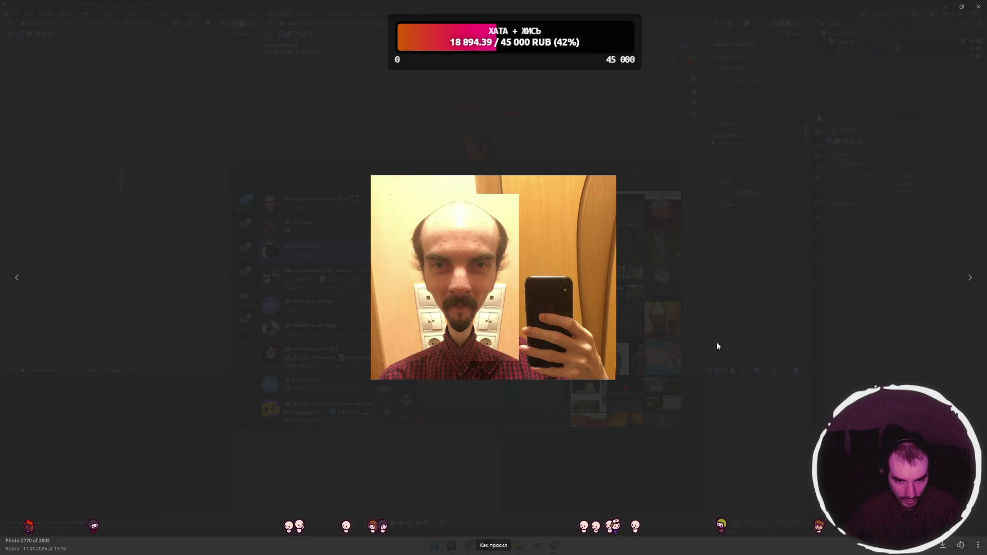
pyautogui.click(716, 342)
pyautogui.click(663, 324)
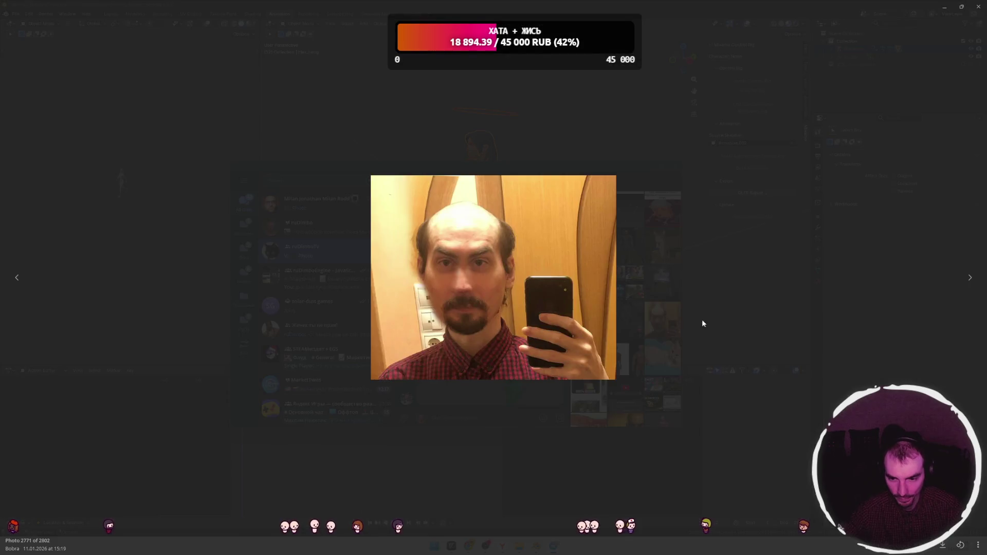
pyautogui.click(729, 320)
pyautogui.scroll(3, 628, 320)
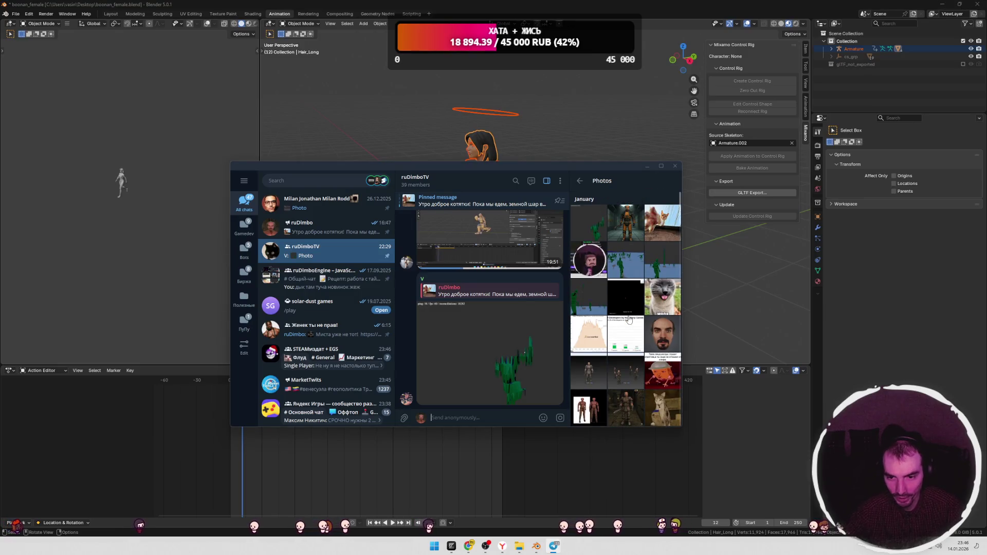
pyautogui.click(632, 247)
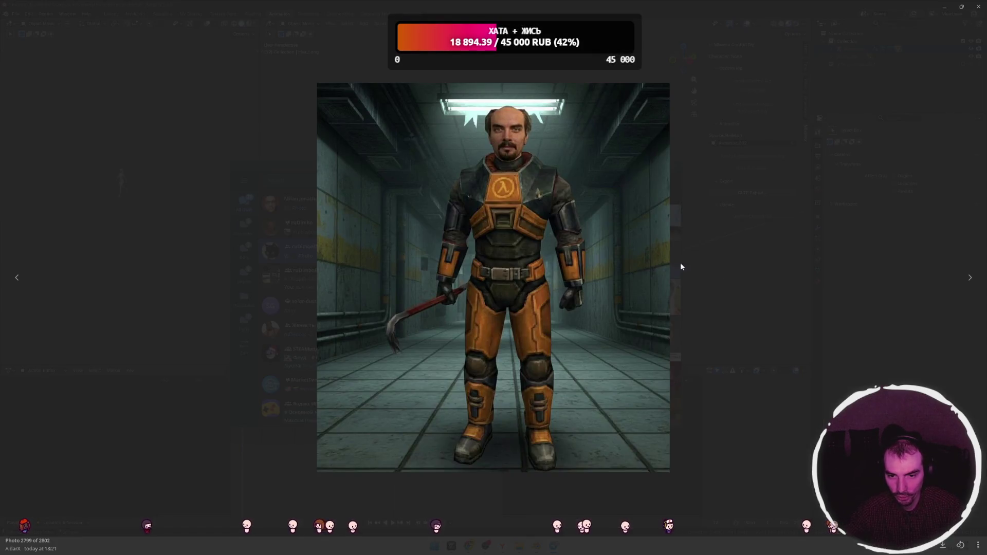
pyautogui.click(752, 291)
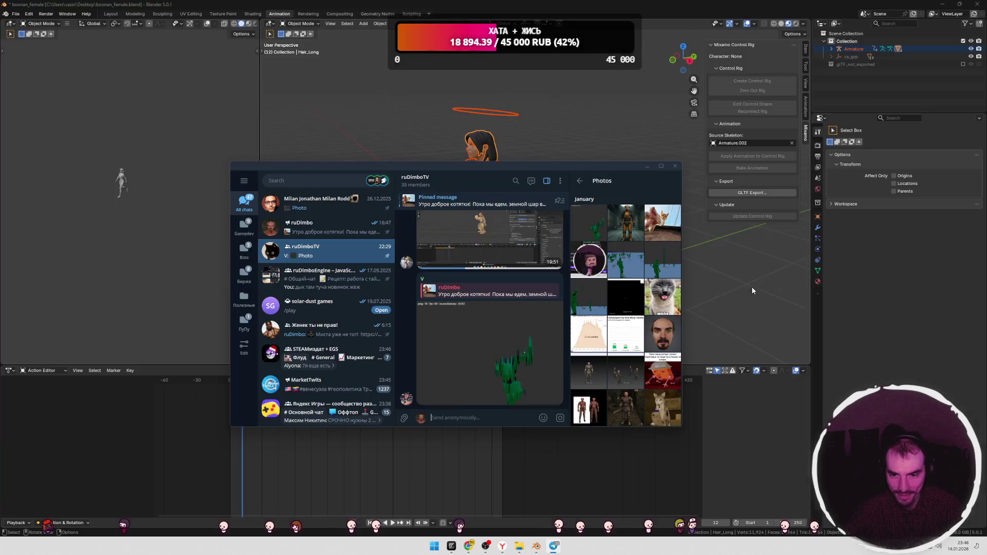
pyautogui.click(685, 271)
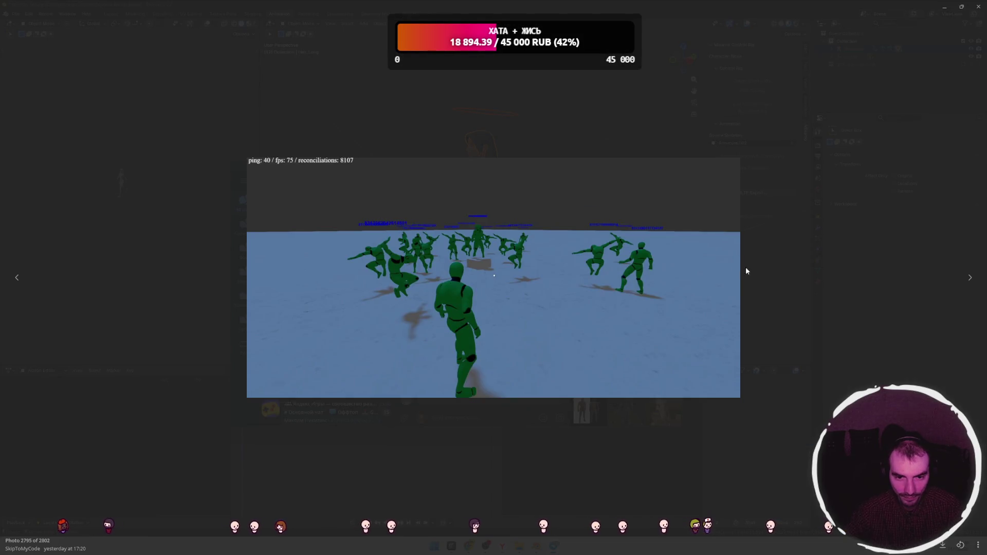
pyautogui.click(742, 267)
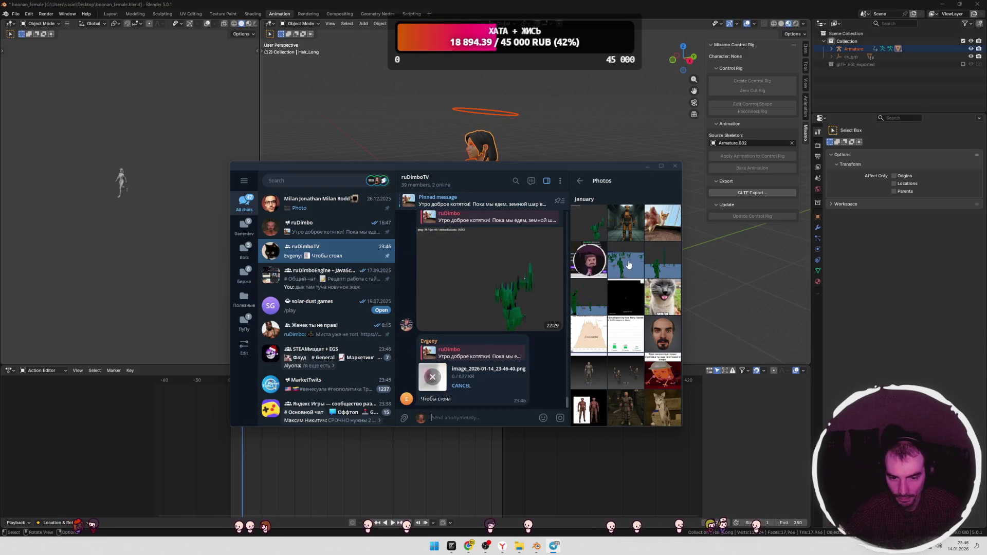
pyautogui.click(431, 380)
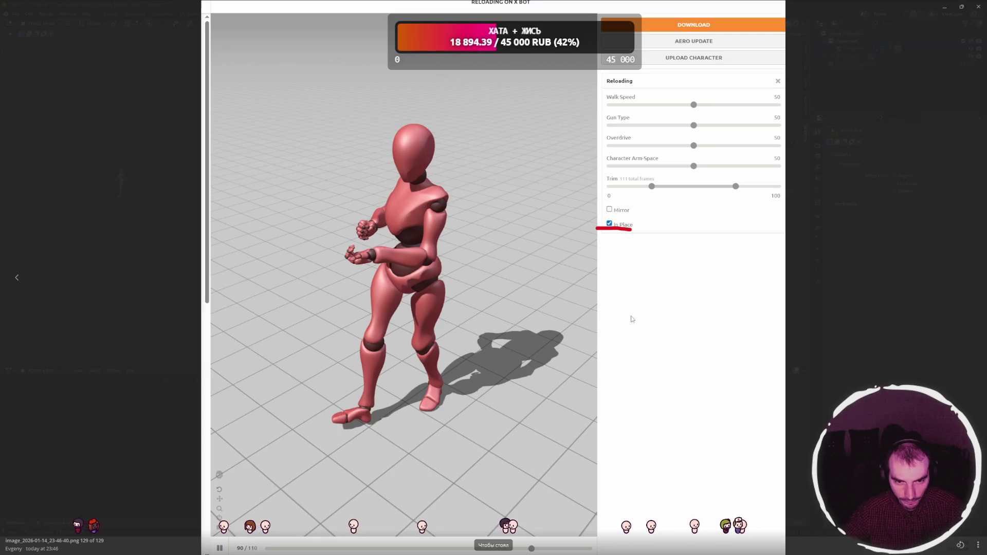
pyautogui.click(833, 283)
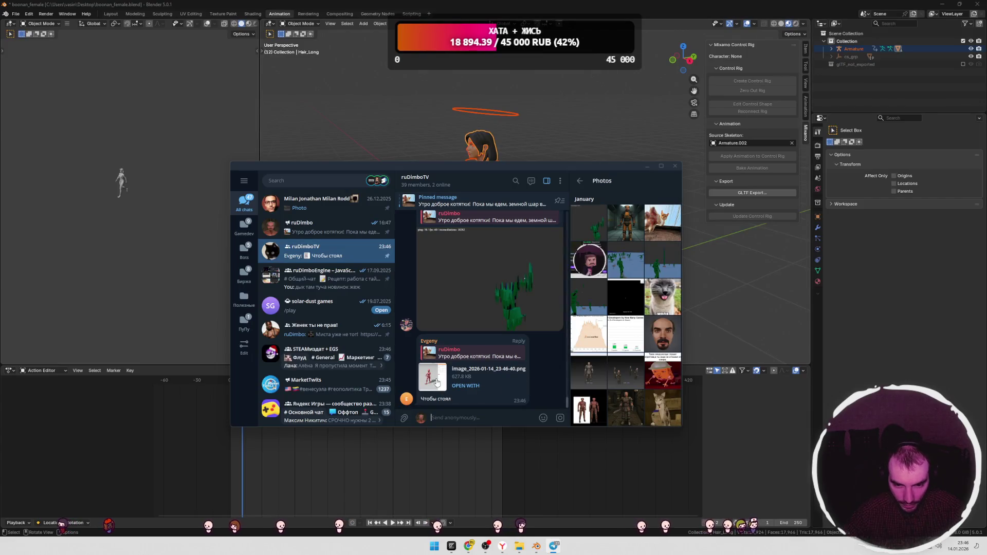
pyautogui.click(437, 383)
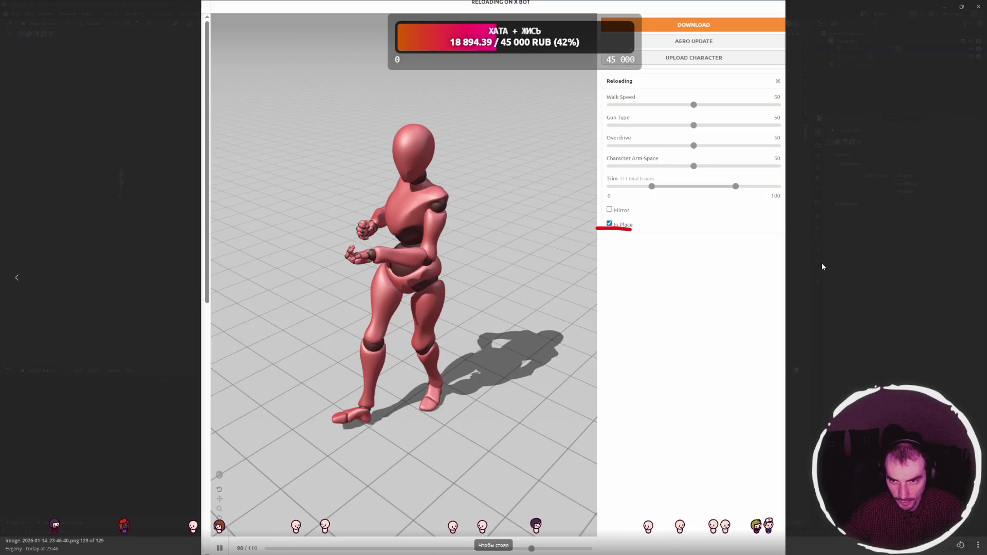
pyautogui.click(821, 266)
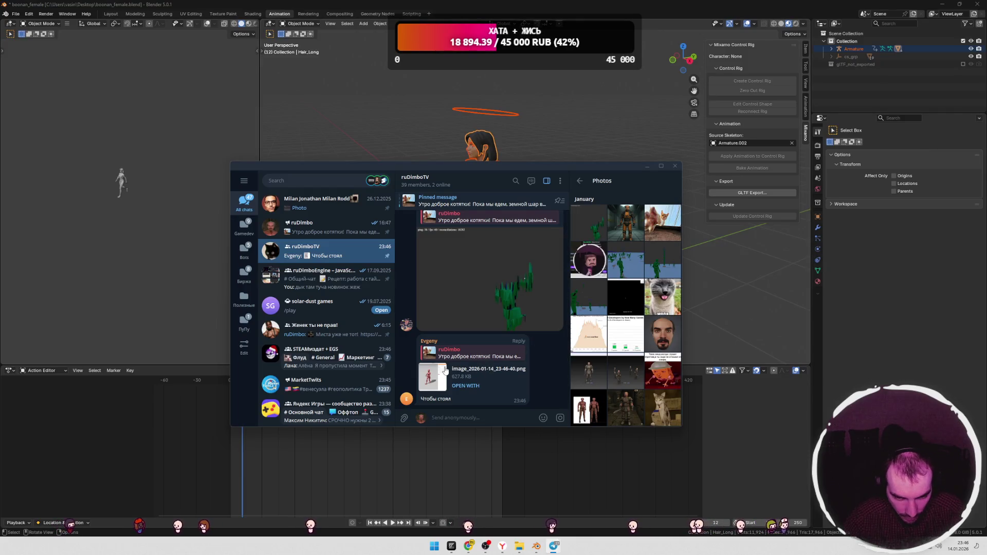
pyautogui.click(648, 168)
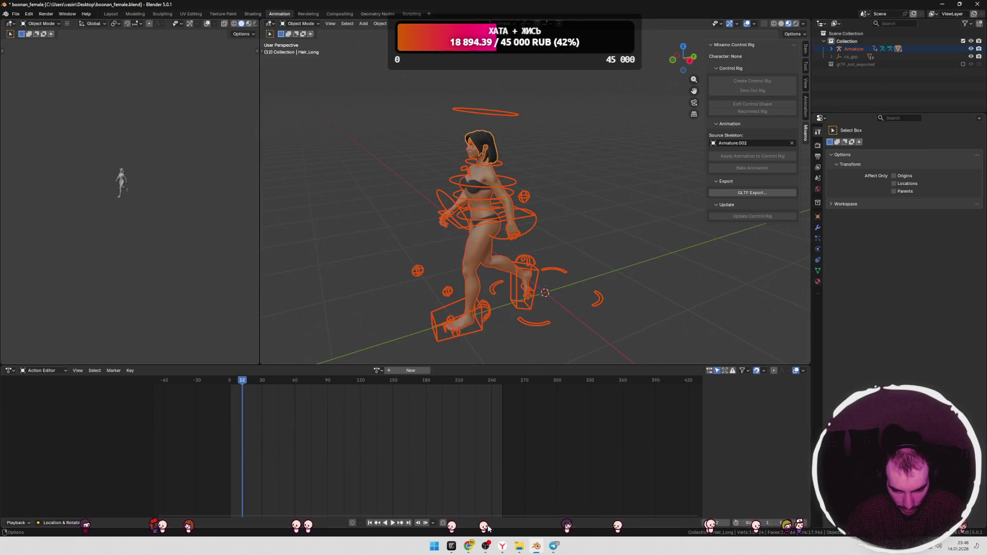
pyautogui.moveTo(468, 546)
pyautogui.click(406, 501)
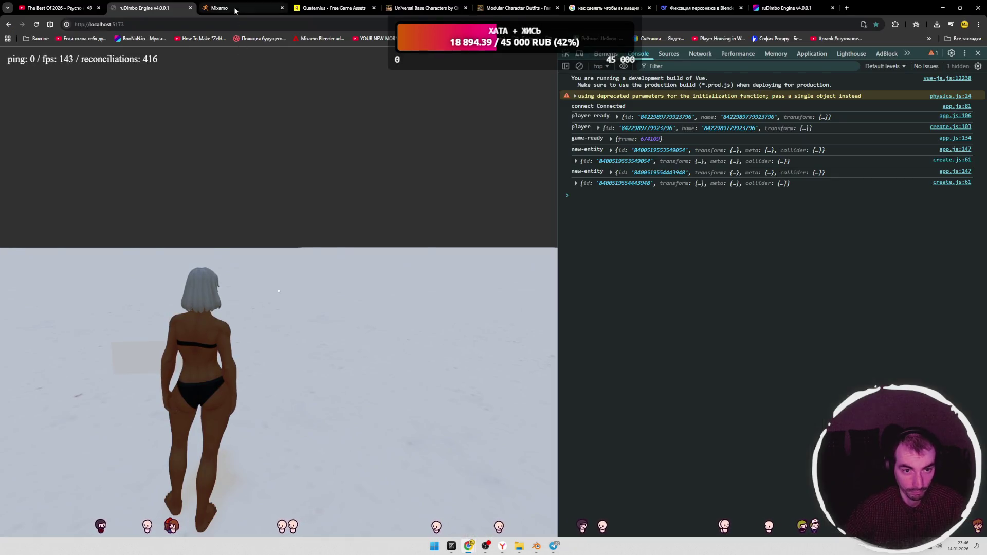
# Step: Rotate the Mixamo locomotion preview to a front view, then move to the ruDimbo Engine tab
pyautogui.click(235, 9)
pyautogui.moveTo(662, 239); pyautogui.dragTo(689, 236)
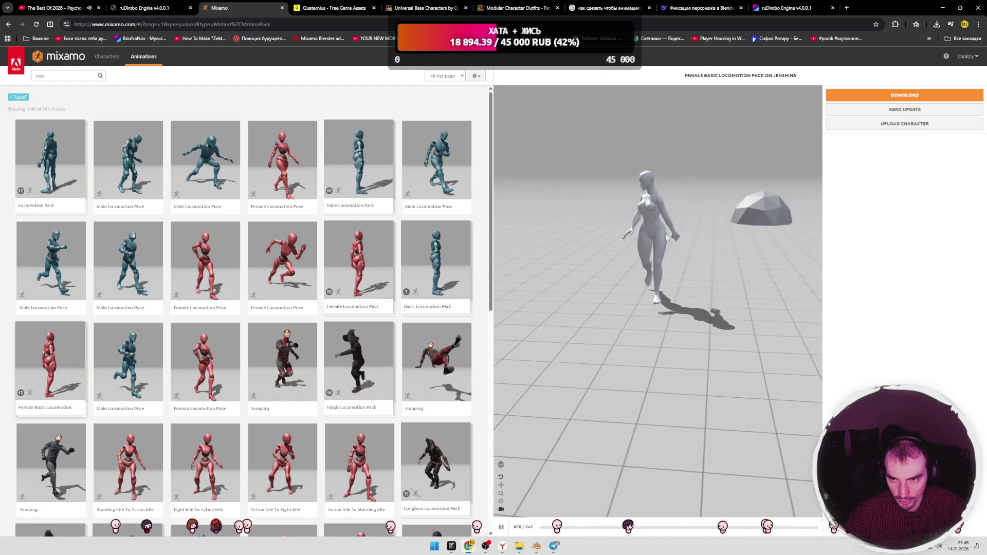
pyautogui.click(482, 77)
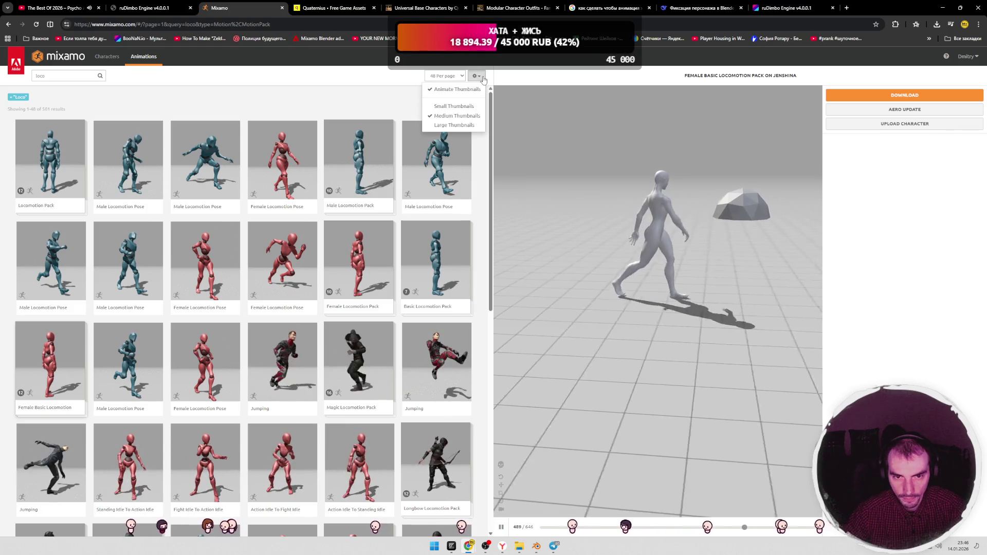
pyautogui.click(482, 77)
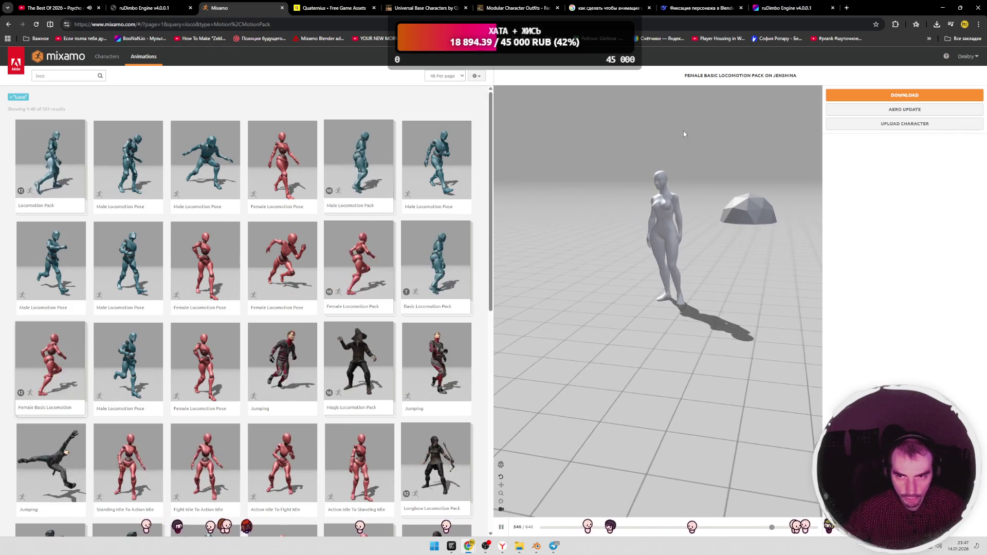
pyautogui.click(786, 7)
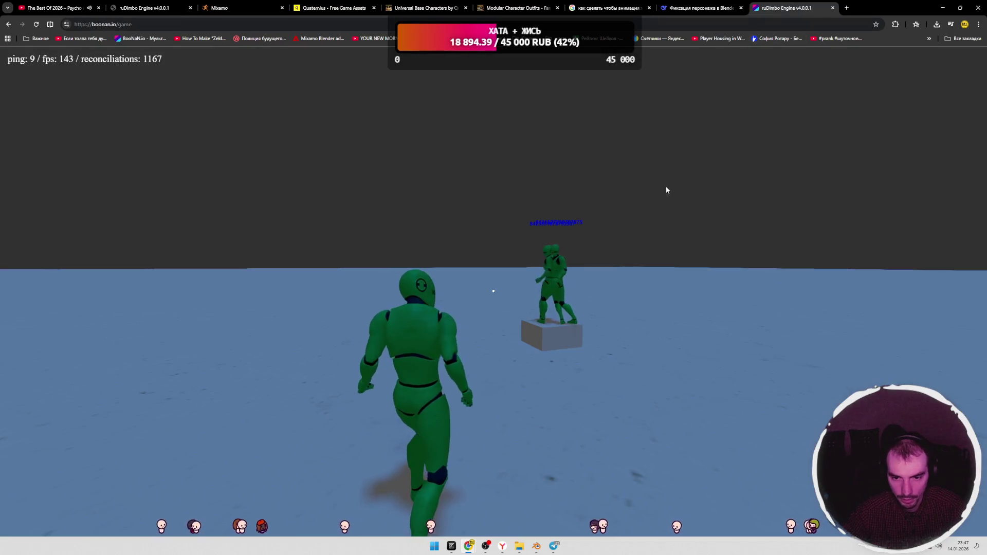
# Step: Walk and jump the character toward the box in the boonan.io ruDimbo Engine game
pyautogui.press('space')
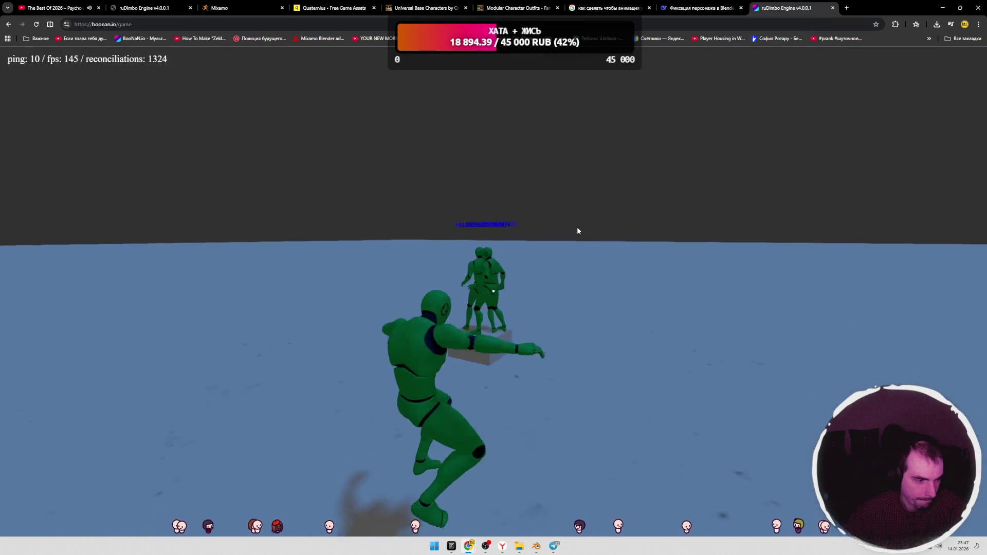
pyautogui.press('a')
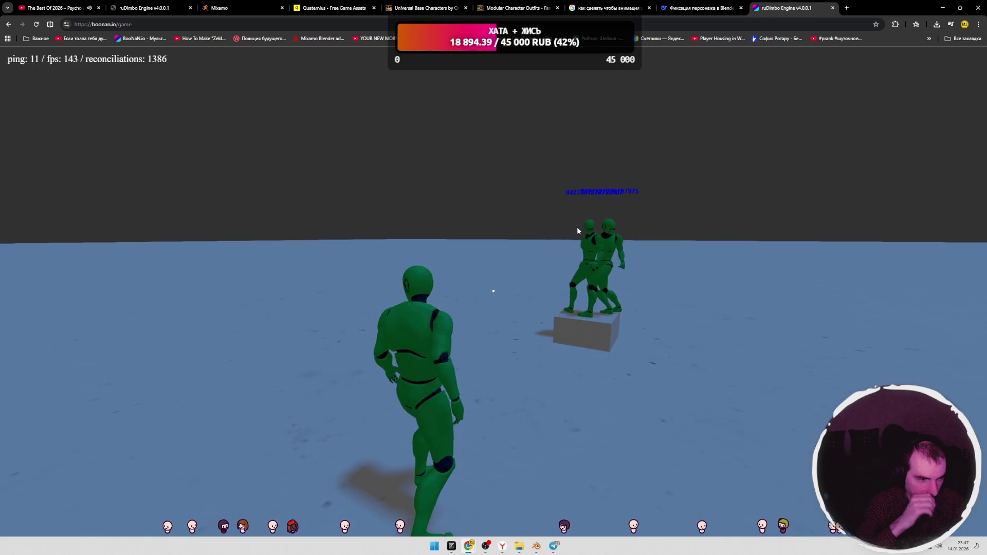
pyautogui.press('w')
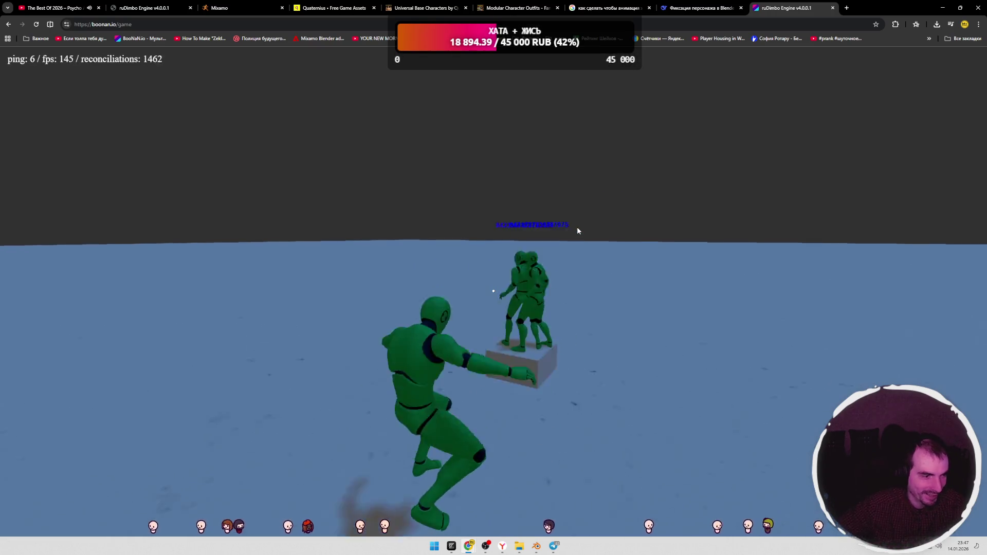
pyautogui.click(575, 227)
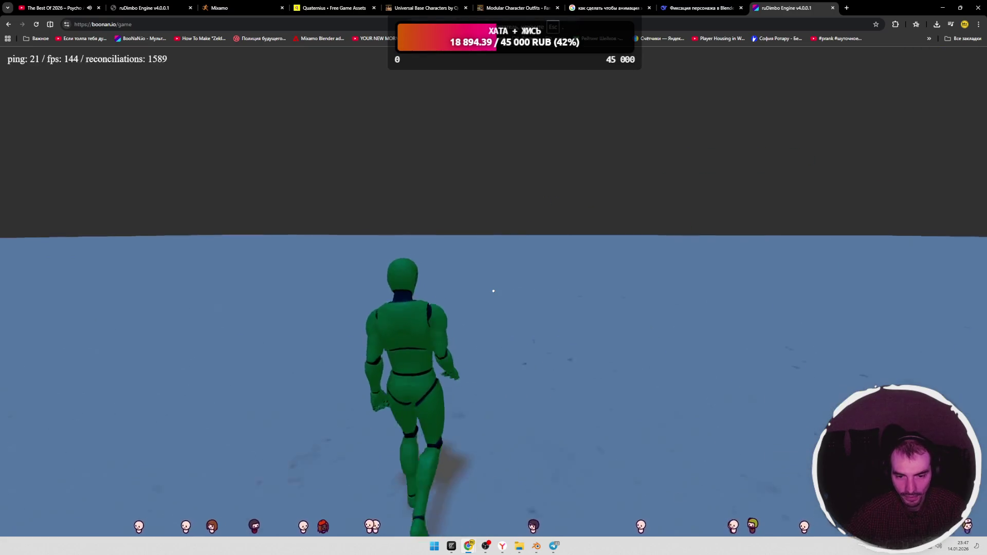
pyautogui.press('Escape')
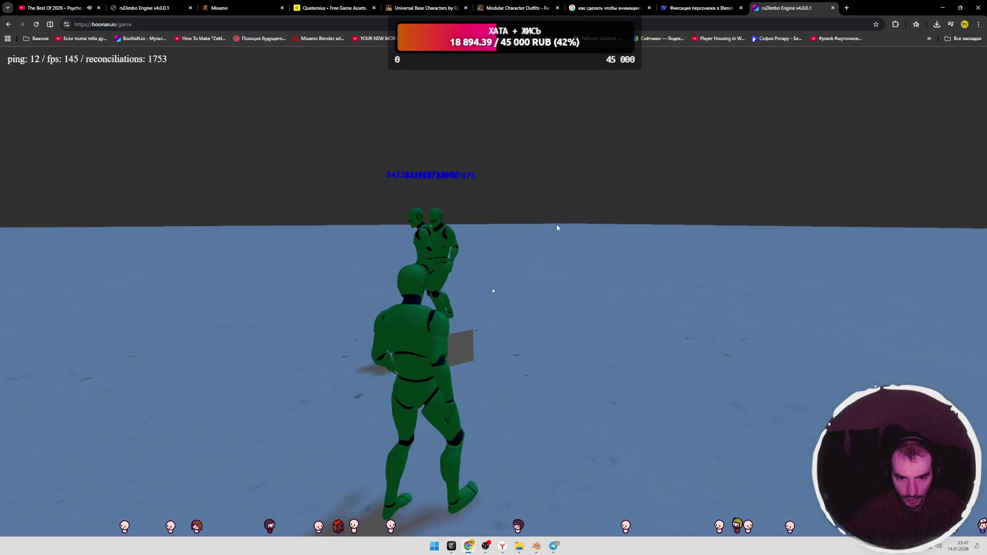
# Step: Glance at Mixamo, then walk the female character around in the local game build
pyautogui.click(260, 8)
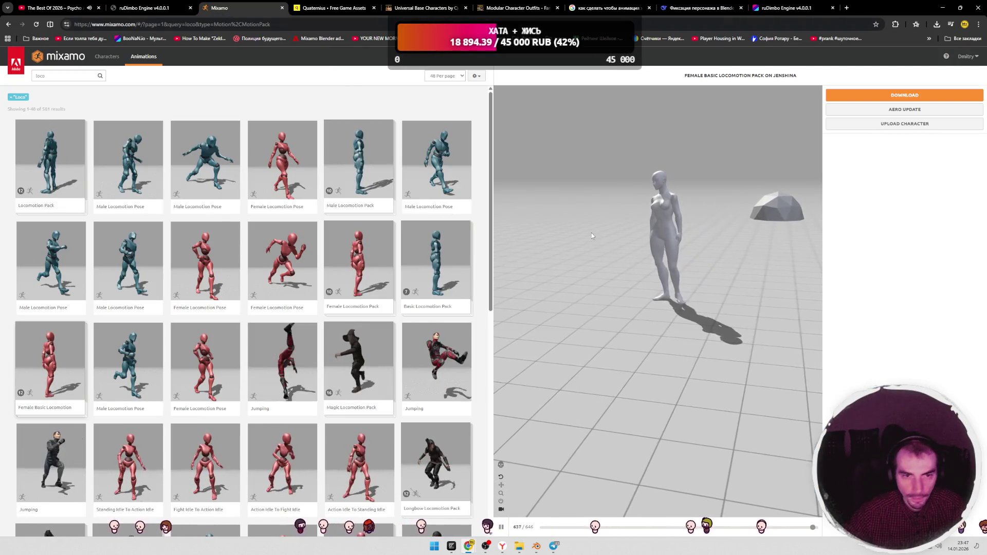
pyautogui.click(146, 7)
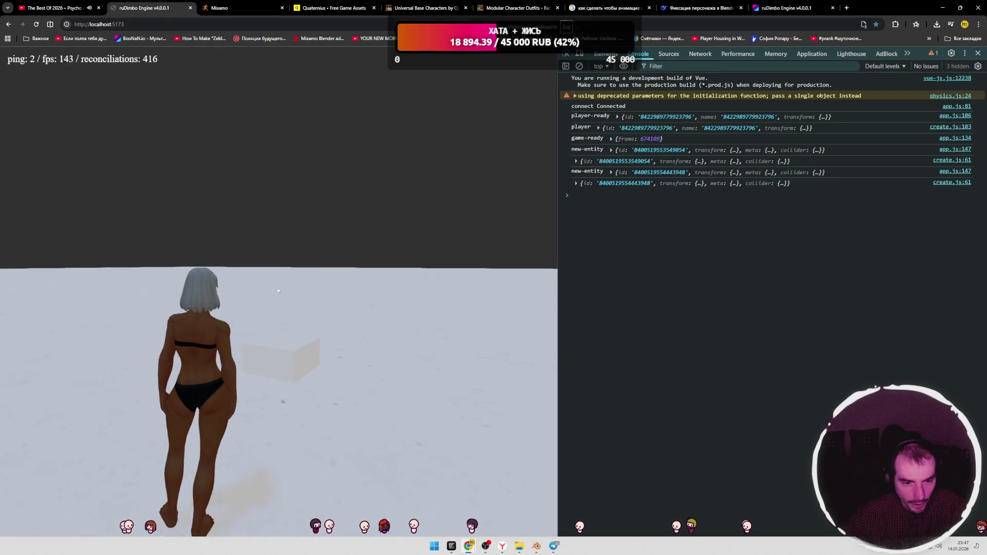
pyautogui.press('w')
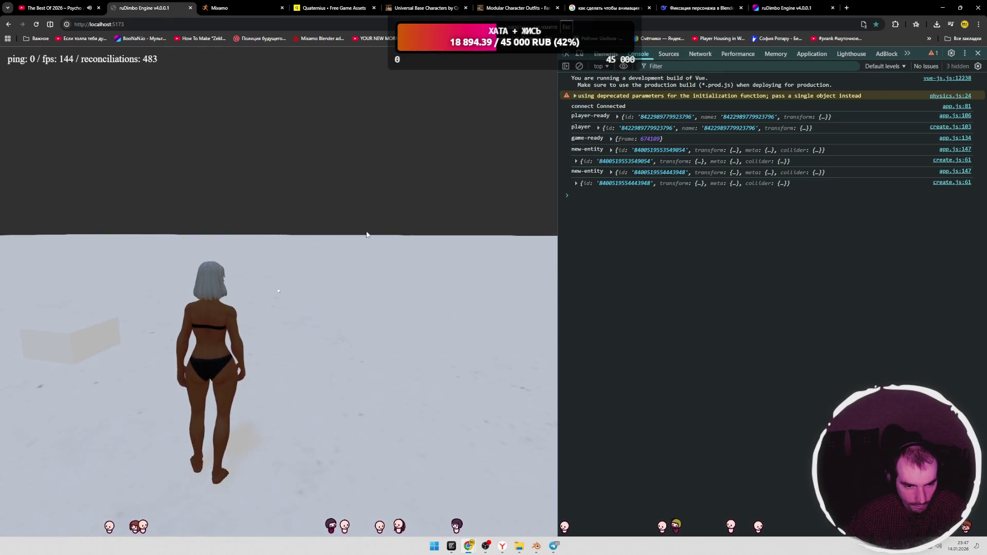
# Step: Back in Blender, orbit around the rigged character and scrub the timeline to an earlier frame
pyautogui.hotkey('alt', 'Tab')
pyautogui.moveTo(588, 228); pyautogui.dragTo(556, 240, button='middle')
pyautogui.moveTo(247, 389); pyautogui.dragTo(183, 383)
pyautogui.click(377, 370)
# Step: Keep the walk action assigned and return the editor to Dope Sheet mode
pyautogui.click(384, 413)
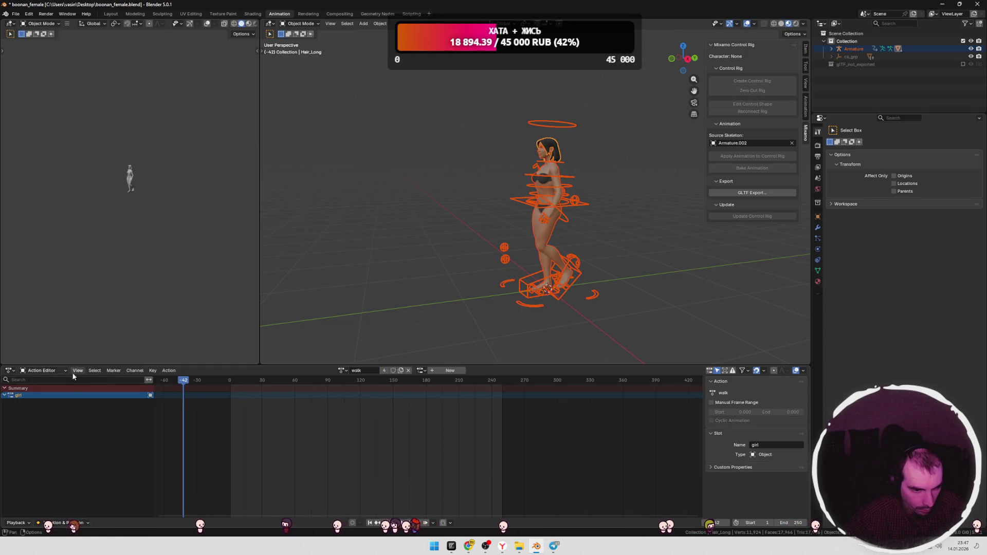
pyautogui.click(44, 370)
pyautogui.click(45, 389)
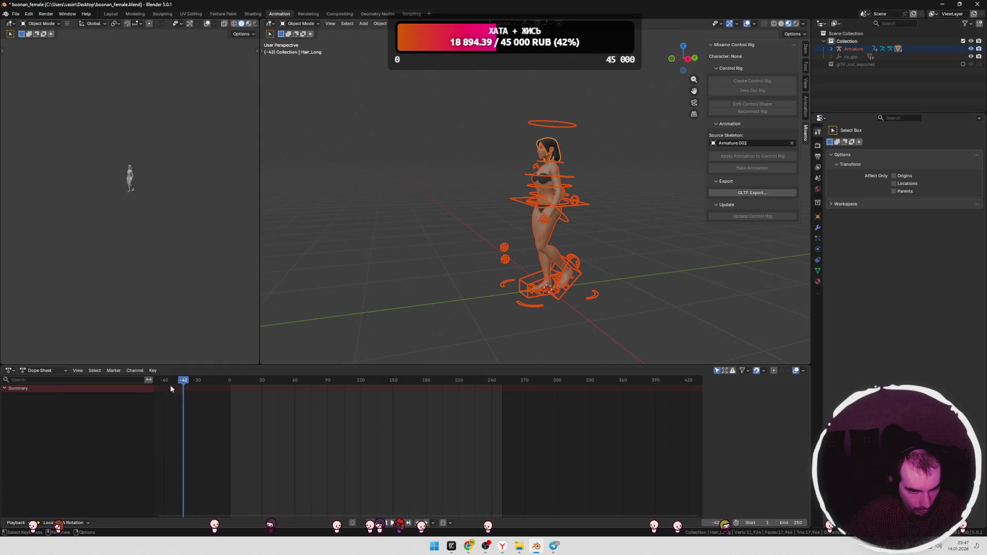
# Step: Toggle Edit Mode on the body and hair meshes, then select only the Armature
pyautogui.click(552, 229)
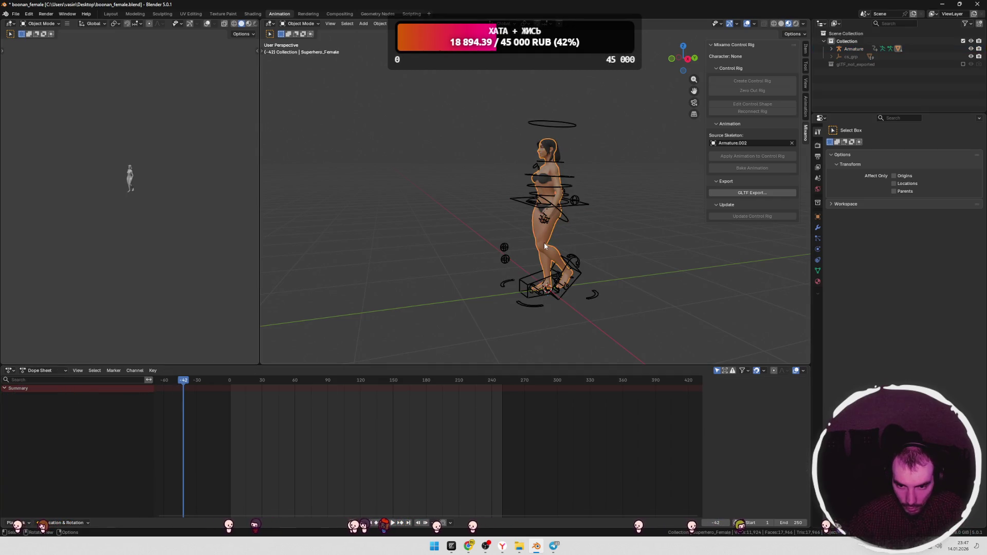
pyautogui.press('Tab')
pyautogui.press('a')
pyautogui.press('Tab')
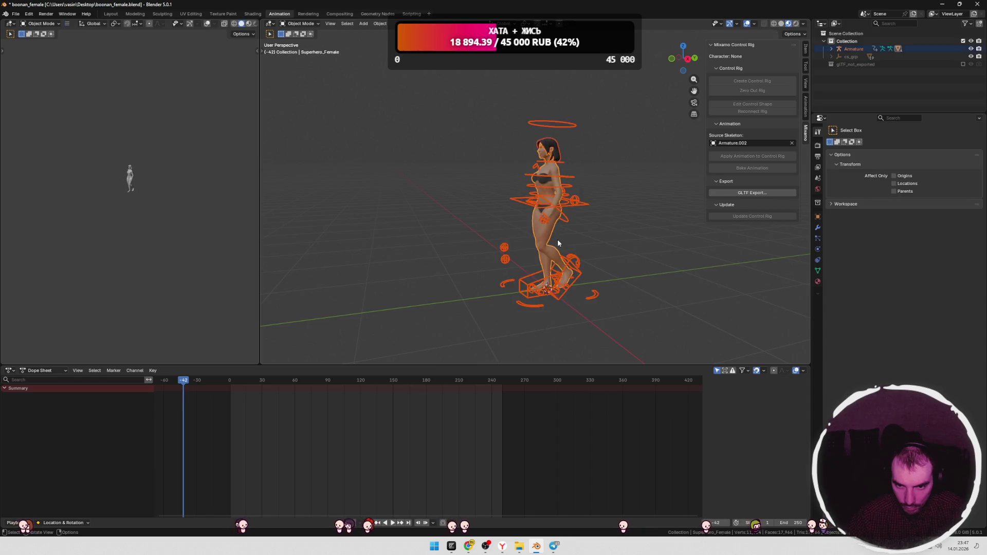
pyautogui.press('a')
pyautogui.click(405, 278)
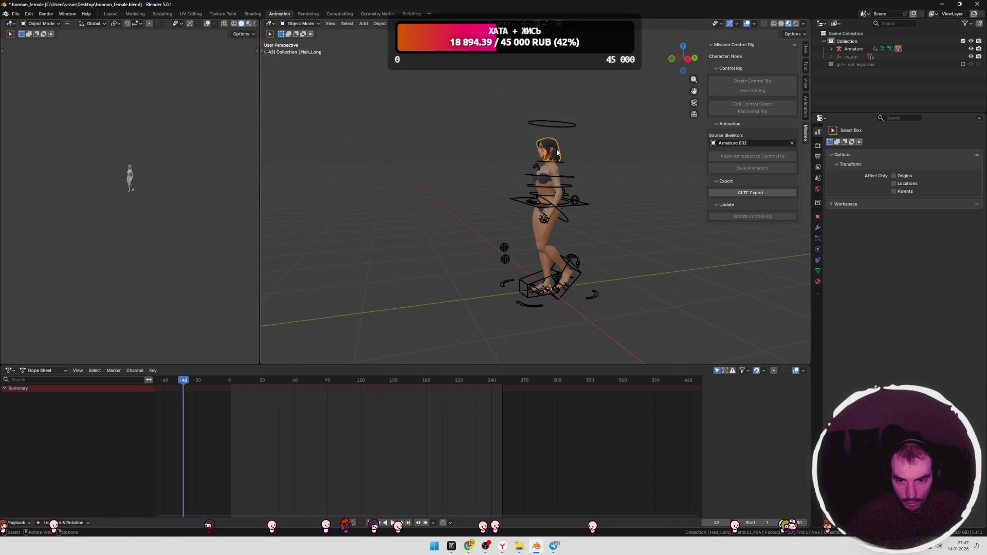
pyautogui.press('Tab')
pyautogui.press('Tab')
pyautogui.press('a')
pyautogui.click(593, 161)
pyautogui.click(848, 48)
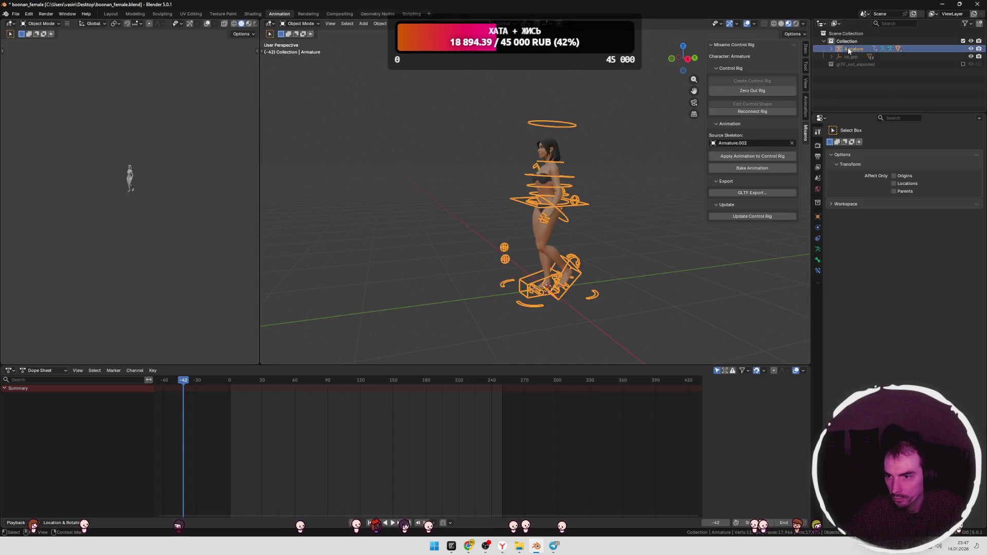
# Step: Assign the idle action to the Armature in the Action Editor and play it
pyautogui.moveTo(183, 381); pyautogui.dragTo(170, 380)
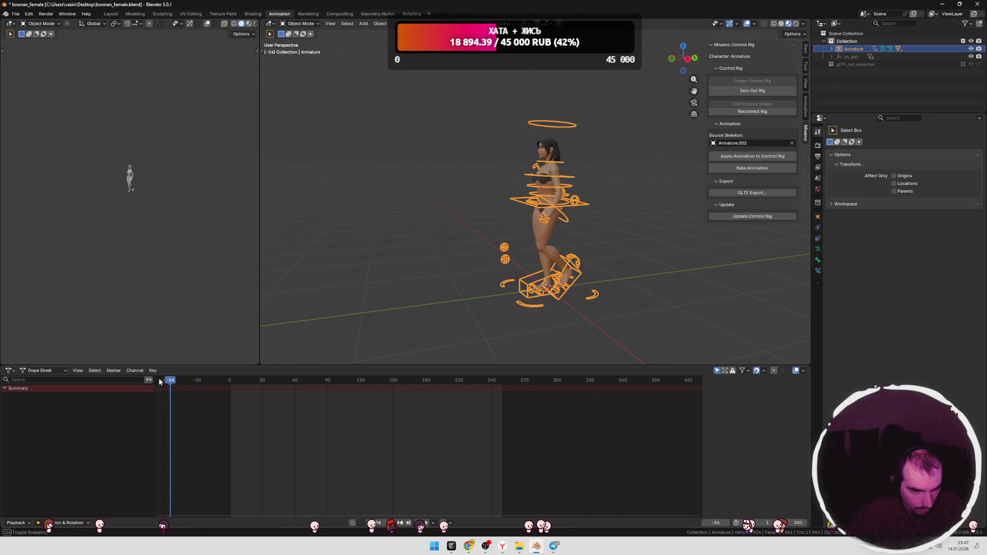
pyautogui.click(59, 371)
pyautogui.click(46, 398)
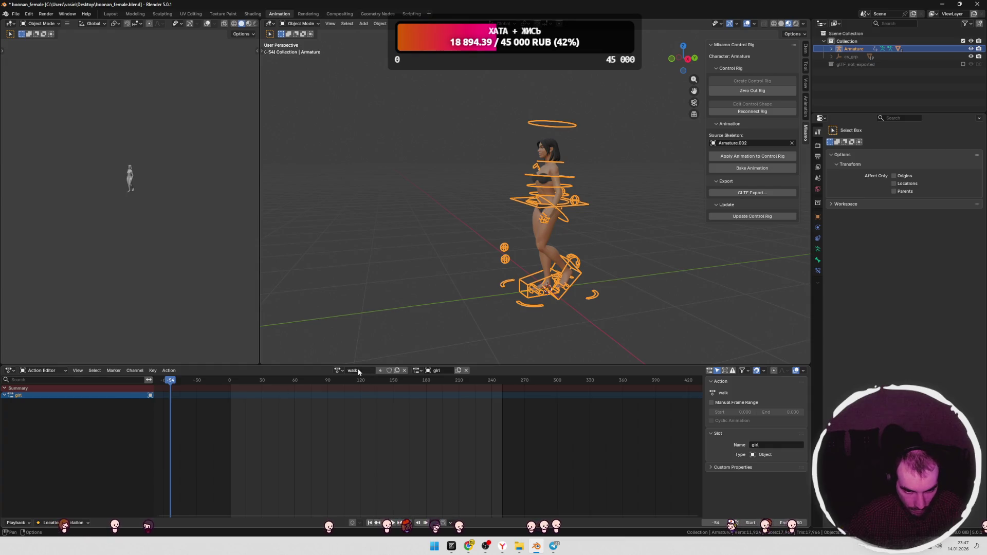
pyautogui.click(417, 370)
pyautogui.click(338, 370)
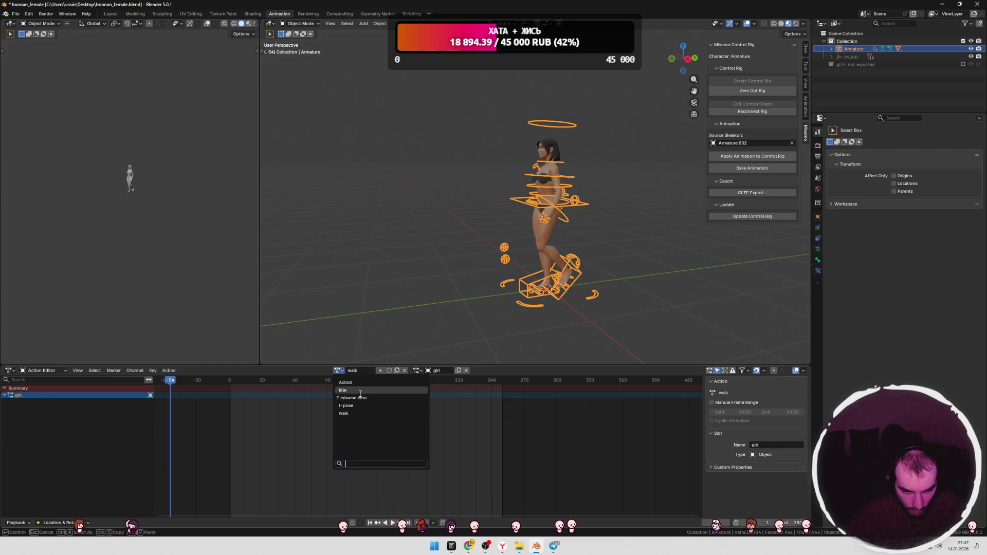
pyautogui.click(344, 390)
pyautogui.press('space')
pyautogui.moveTo(255, 383)
pyautogui.mouseDown()
pyautogui.moveTo(184, 382)
pyautogui.moveTo(223, 380)
pyautogui.mouseUp()
# Step: Switch back to Dope Sheet mode and look through its channel, view and select menus
pyautogui.click(61, 373)
pyautogui.click(42, 387)
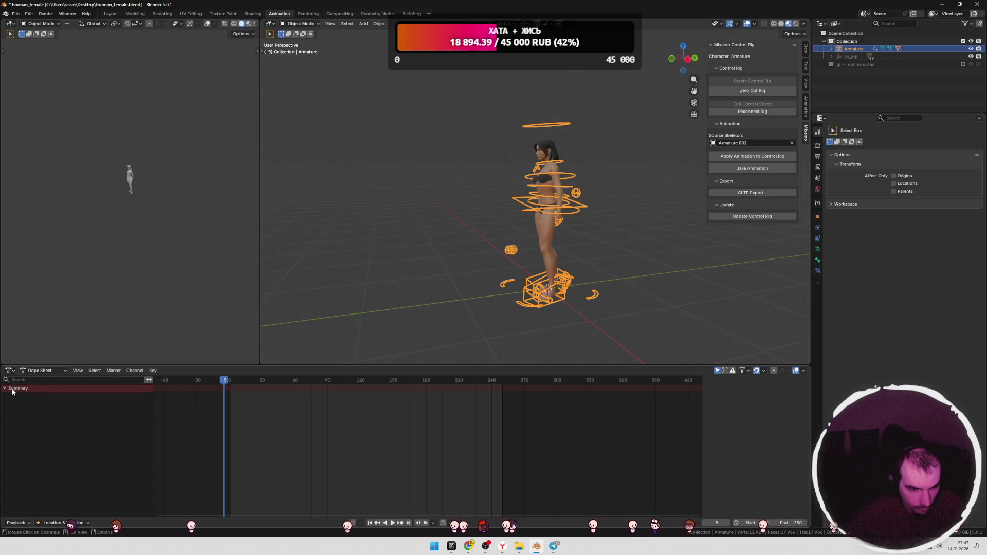
pyautogui.rightClick(72, 398)
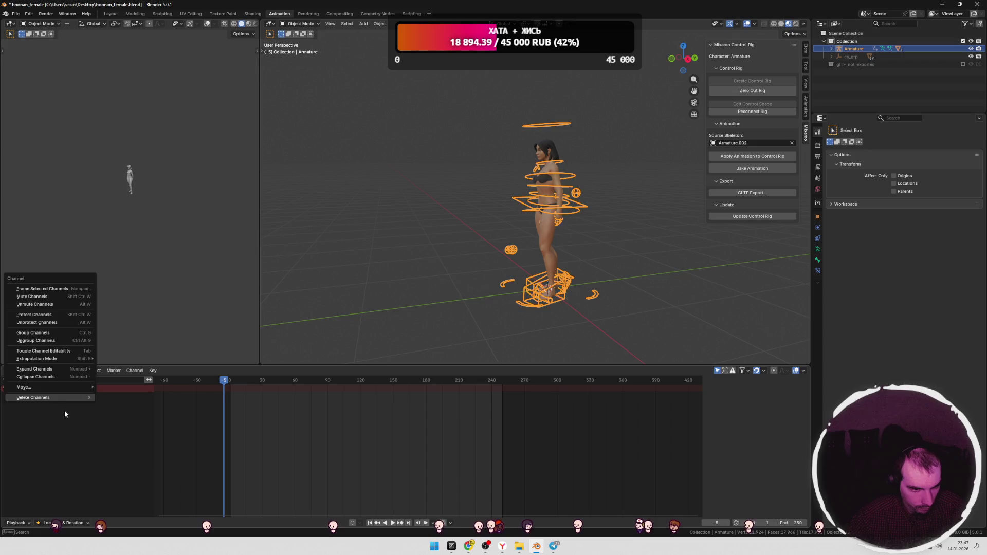
pyautogui.click(64, 409)
pyautogui.click(74, 371)
pyautogui.click(77, 373)
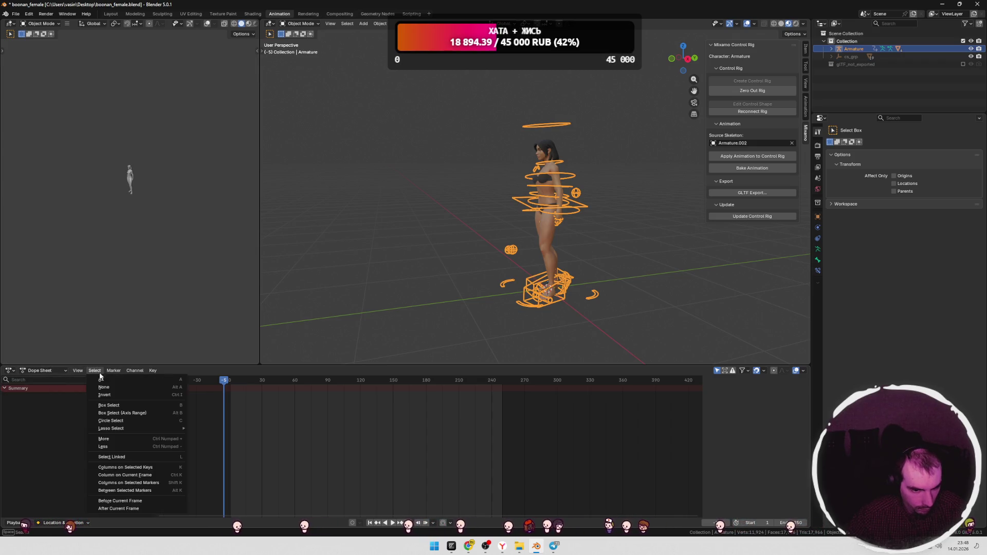
pyautogui.click(102, 383)
pyautogui.click(93, 371)
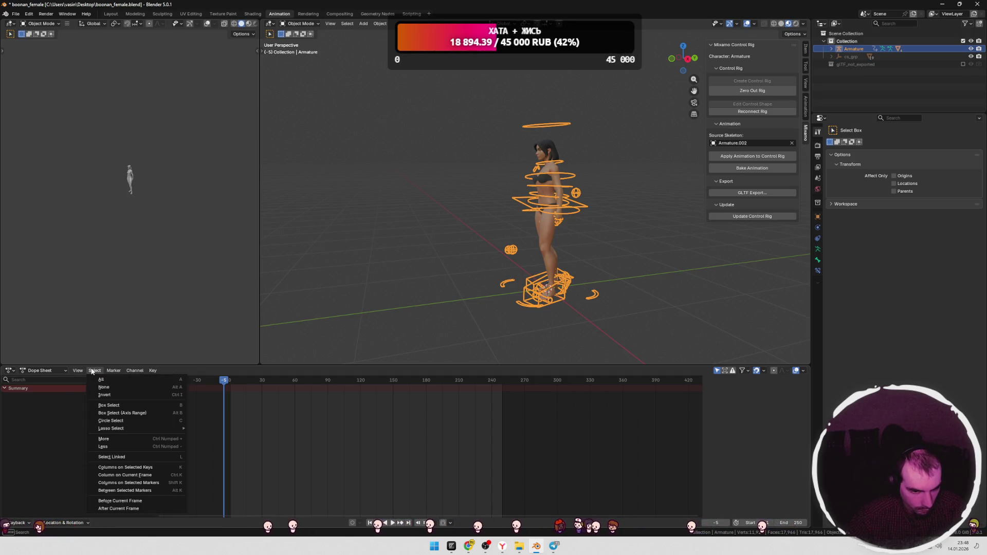
pyautogui.moveTo(118, 371)
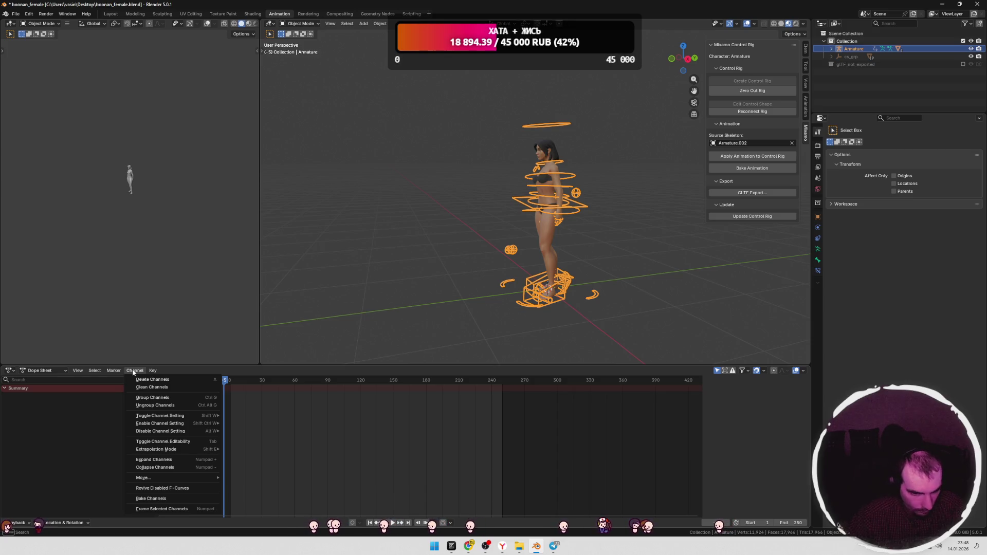
pyautogui.moveTo(410, 267); pyautogui.dragTo(387, 286, button='middle')
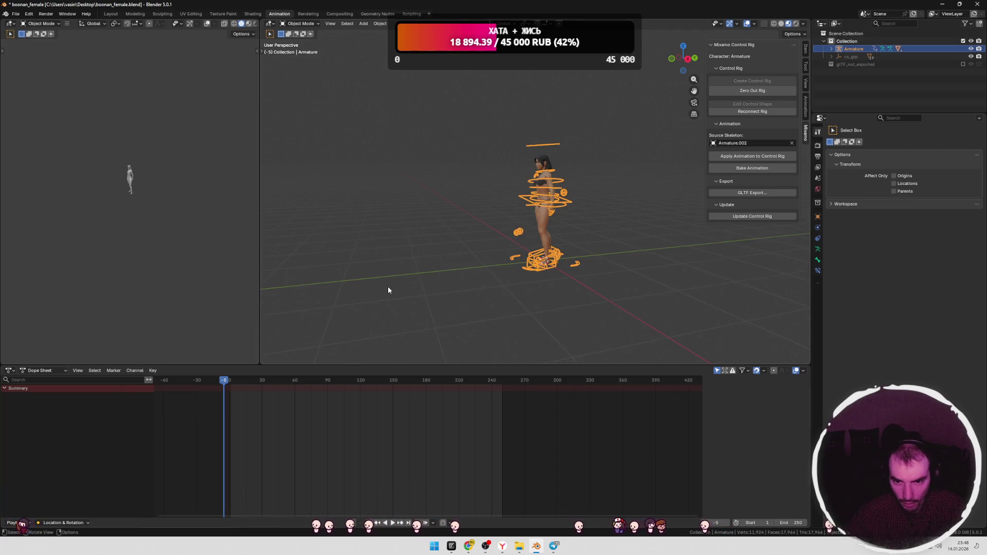
# Step: Undo back to the armature's walk pose and select all of the walk action's channels
pyautogui.hotkey('ctrl', 'z')
pyautogui.hotkey('ctrl', 'z')
pyautogui.hotkey('ctrl', 'z')
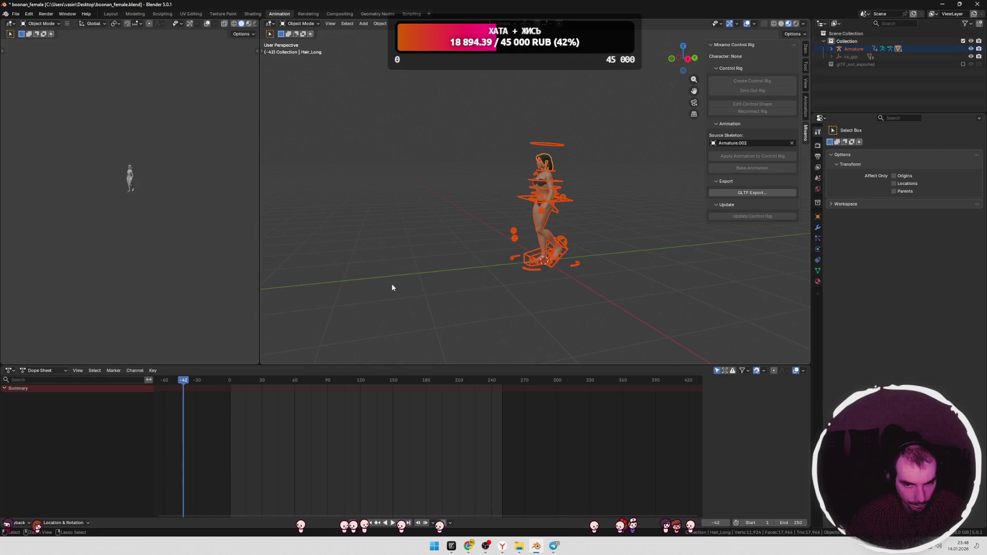
pyautogui.hotkey('ctrl', 'z')
pyautogui.hotkey('ctrl', 'z')
pyautogui.hotkey('ctrl', 'z')
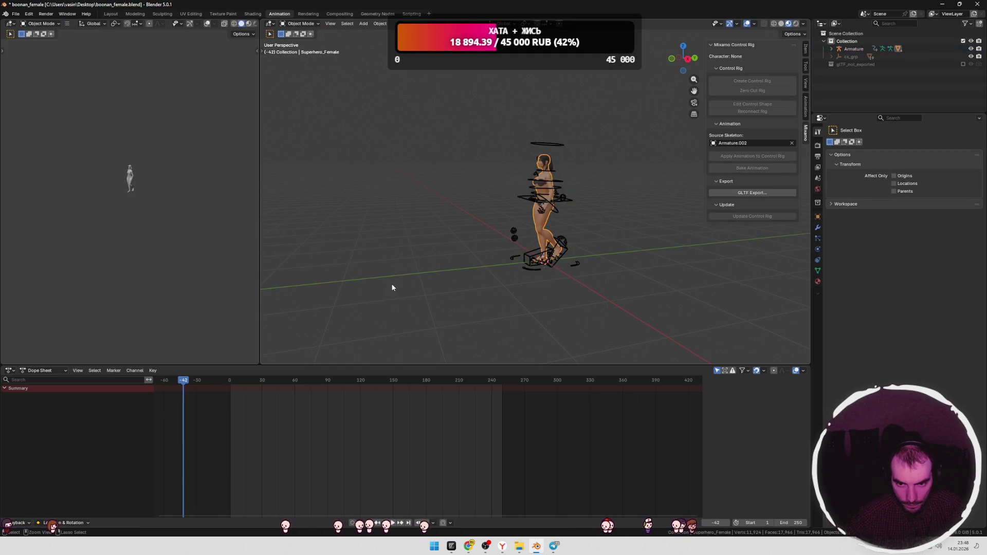
pyautogui.hotkey('ctrl', 'z')
pyautogui.hotkey('ctrl', 'z')
pyautogui.hotkey('ctrl', 'z')
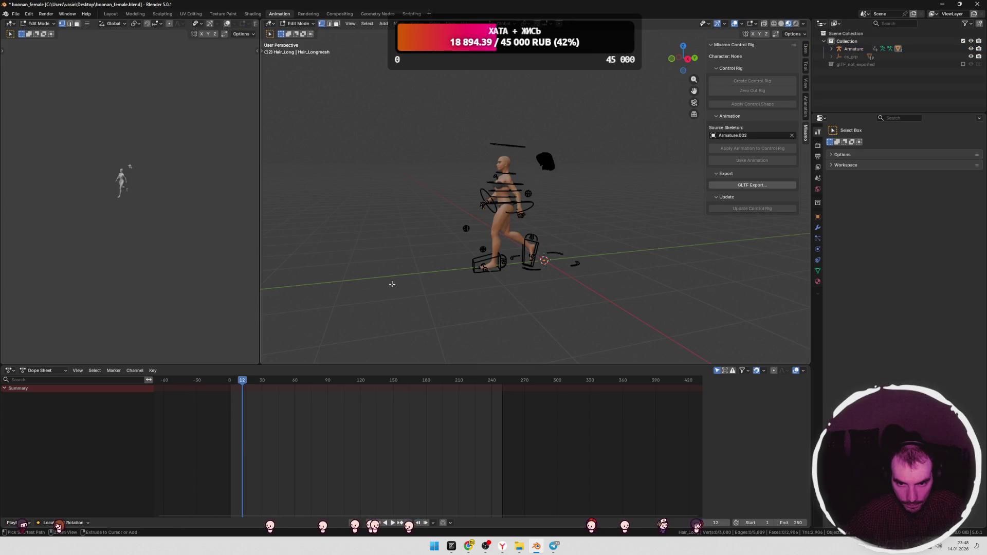
pyautogui.hotkey('ctrl', 'z')
pyautogui.hotkey('ctrl', 'z')
pyautogui.hotkey('ctrl', 'z')
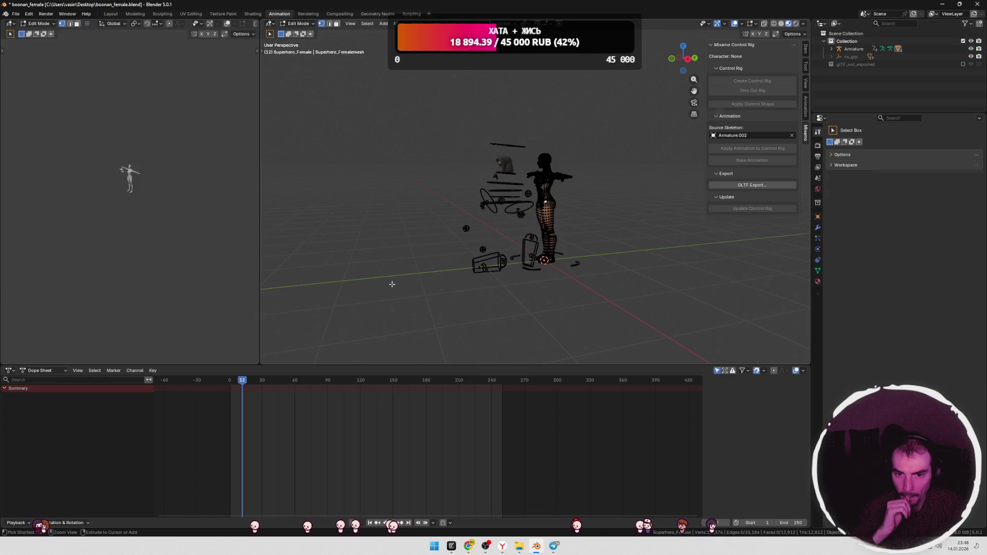
pyautogui.hotkey('ctrl', 'z')
pyautogui.hotkey('ctrl', 'z')
pyautogui.hotkey('ctrl', 'z')
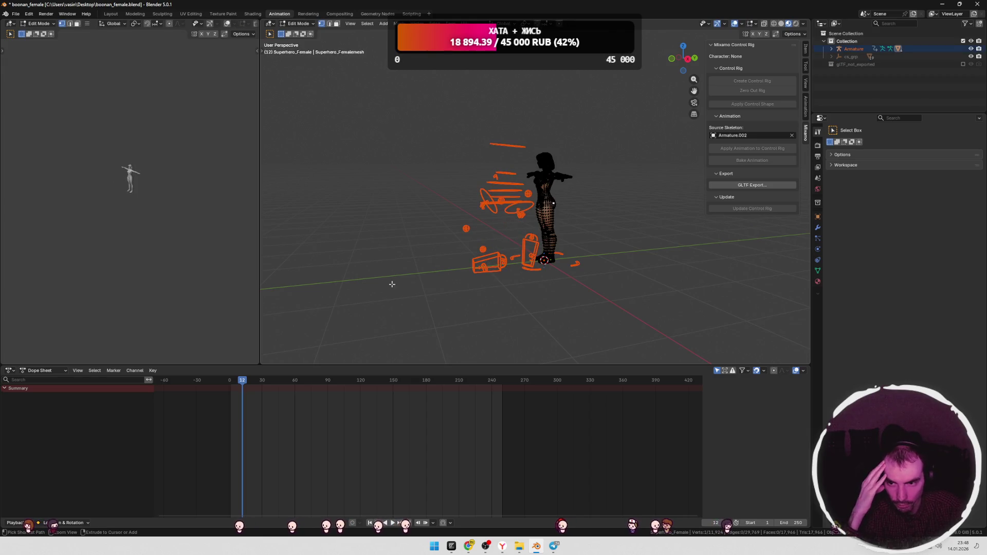
pyautogui.hotkey('ctrl', 'z')
pyautogui.hotkey('ctrl', 'z')
pyautogui.hotkey('ctrl', 'z')
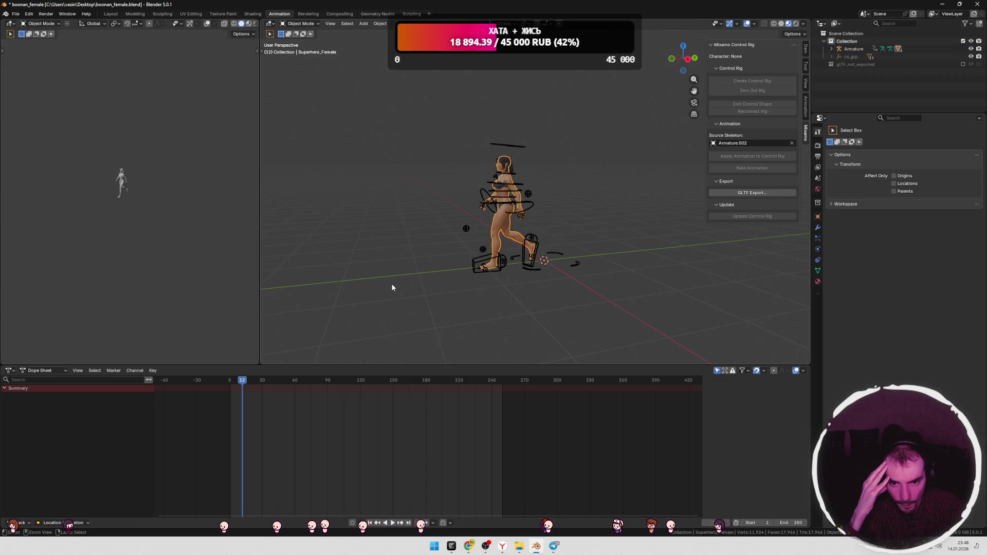
pyautogui.hotkey('ctrl', 'z')
pyautogui.hotkey('ctrl', 'z')
pyautogui.hotkey('ctrl', 'z')
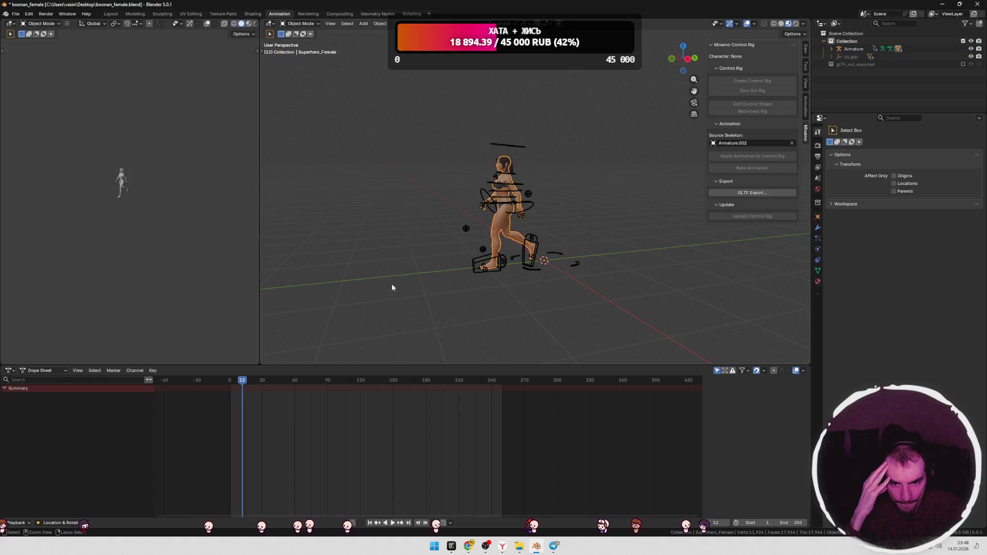
pyautogui.hotkey('ctrl', 'z')
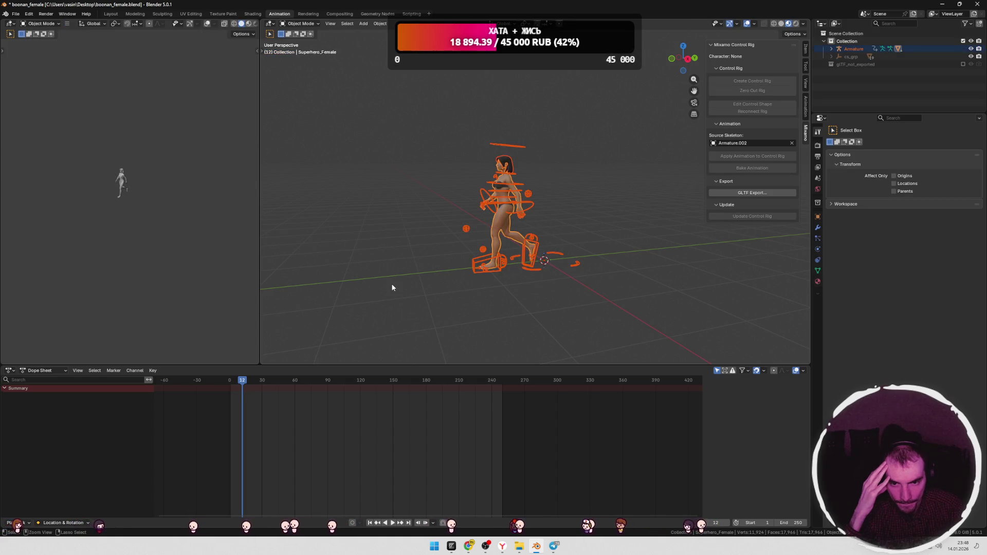
pyautogui.hotkey('ctrl', 'z')
pyautogui.hotkey('ctrl', 'z')
pyautogui.hotkey('ctrl', 'z')
pyautogui.hotkey('ctrl', 'z')
pyautogui.hotkey('ctrl', 'z')
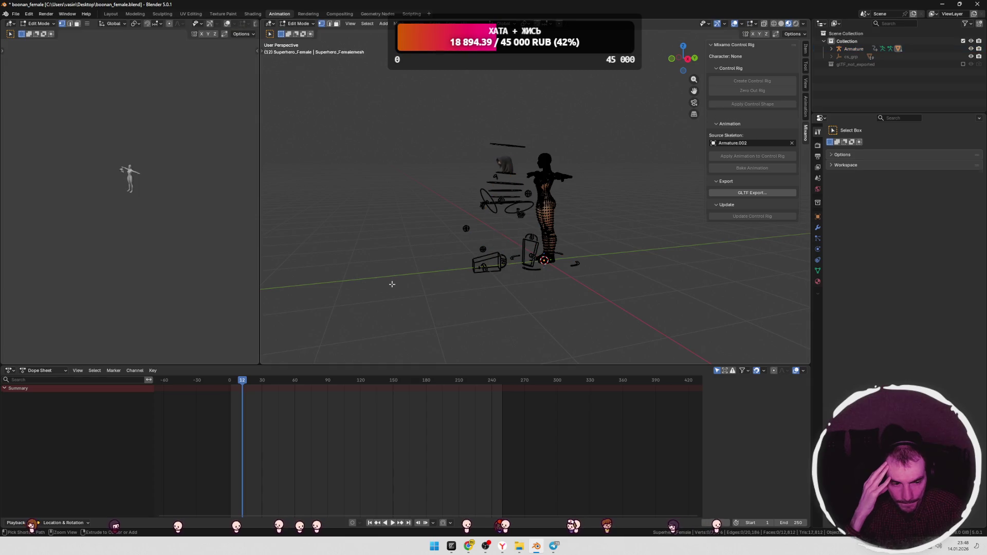
pyautogui.hotkey('ctrl', 'z')
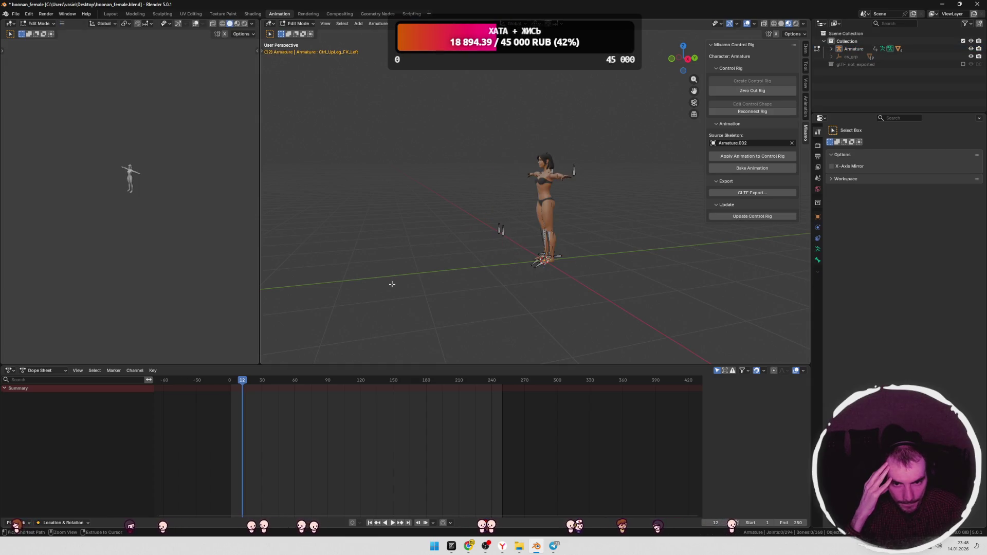
pyautogui.hotkey('ctrl', 'z')
pyautogui.hotkey('ctrl', 'z')
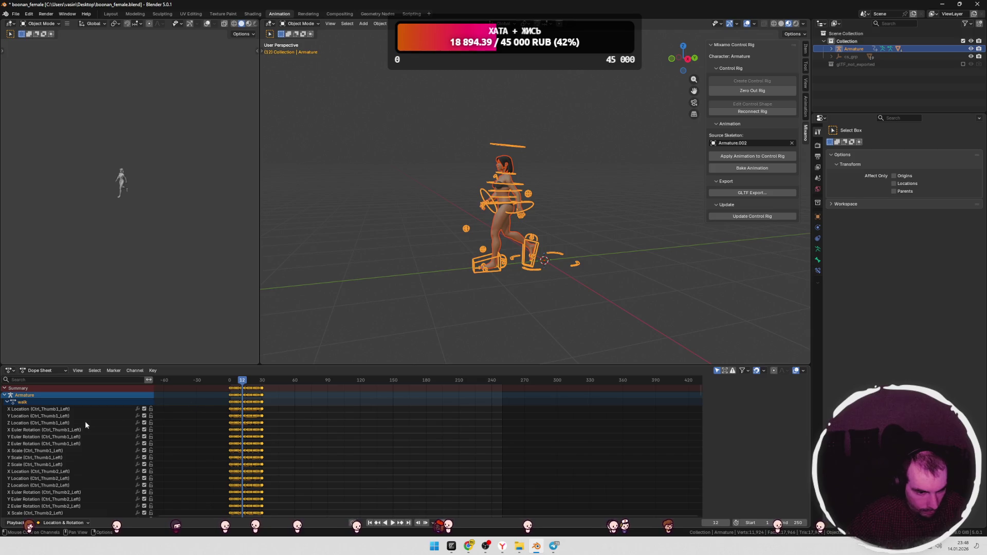
pyautogui.press('a')
pyautogui.hotkey('alt', 'Tab')
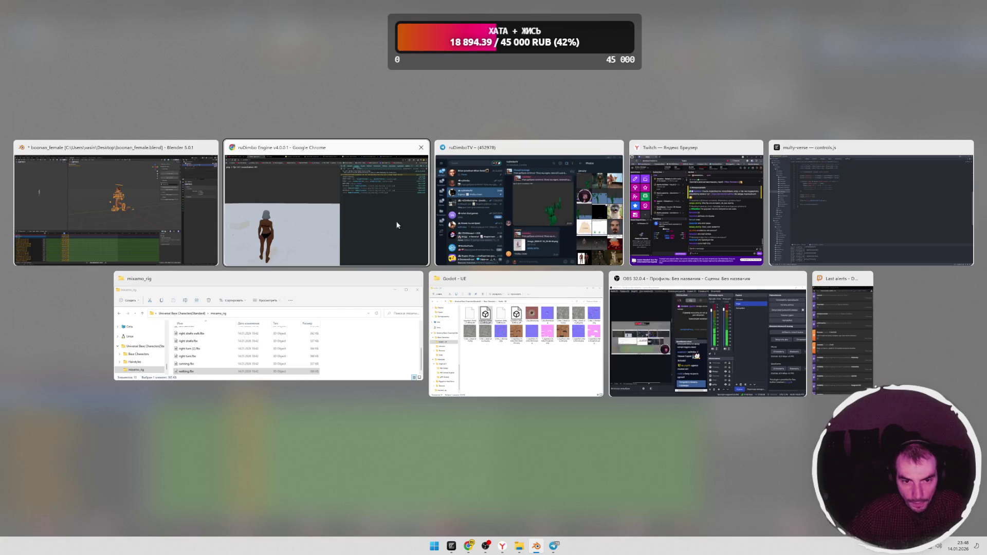
# Step: Highlight DeepSeek's lines about walk/run keyframes and the Root bone/hips, then return to Blender
pyautogui.hotkey('ctrl', 'shift', 'Tab')
pyautogui.scroll(15, 551, 201)
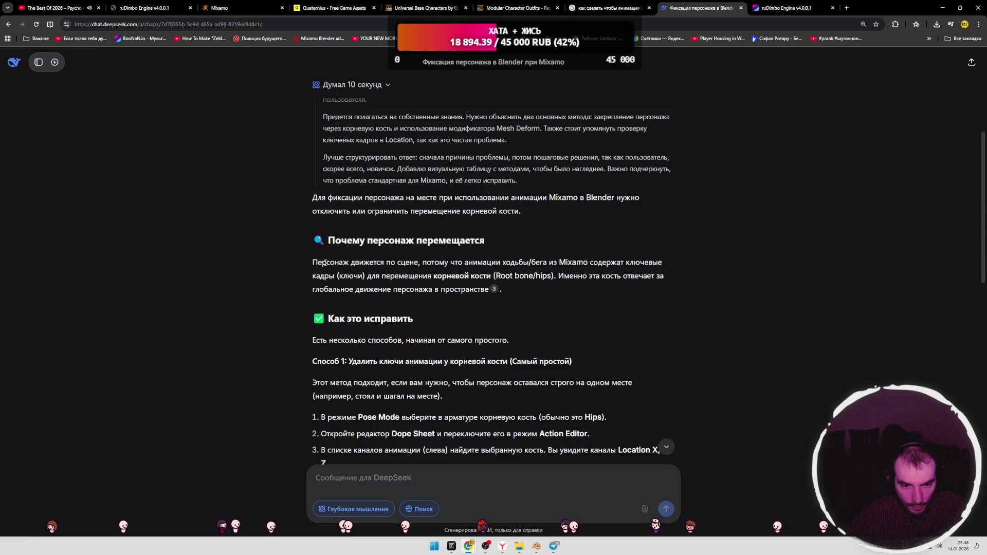
pyautogui.scroll(-1, 438, 266)
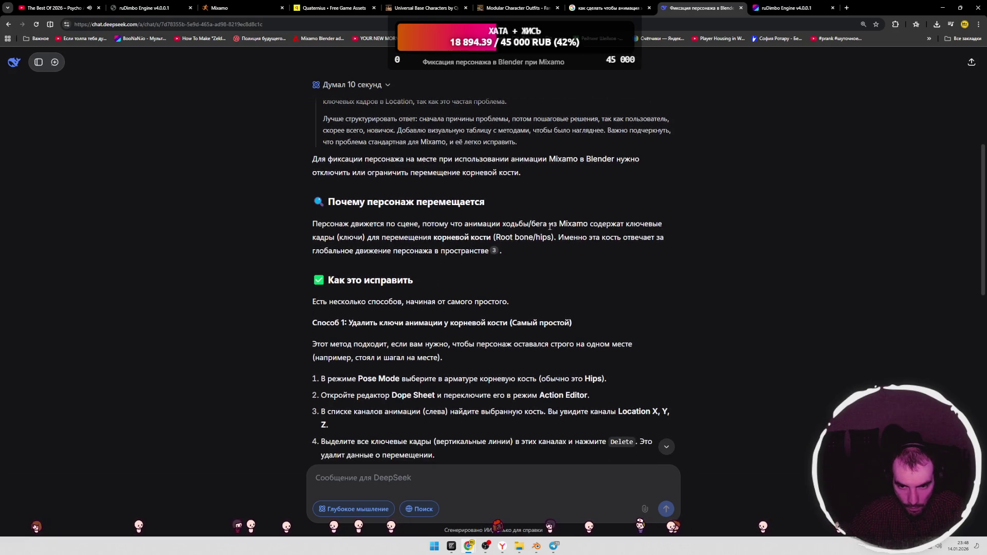
pyautogui.moveTo(548, 224); pyautogui.dragTo(511, 225)
pyautogui.moveTo(363, 239)
pyautogui.mouseDown()
pyautogui.moveTo(324, 238)
pyautogui.moveTo(549, 237)
pyautogui.mouseUp()
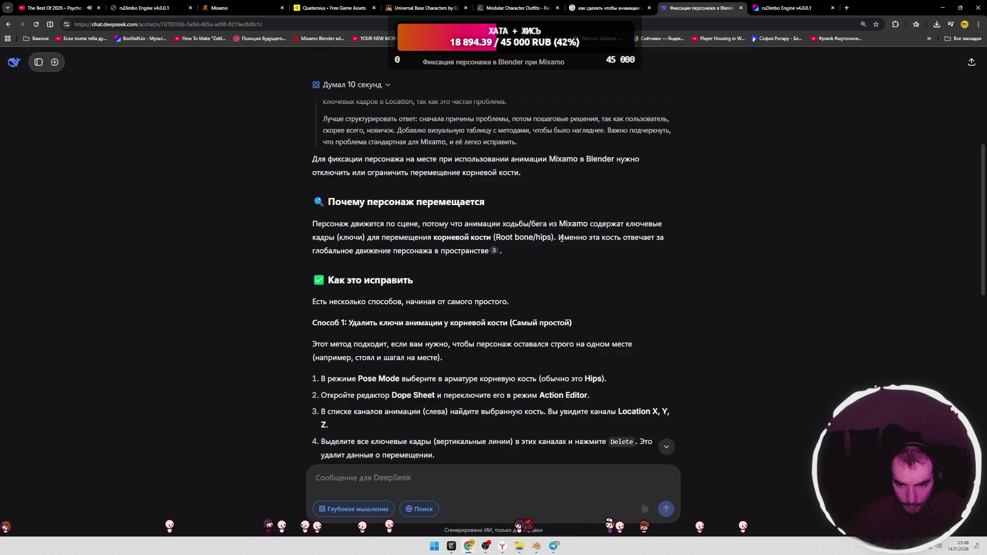
pyautogui.hotkey('alt', 'Tab')
pyautogui.click(39, 379)
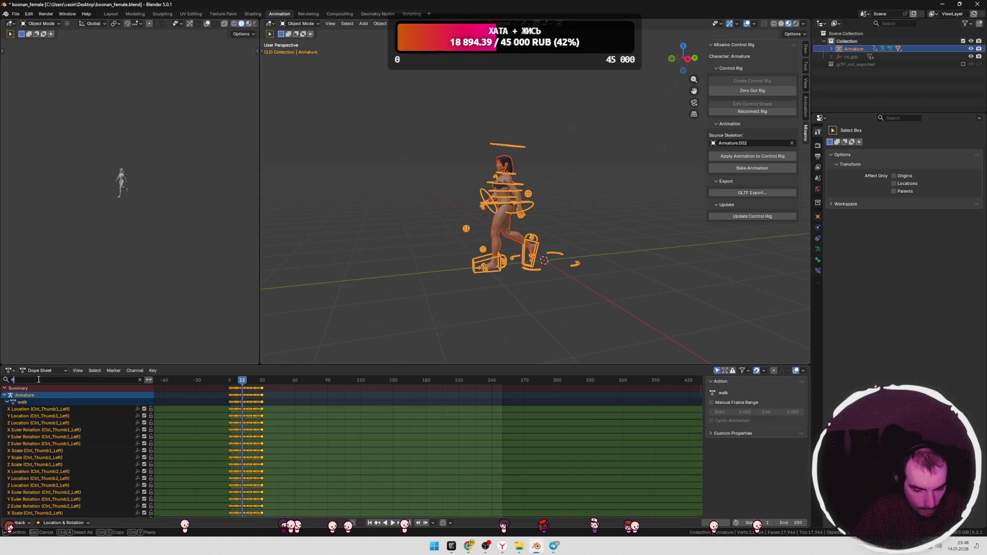
# Step: Filter the Dope Sheet channels by 'hips' and lock or mute several Ctrl_Hips channels
pyautogui.write('hips')
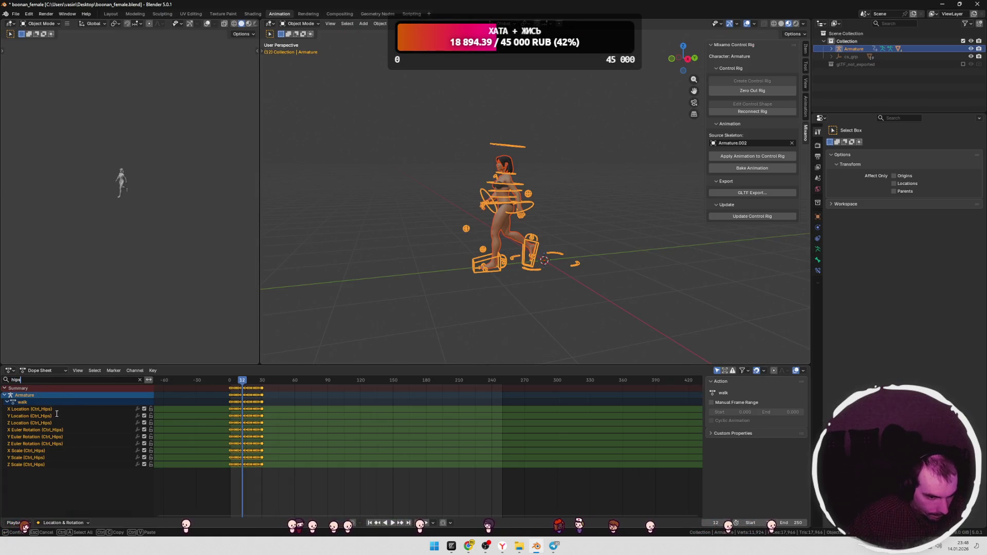
pyautogui.click(151, 410)
pyautogui.click(150, 430)
pyautogui.click(151, 450)
pyautogui.moveTo(242, 380)
pyautogui.mouseDown()
pyautogui.moveTo(194, 378)
pyautogui.moveTo(273, 379)
pyautogui.moveTo(245, 378)
pyautogui.moveTo(254, 379)
pyautogui.mouseUp()
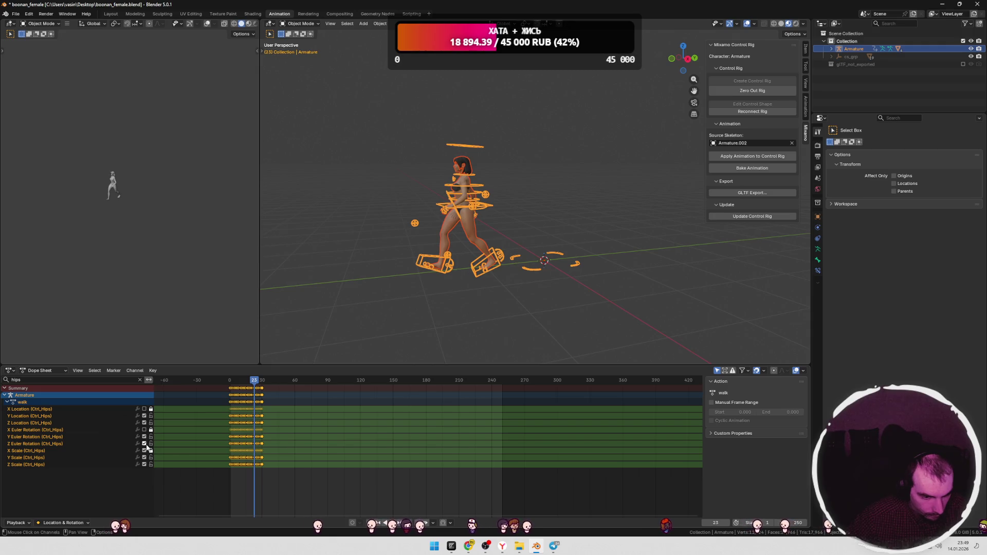
pyautogui.click(145, 444)
pyautogui.moveTo(218, 381)
pyautogui.mouseDown()
pyautogui.moveTo(210, 386)
pyautogui.moveTo(233, 393)
pyautogui.mouseUp()
# Step: Re-enable the hips X Location, Rotation and Scale channels, then mute the Scale channels and play
pyautogui.click(145, 409)
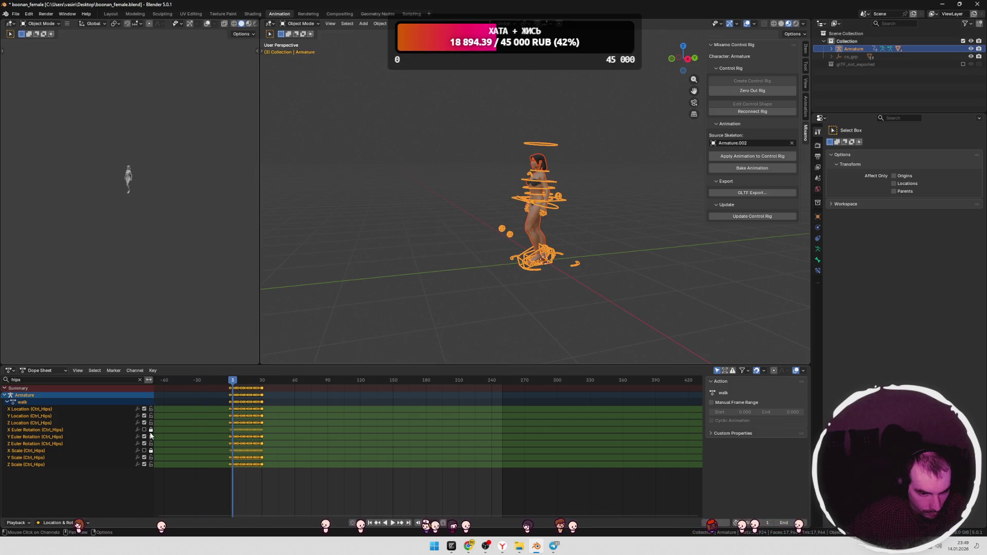
pyautogui.click(144, 430)
pyautogui.click(144, 451)
pyautogui.click(151, 450)
pyautogui.moveTo(144, 464); pyautogui.dragTo(144, 450)
pyautogui.press('space')
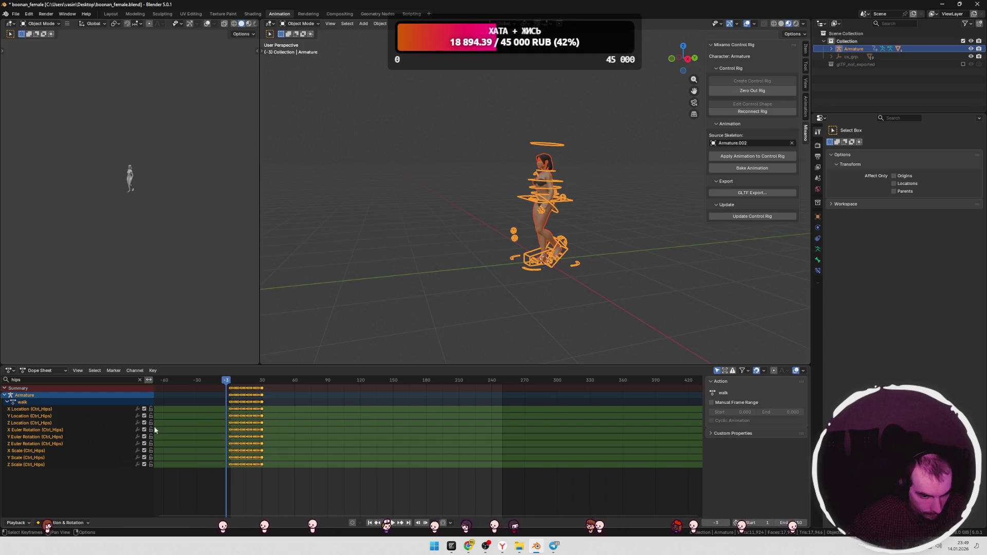
# Step: Mute the hips X and Y Location channels and replay the walk to check the result
pyautogui.moveTo(144, 416); pyautogui.dragTo(144, 409)
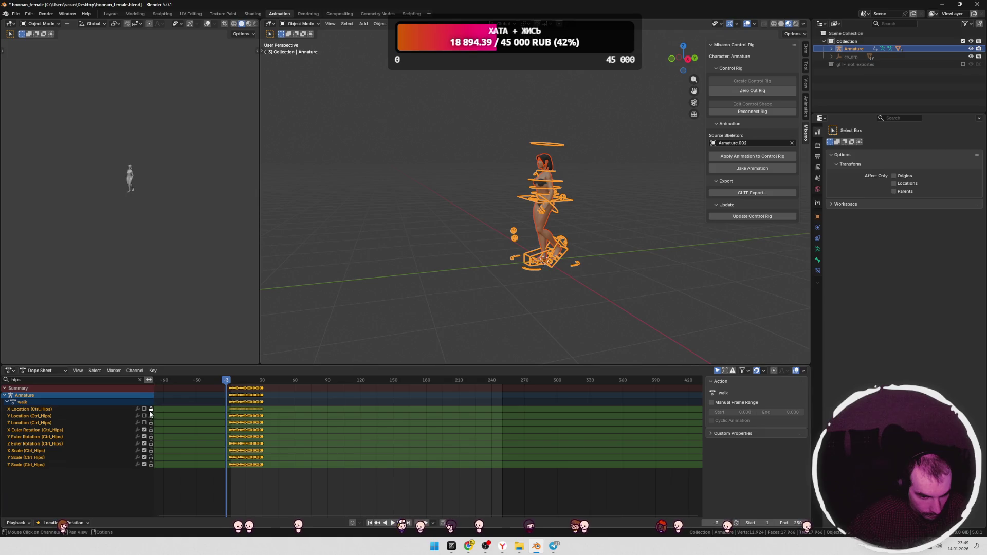
pyautogui.moveTo(205, 383)
pyautogui.mouseDown()
pyautogui.moveTo(246, 394)
pyautogui.moveTo(228, 395)
pyautogui.moveTo(242, 381)
pyautogui.moveTo(229, 382)
pyautogui.moveTo(261, 381)
pyautogui.mouseUp()
pyautogui.moveTo(545, 267)
pyautogui.mouseDown(button='middle')
pyautogui.moveTo(610, 257)
pyautogui.moveTo(546, 265)
pyautogui.moveTo(418, 224)
pyautogui.moveTo(548, 271)
pyautogui.mouseUp(button='middle')
pyautogui.moveTo(229, 381); pyautogui.dragTo(228, 385)
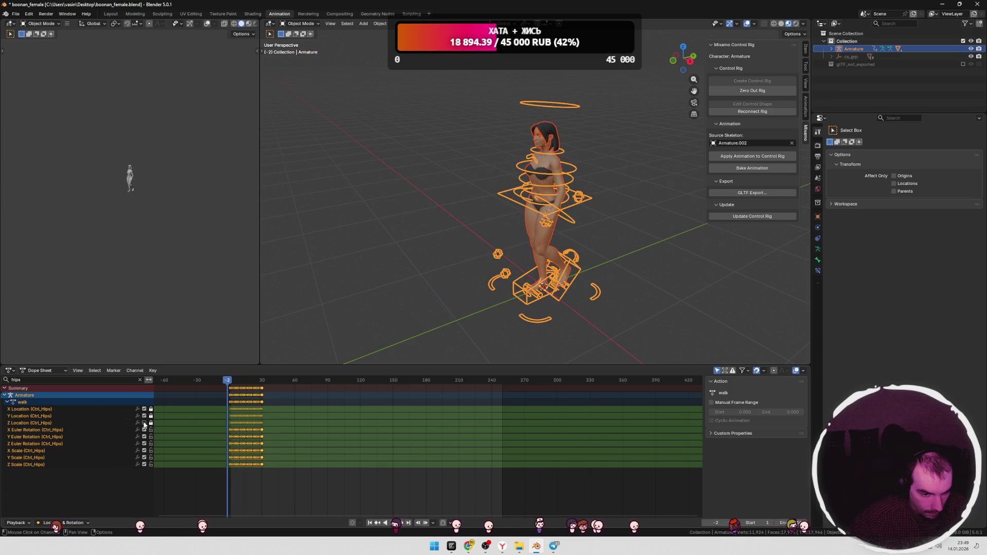
pyautogui.press('space')
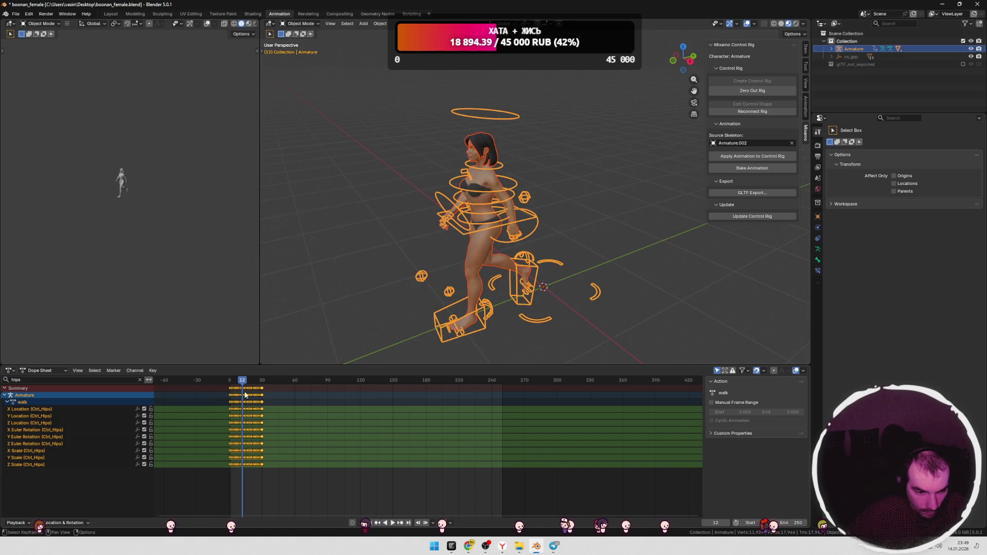
pyautogui.press('space')
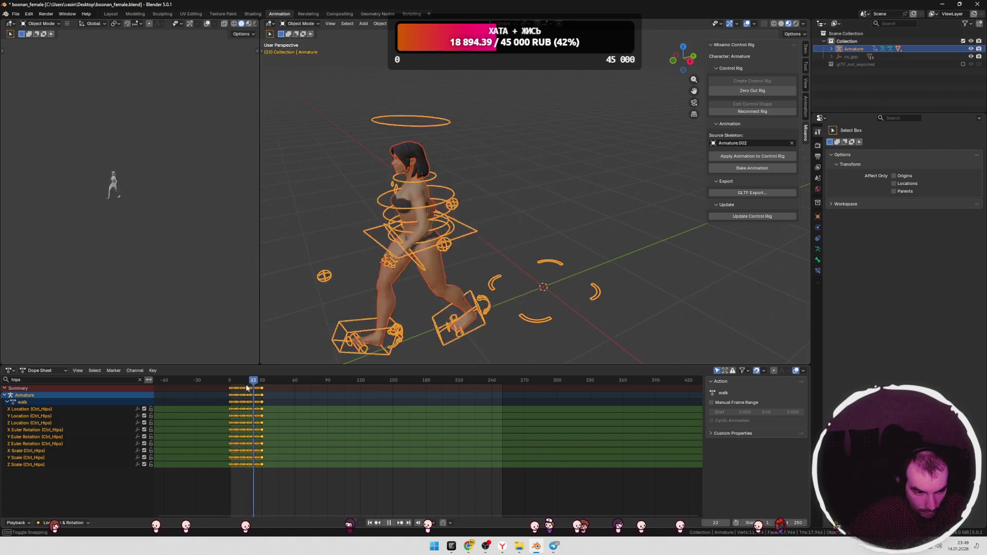
pyautogui.press('Escape')
pyautogui.hotkey('alt', 'Tab')
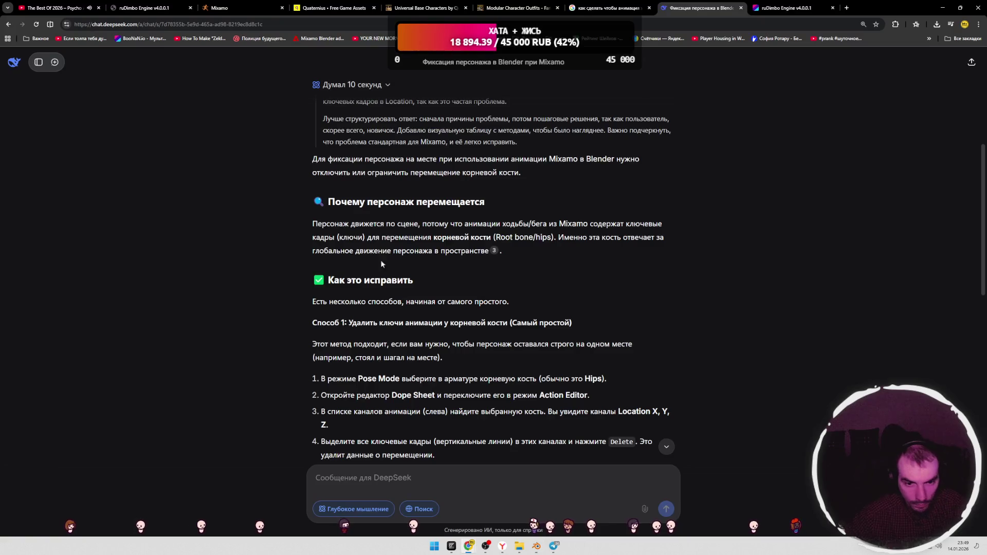
# Step: Highlight DeepSeek's Method 1 heading on deleting root keys and its steps
pyautogui.moveTo(579, 237); pyautogui.dragTo(635, 237)
pyautogui.click(364, 237)
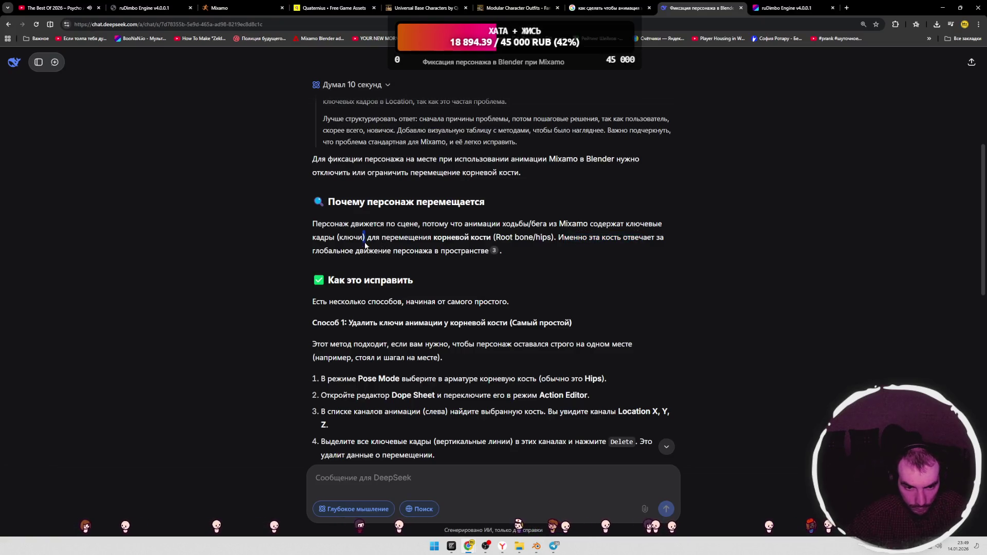
pyautogui.scroll(-2, 320, 249)
pyautogui.moveTo(346, 252); pyautogui.dragTo(552, 244)
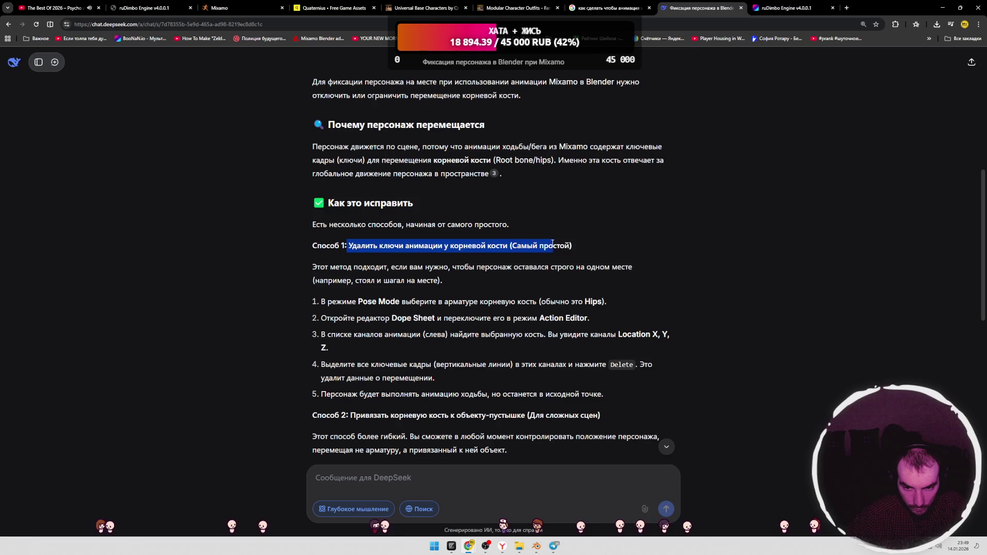
pyautogui.click(570, 245)
pyautogui.scroll(-1, 390, 288)
pyautogui.moveTo(358, 263); pyautogui.dragTo(612, 267)
pyautogui.click(405, 276)
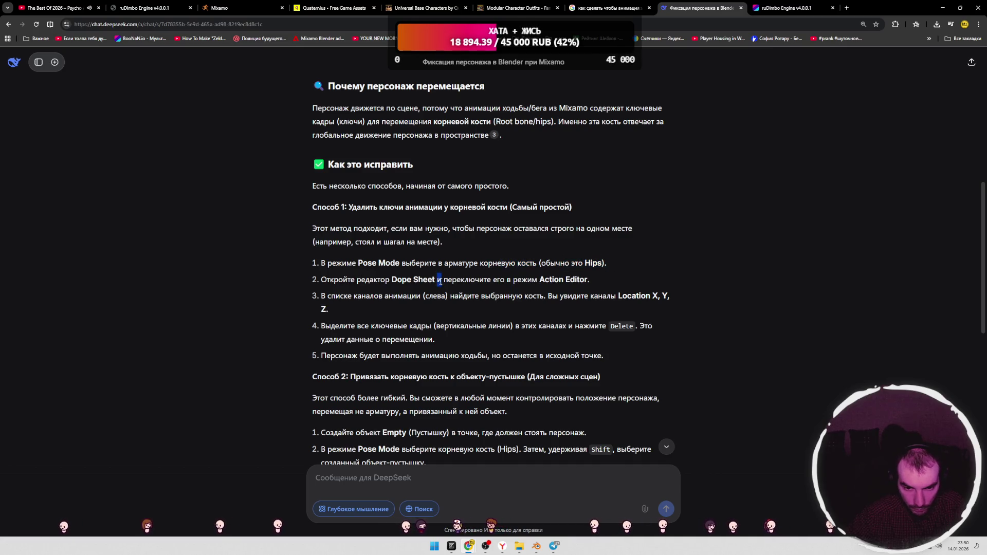
pyautogui.hotkey('alt', 'Tab')
# Step: Confirm the hips channel filter and switch the armature into Edit Mode
pyautogui.press('Return')
pyautogui.press('Tab')
pyautogui.scroll(6, 601, 288)
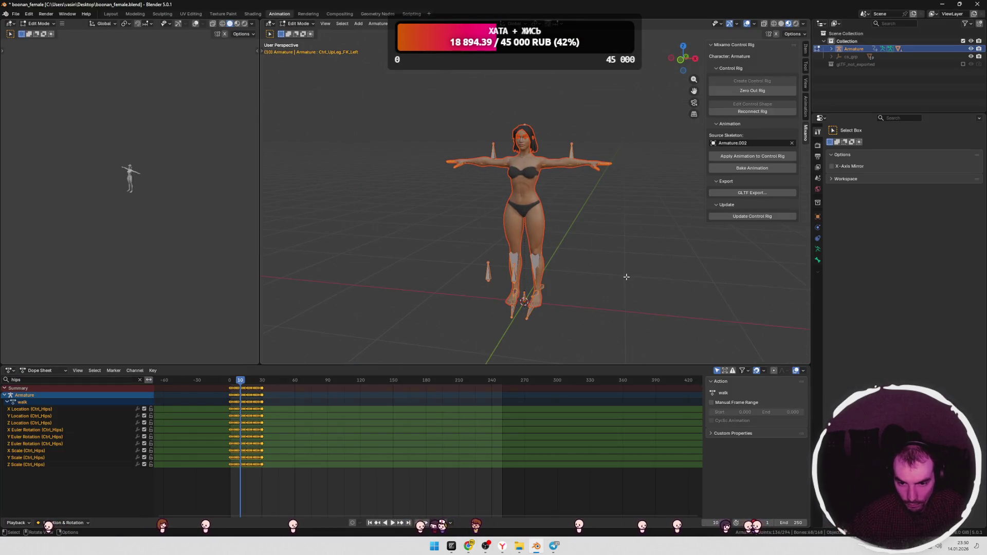
# Step: View the character from the front, select the master bone, and keep walk assigned in the Action Editor
pyautogui.press('KP_1')
pyautogui.click(503, 323)
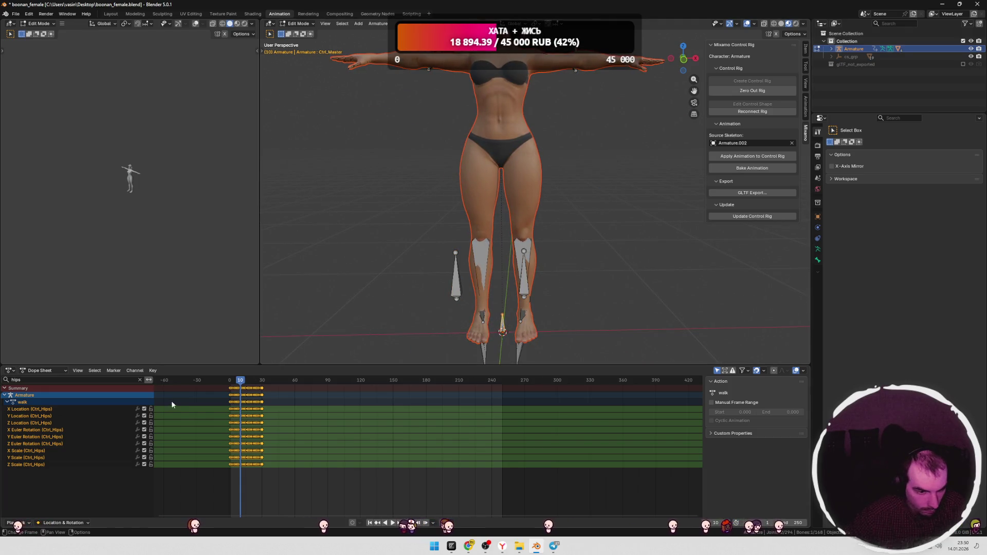
pyautogui.hotkey('alt', 'Tab')
pyautogui.hotkey('alt', 'Tab')
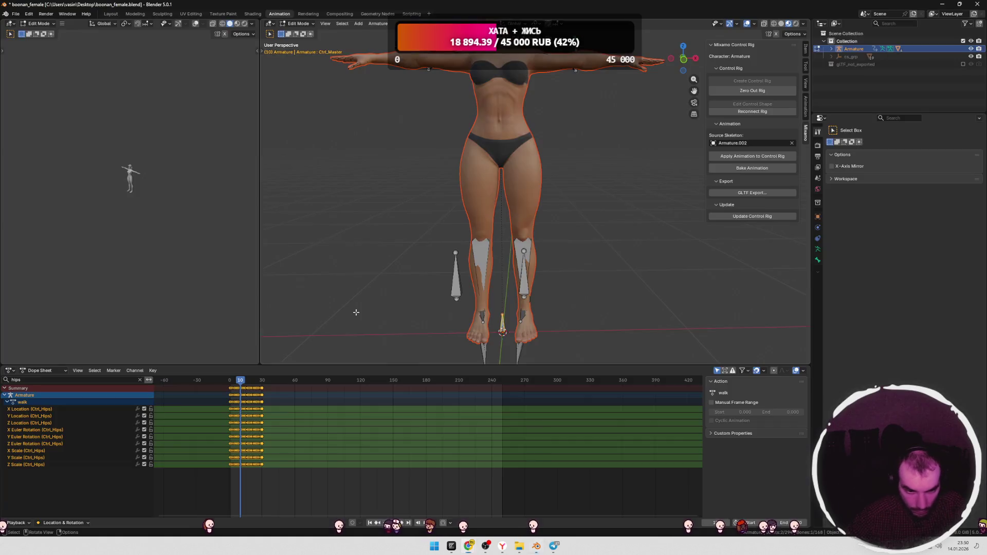
pyautogui.click(41, 398)
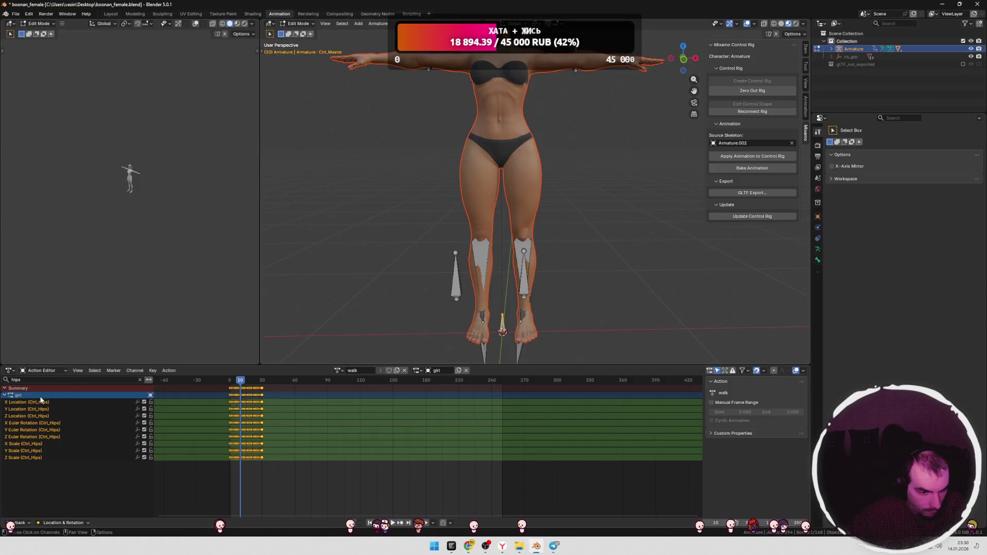
pyautogui.click(338, 370)
pyautogui.click(343, 413)
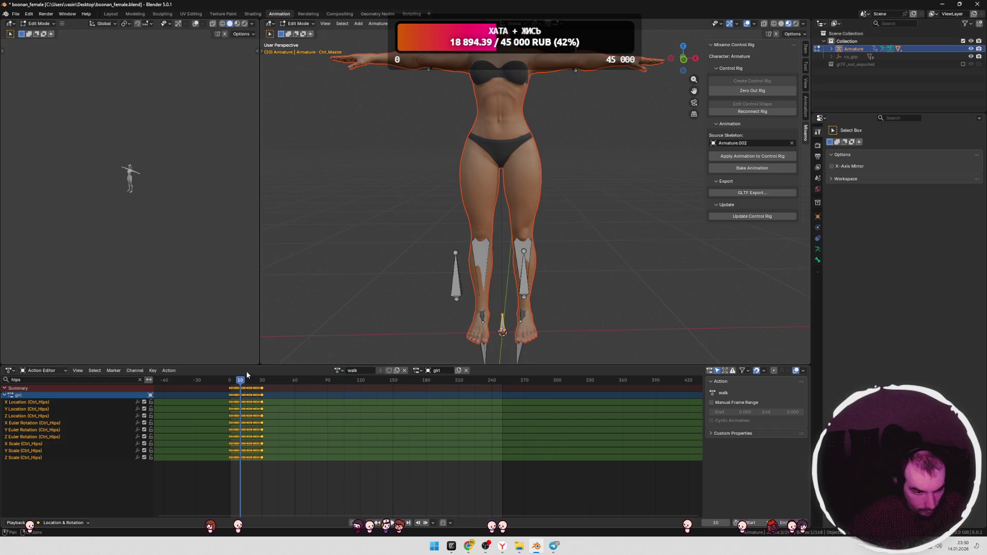
pyautogui.hotkey('alt', 'Tab')
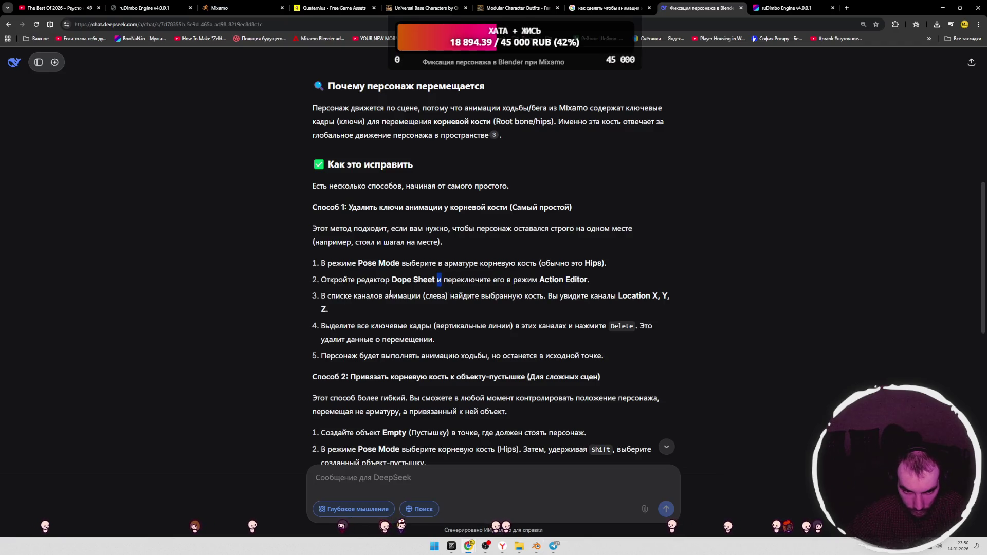
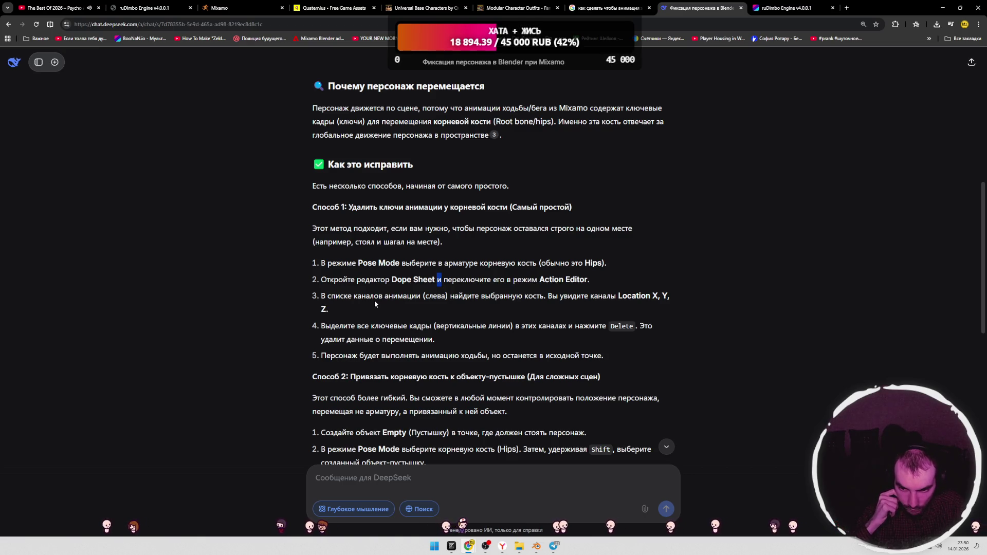
# Step: Switch from the DeepSeek browser tab back to the Blender window
pyautogui.hotkey('alt', 'Tab')
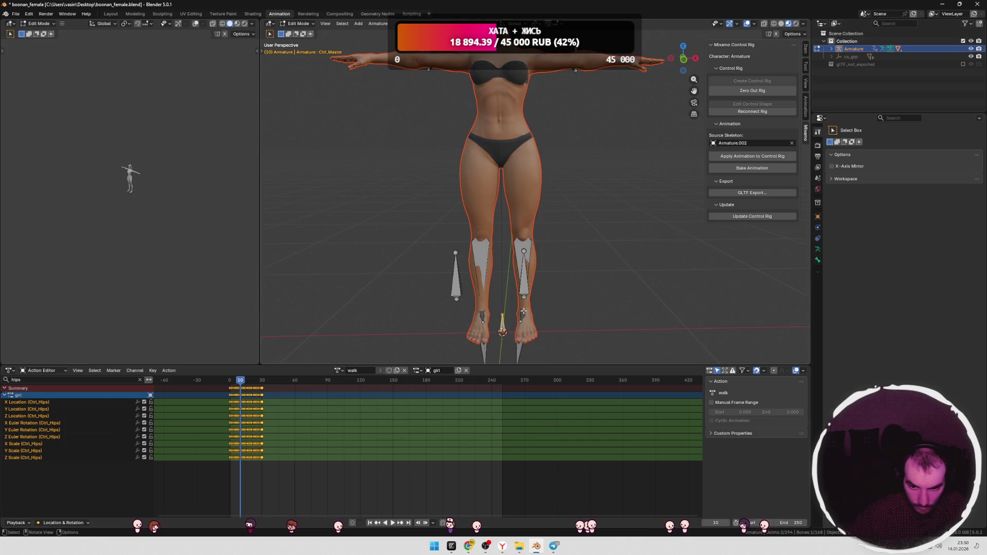
# Step: Trial-delete all Ctrl_Hips channels, play the walk to check, then undo the deletion
pyautogui.click(40, 403)
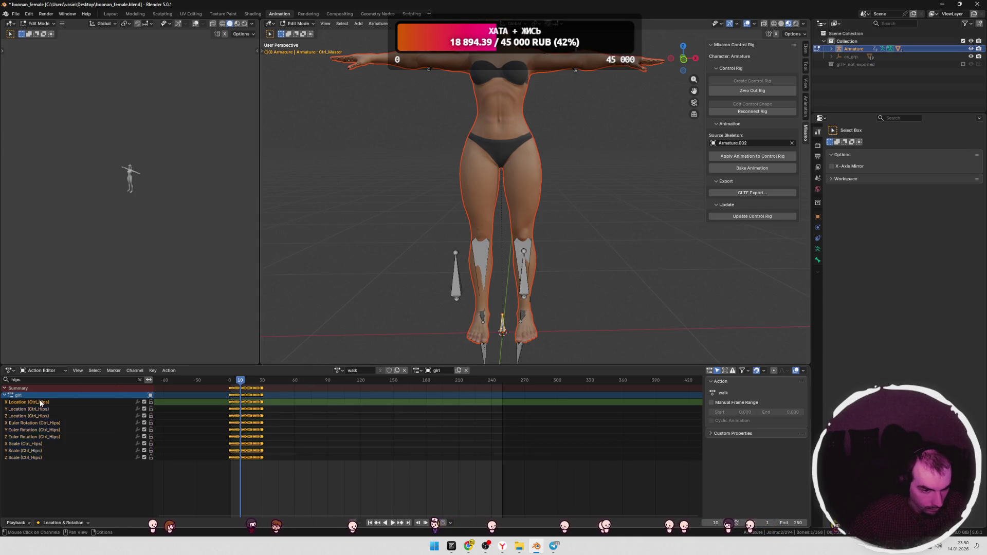
pyautogui.press('a')
pyautogui.press('x')
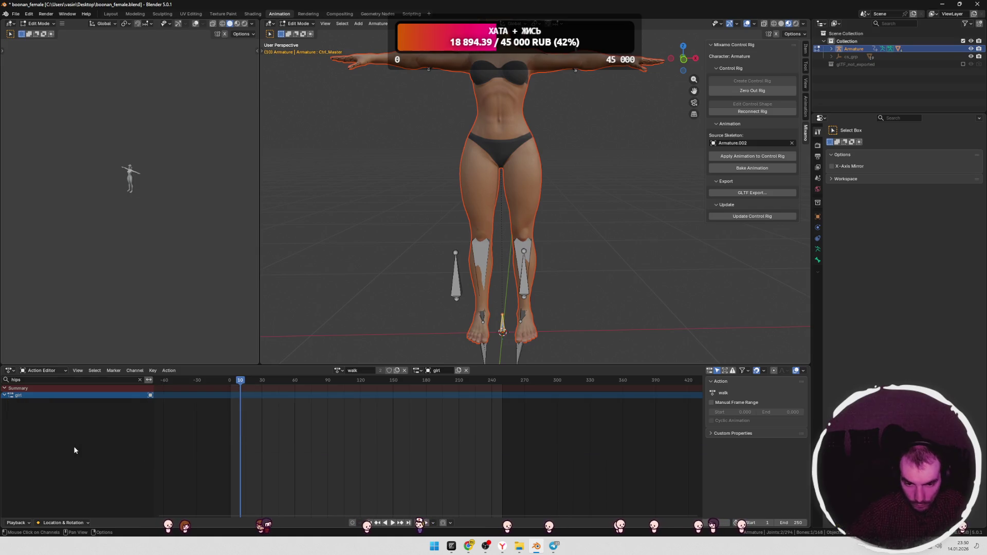
pyautogui.press('Tab')
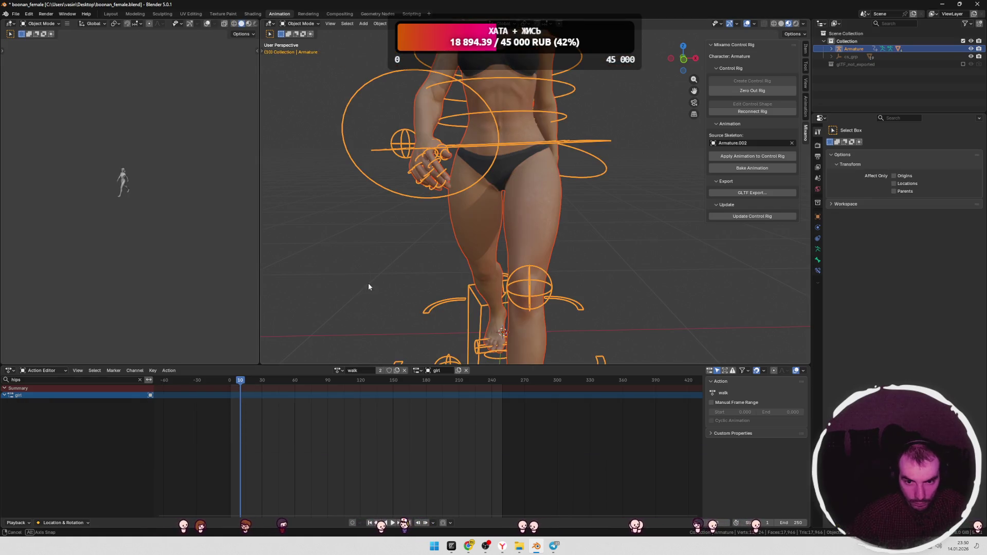
pyautogui.press('space')
pyautogui.moveTo(368, 282); pyautogui.dragTo(309, 286, button='middle')
pyautogui.press('space')
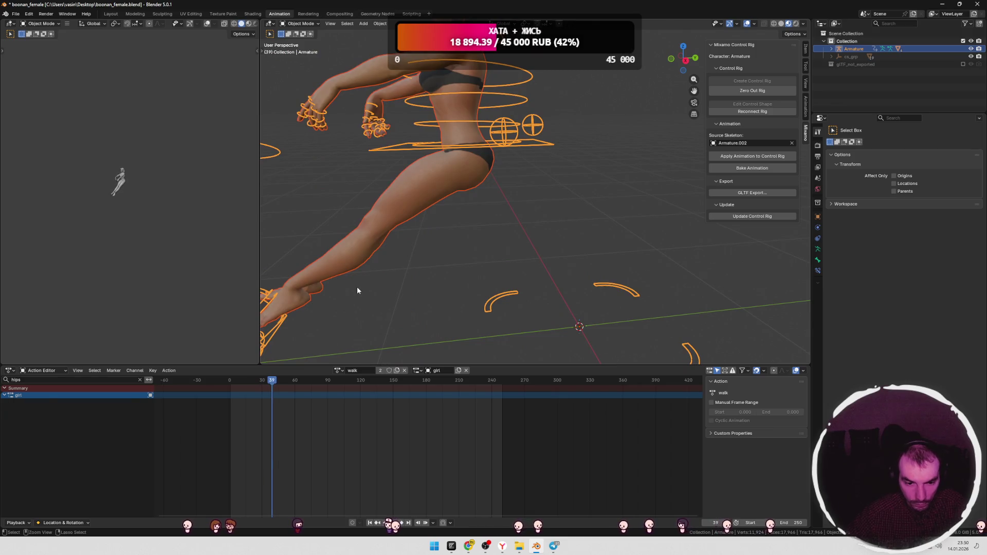
pyautogui.hotkey('ctrl', 'z')
pyautogui.hotkey('ctrl', 'z')
# Step: Orbit around the character and toggle the armature between Object and Edit Mode
pyautogui.moveTo(392, 283)
pyautogui.mouseDown(button='middle')
pyautogui.moveTo(536, 263)
pyautogui.moveTo(526, 267)
pyautogui.mouseUp(button='middle')
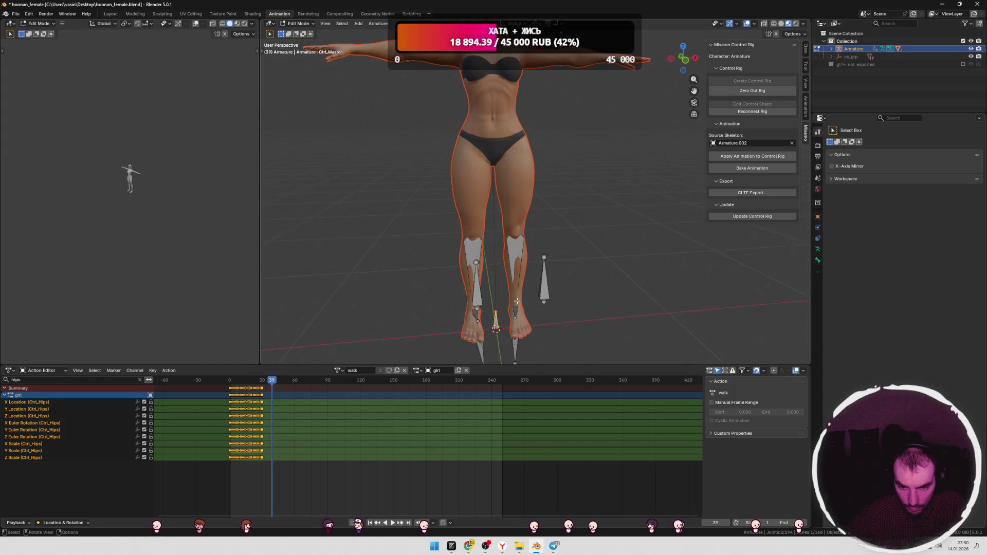
pyautogui.moveTo(517, 300)
pyautogui.mouseDown(button='middle')
pyautogui.moveTo(529, 299)
pyautogui.moveTo(504, 291)
pyautogui.moveTo(514, 272)
pyautogui.moveTo(550, 236)
pyautogui.moveTo(637, 227)
pyautogui.moveTo(725, 135)
pyautogui.mouseUp(button='middle')
pyautogui.press('Tab')
pyautogui.scroll(5, 533, 239)
pyautogui.press('Tab')
pyautogui.scroll(-5, 533, 240)
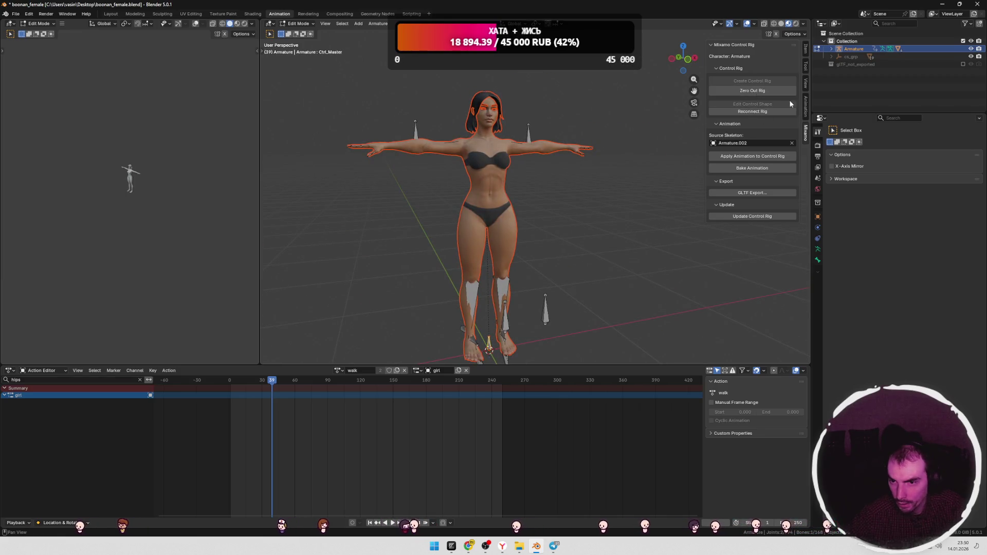
# Step: Flip the side panel between Animation and Mixamo rig options, then go to the Layout workspace
pyautogui.click(806, 112)
pyautogui.click(806, 131)
pyautogui.click(806, 116)
pyautogui.click(805, 135)
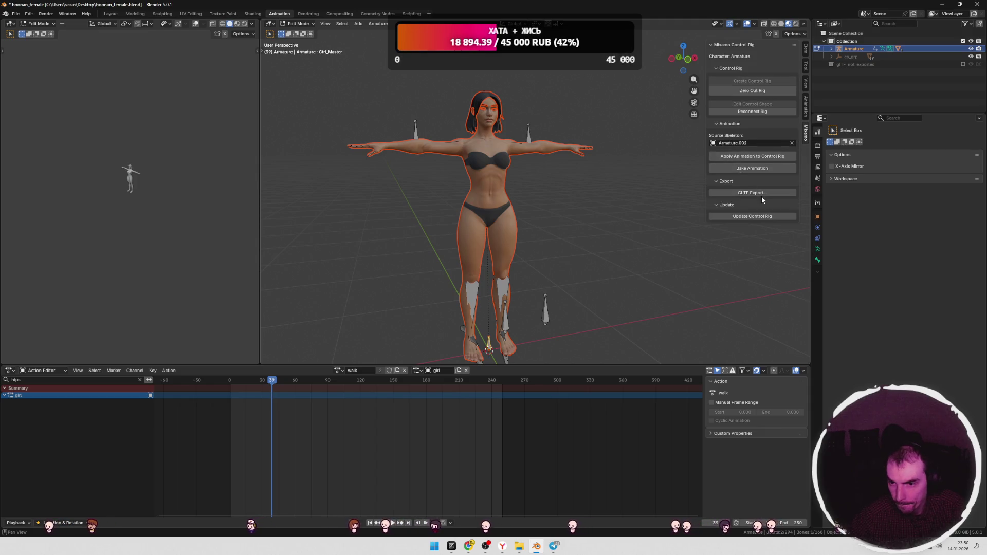
pyautogui.click(110, 14)
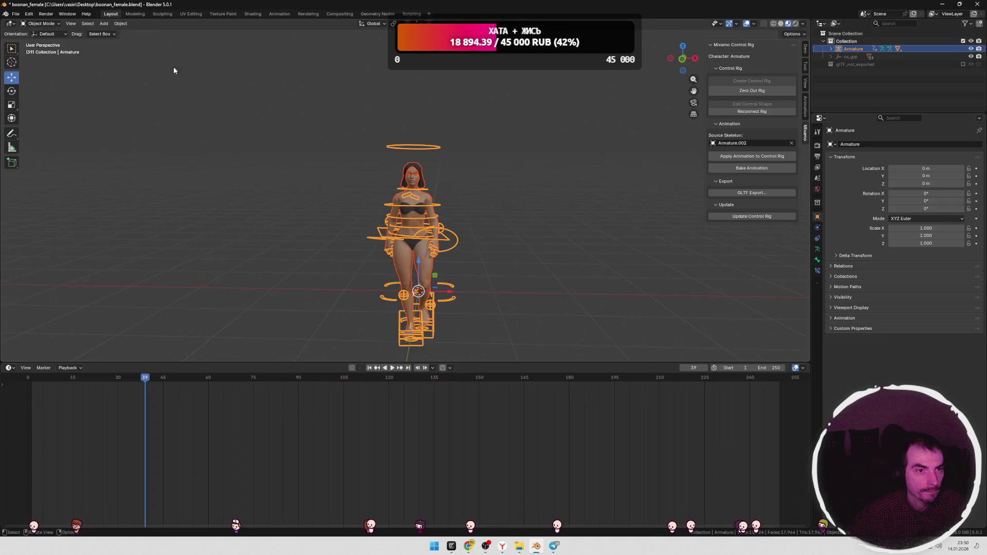
# Step: In Layout, reselect the whole rig, orbit to an angled view and toggle Edit Mode
pyautogui.press('Tab')
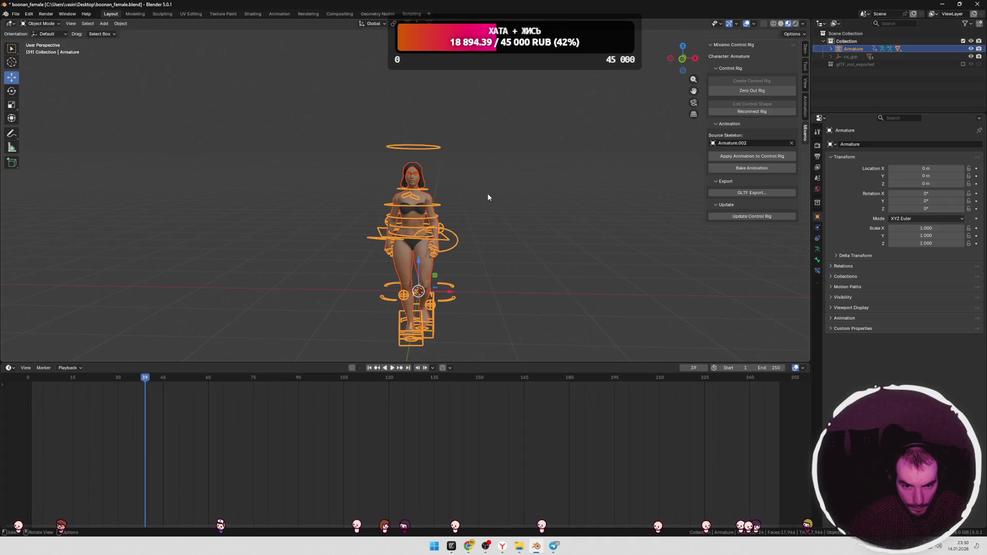
pyautogui.click(487, 193)
pyautogui.press('a')
pyautogui.moveTo(498, 199)
pyautogui.mouseDown(button='middle')
pyautogui.moveTo(605, 190)
pyautogui.moveTo(580, 189)
pyautogui.mouseUp(button='middle')
pyautogui.press('Tab')
pyautogui.press('Tab')
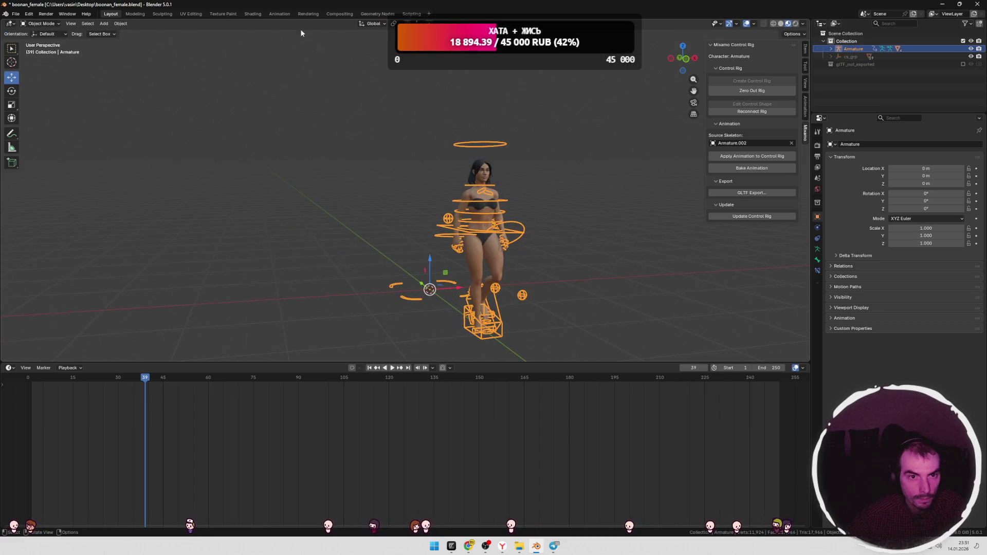
# Step: Return to the Animation workspace, play the walk and scrub to frame 16
pyautogui.click(279, 14)
pyautogui.scroll(-5, 470, 154)
pyautogui.moveTo(467, 183); pyautogui.dragTo(567, 241, button='middle')
pyautogui.press('space')
pyautogui.moveTo(234, 377)
pyautogui.mouseDown()
pyautogui.moveTo(266, 380)
pyautogui.moveTo(247, 381)
pyautogui.mouseUp()
# Step: Select the Ctrl_Spine, free hips and head controls while orbiting the character
pyautogui.scroll(3, 590, 197)
pyautogui.moveTo(590, 197)
pyautogui.mouseDown(button='middle')
pyautogui.moveTo(575, 252)
pyautogui.moveTo(563, 170)
pyautogui.mouseUp(button='middle')
pyautogui.click(555, 182)
pyautogui.keyDown('shift'); pyautogui.click(552, 204); pyautogui.keyUp('shift')
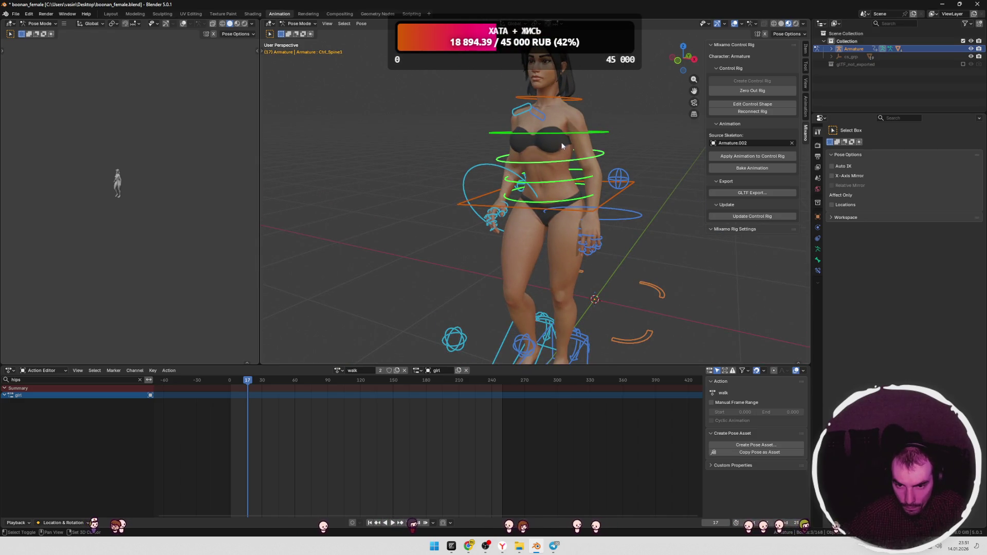
pyautogui.moveTo(572, 140); pyautogui.dragTo(622, 182, button='middle')
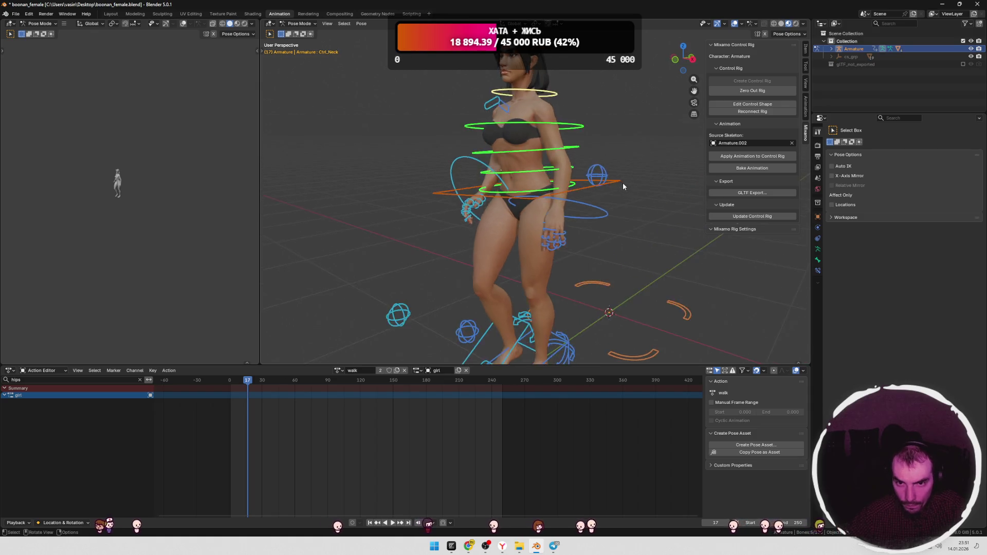
pyautogui.scroll(-3, 621, 183)
pyautogui.keyDown('shift'); pyautogui.click(553, 95); pyautogui.keyUp('shift')
pyautogui.moveTo(553, 94)
pyautogui.mouseDown(button='middle')
pyautogui.moveTo(606, 227)
pyautogui.moveTo(542, 223)
pyautogui.moveTo(531, 276)
pyautogui.mouseUp(button='middle')
# Step: Switch the editor to the Dope Sheet, clear the hips filter and select the Ctrl_Hips control
pyautogui.click(45, 370)
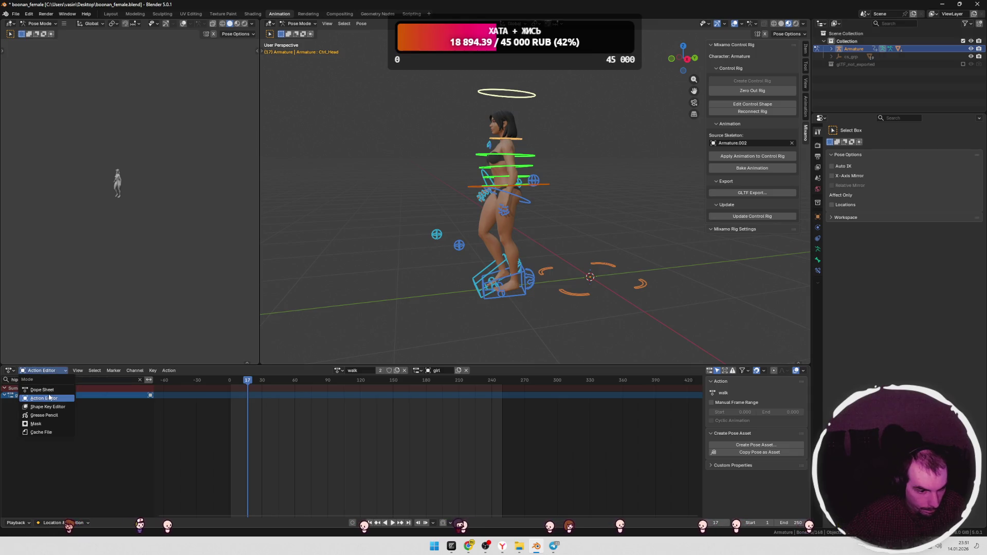
pyautogui.click(54, 387)
pyautogui.press('a')
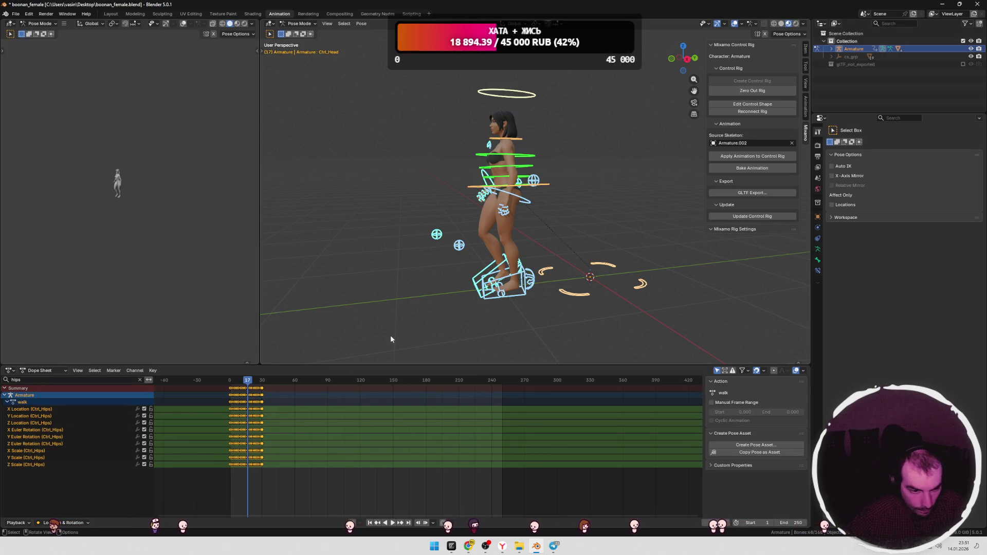
pyautogui.click(140, 380)
pyautogui.click(467, 240)
pyautogui.moveTo(510, 183)
pyautogui.mouseDown(button='middle')
pyautogui.moveTo(547, 227)
pyautogui.moveTo(468, 274)
pyautogui.mouseUp(button='middle')
pyautogui.click(538, 226)
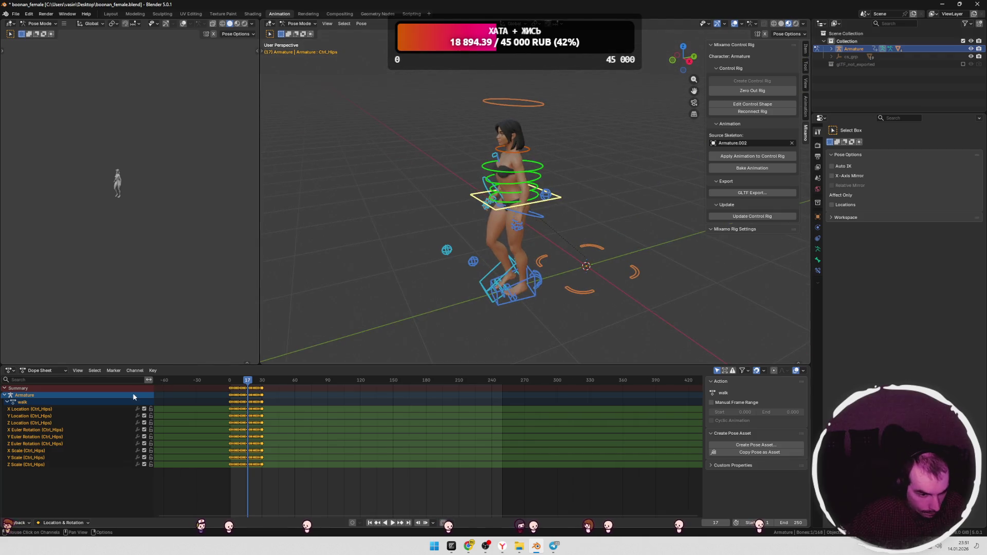
# Step: Delete the Ctrl_Hips X Location through Z Scale channels, play to check, and rewind
pyautogui.click(65, 410)
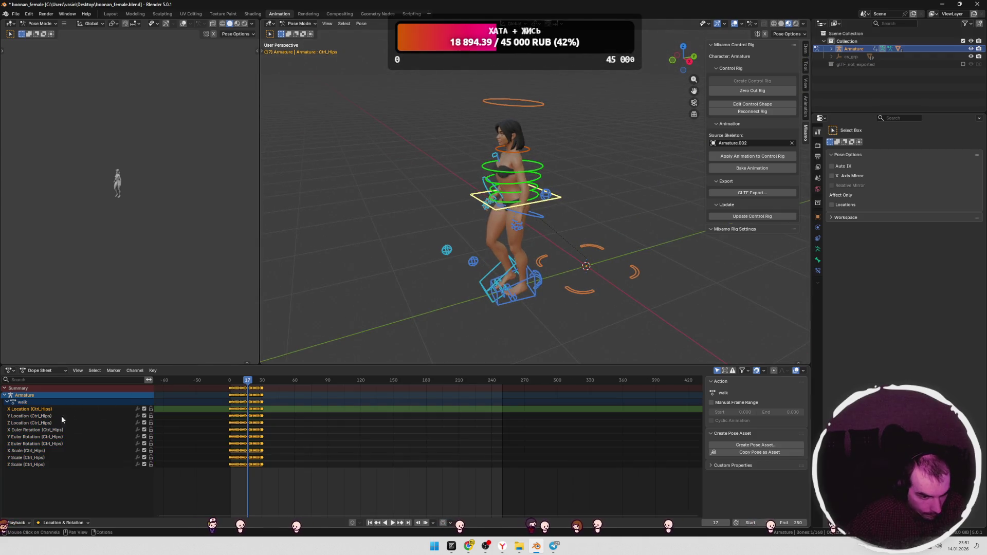
pyautogui.keyDown('shift'); pyautogui.click(38, 465); pyautogui.keyUp('shift')
pyautogui.press('Delete')
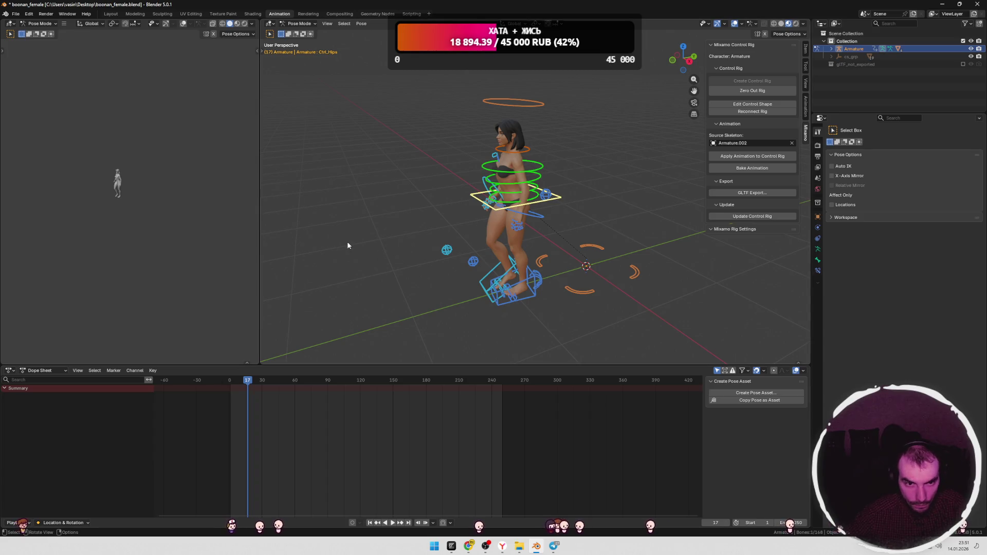
pyautogui.press('space')
pyautogui.press('Tab')
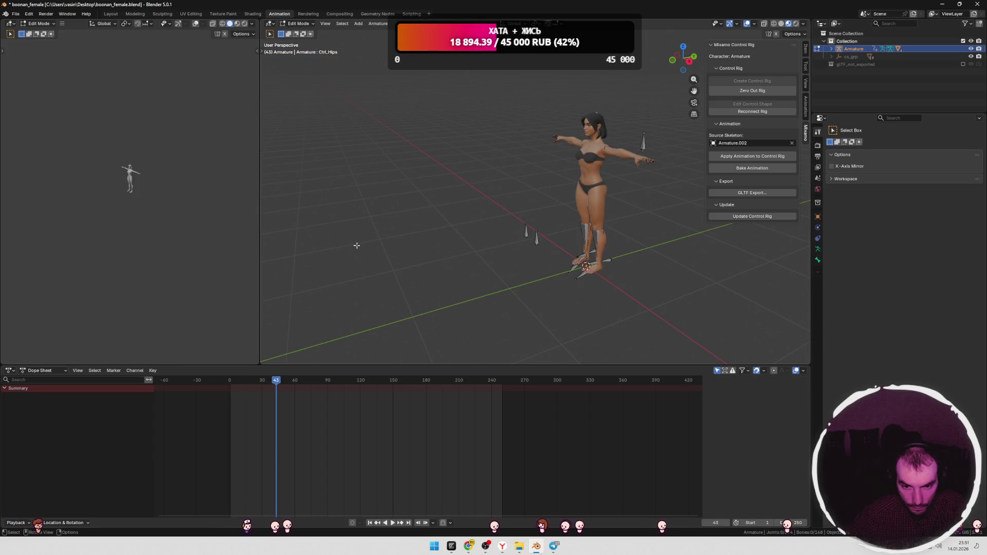
pyautogui.press('Tab')
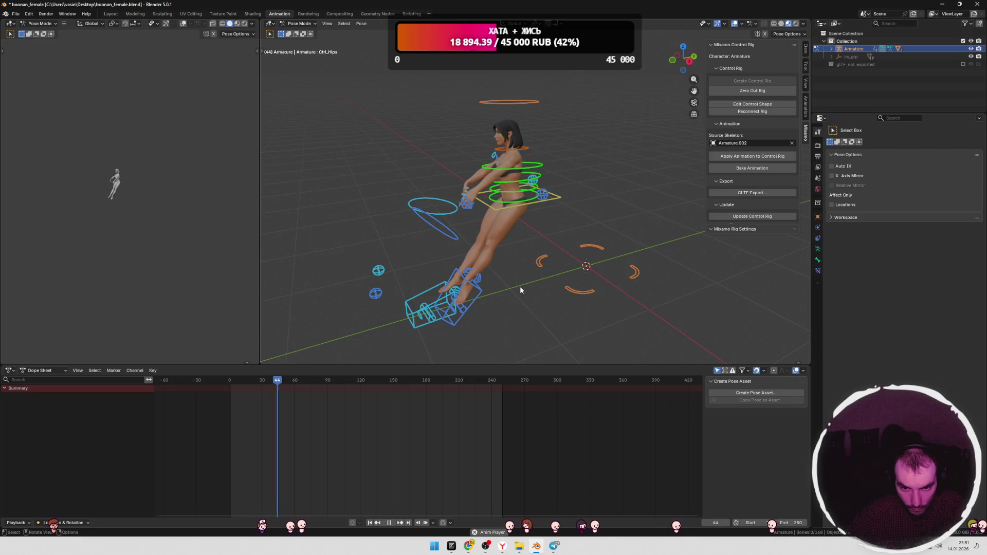
pyautogui.press('a')
pyautogui.press('Tab')
pyautogui.press('Tab')
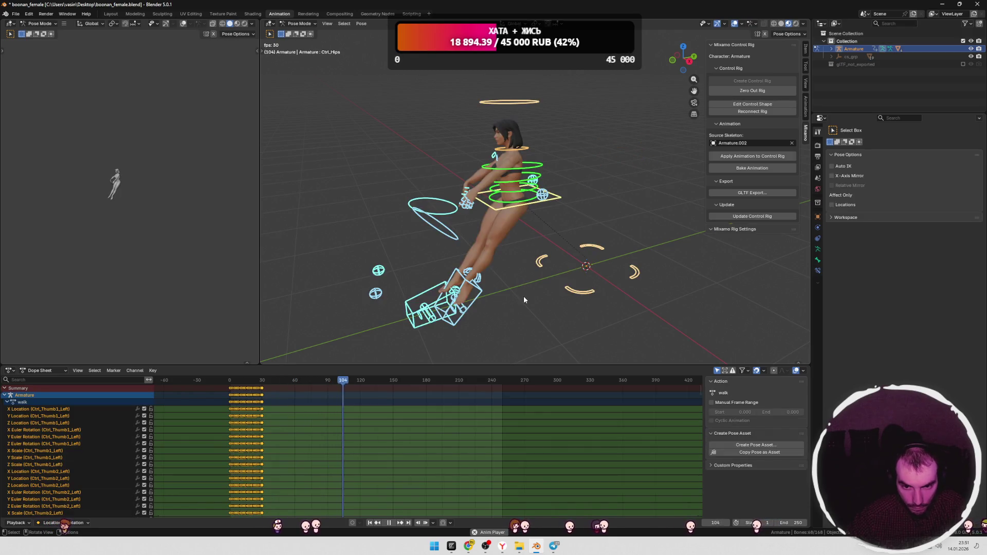
pyautogui.moveTo(371, 380)
pyautogui.mouseDown()
pyautogui.moveTo(221, 381)
pyautogui.moveTo(248, 379)
pyautogui.mouseUp()
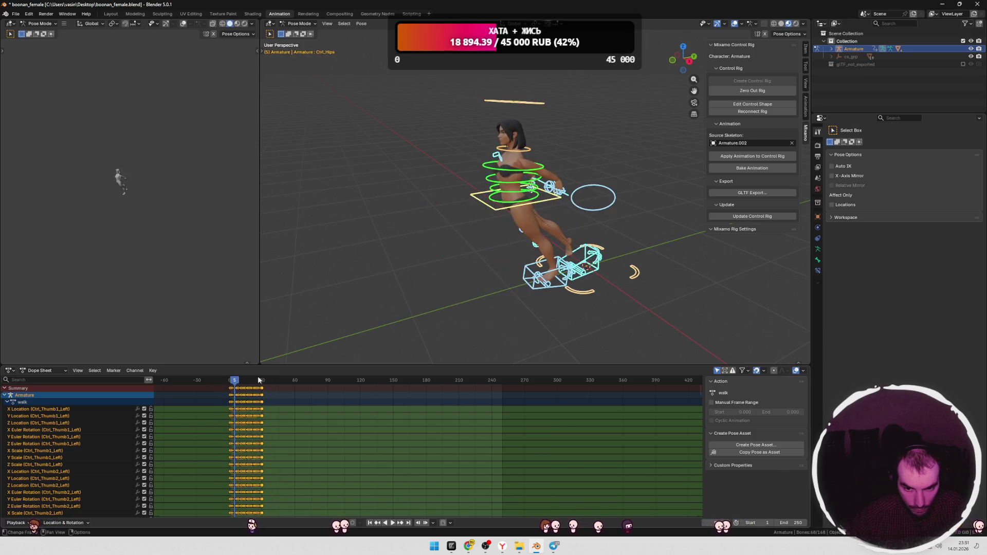
# Step: Delete the left foot IK's Y Location through Z Scale channels and play to check
pyautogui.click(540, 291)
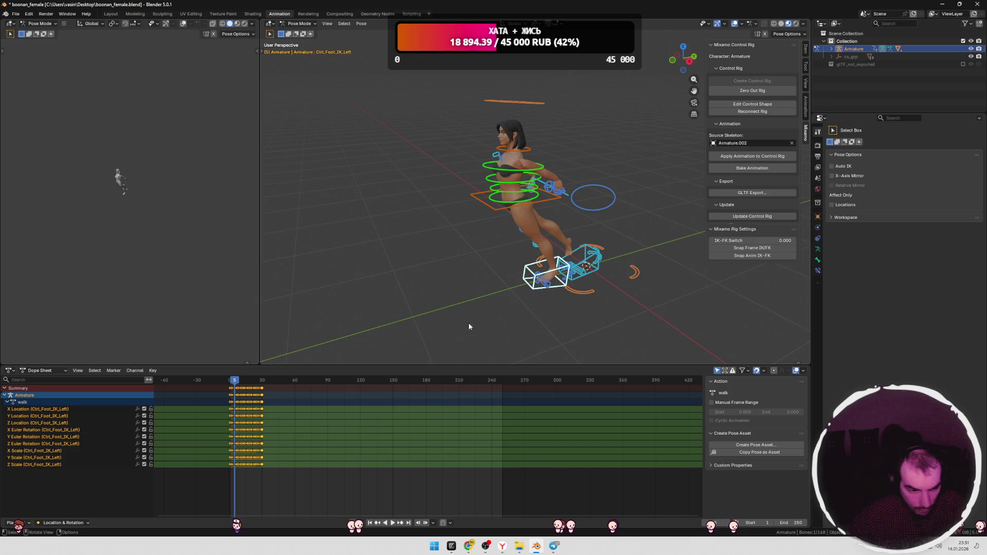
pyautogui.click(75, 415)
pyautogui.keyDown('shift'); pyautogui.click(75, 465); pyautogui.keyUp('shift')
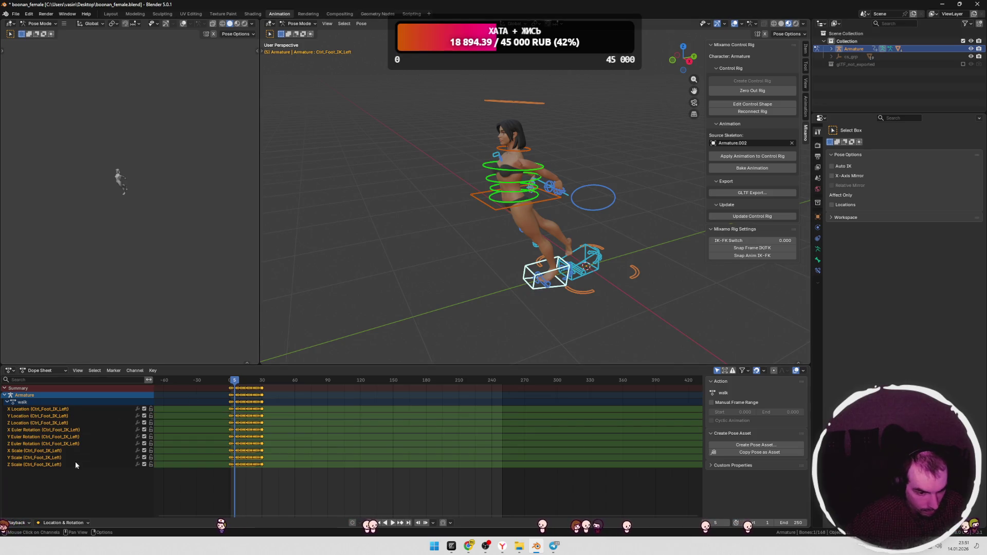
pyautogui.press('Delete')
pyautogui.moveTo(234, 381); pyautogui.dragTo(221, 382)
pyautogui.press('space')
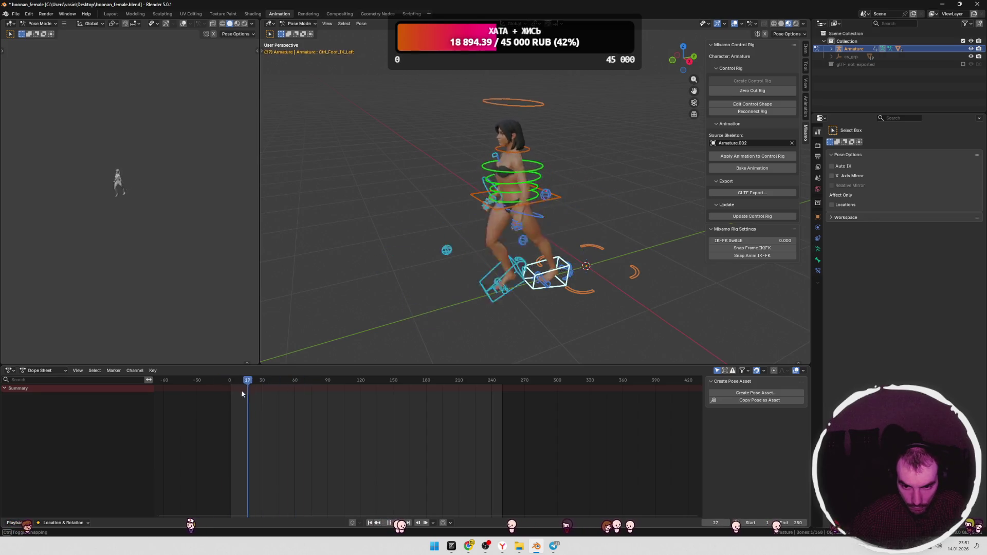
pyautogui.press('space')
# Step: Undo the channel deletions to restore the walk keyframes and replay the walk cycle
pyautogui.hotkey('ctrl', 'z')
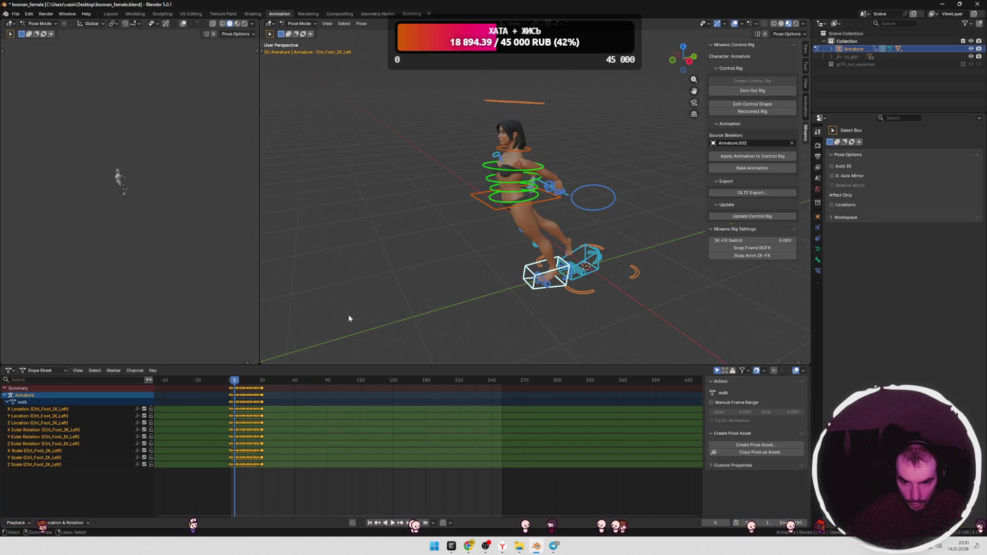
pyautogui.hotkey('ctrl', 'z')
pyautogui.hotkey('ctrl', 'z')
pyautogui.hotkey('ctrl', 'z')
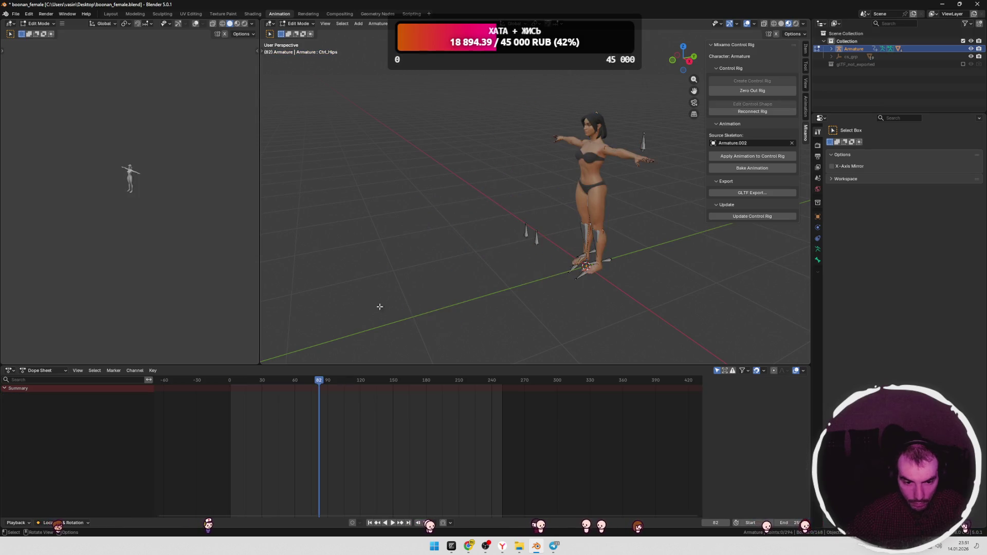
pyautogui.hotkey('ctrl', 'z')
pyautogui.hotkey('ctrl', 'z')
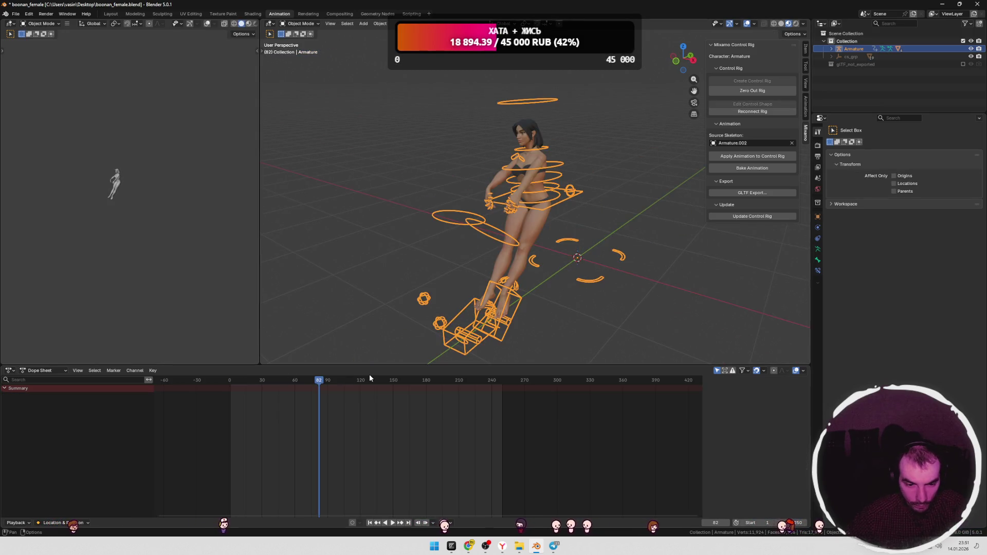
pyautogui.hotkey('ctrl', 'z')
pyautogui.hotkey('ctrl', 'z')
pyautogui.hotkey('ctrl', 'z')
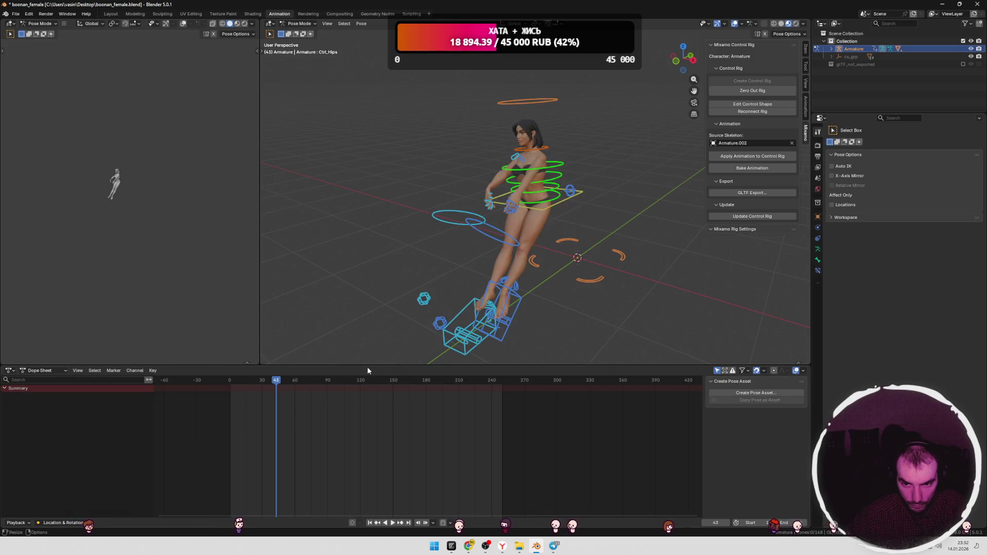
pyautogui.hotkey('ctrl', 'shift', 'z')
pyautogui.press('space')
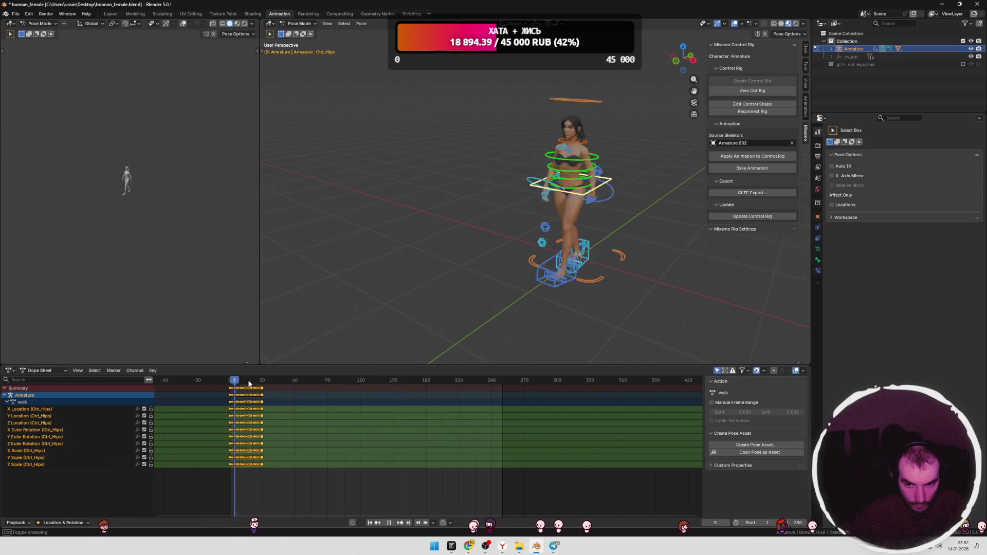
pyautogui.moveTo(270, 382); pyautogui.dragTo(237, 383)
pyautogui.moveTo(414, 295); pyautogui.dragTo(544, 260, button='middle')
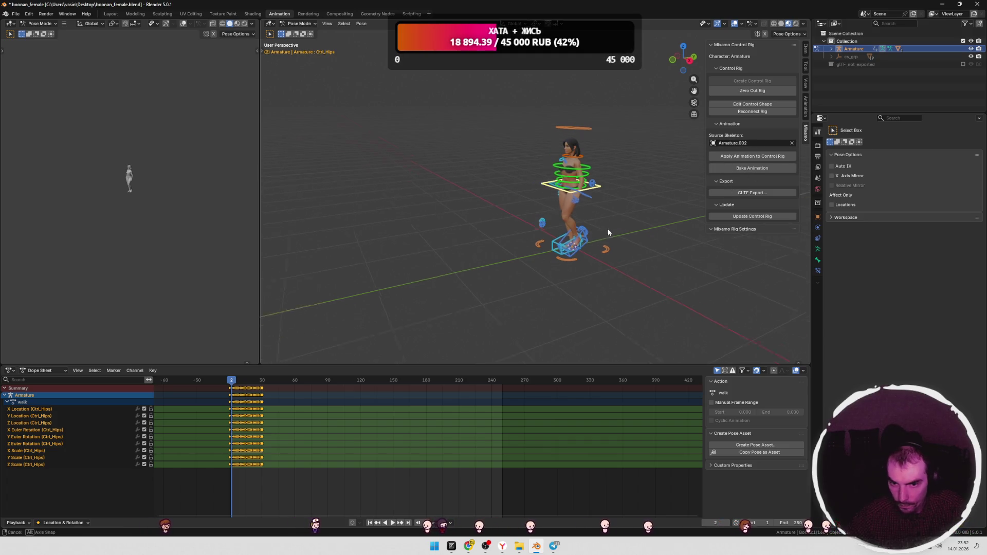
pyautogui.hotkey('alt', 'Tab')
pyautogui.click(412, 223)
pyautogui.scroll(-4, 397, 222)
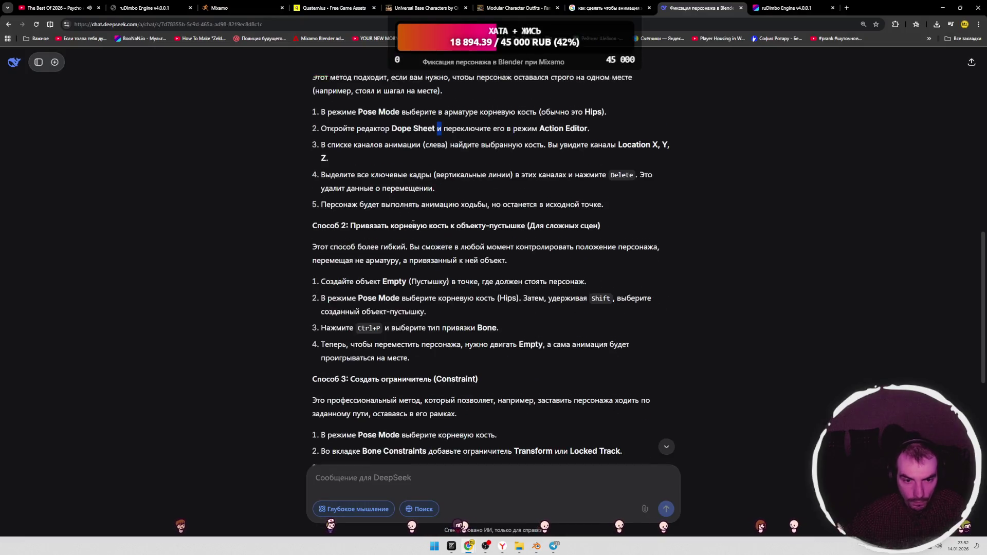
pyautogui.moveTo(350, 223); pyautogui.dragTo(588, 223)
pyautogui.click(525, 222)
pyautogui.scroll(-2, 361, 223)
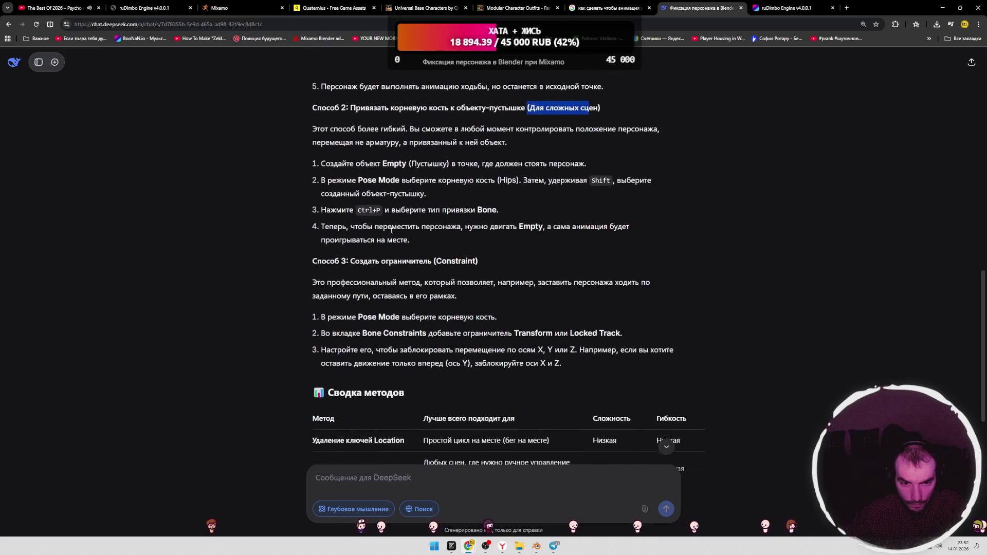
pyautogui.moveTo(359, 179); pyautogui.dragTo(393, 179)
pyautogui.click(405, 187)
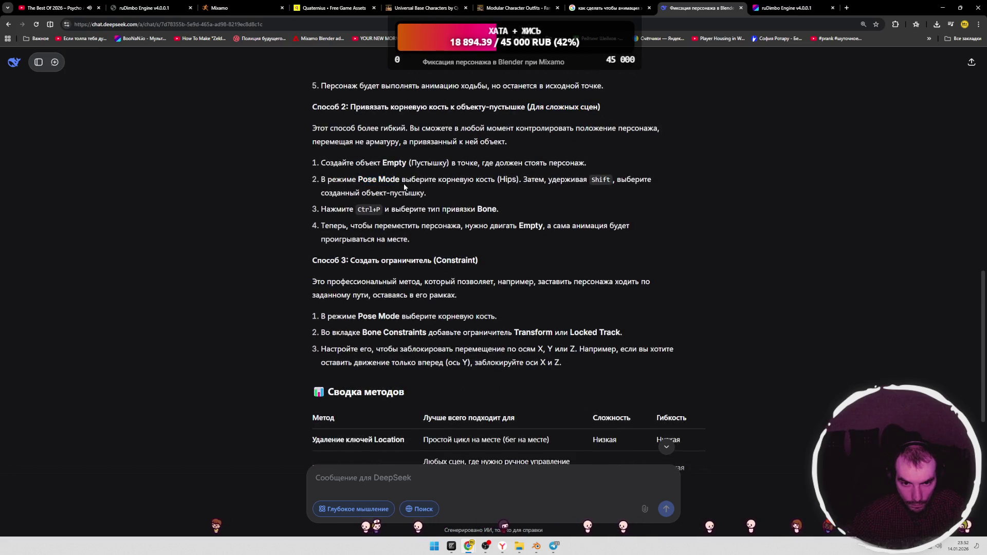
pyautogui.moveTo(343, 225)
pyautogui.mouseDown()
pyautogui.moveTo(375, 225)
pyautogui.moveTo(372, 260)
pyautogui.mouseUp()
pyautogui.click(381, 260)
pyautogui.moveTo(473, 260); pyautogui.dragTo(433, 260)
pyautogui.scroll(-1, 426, 268)
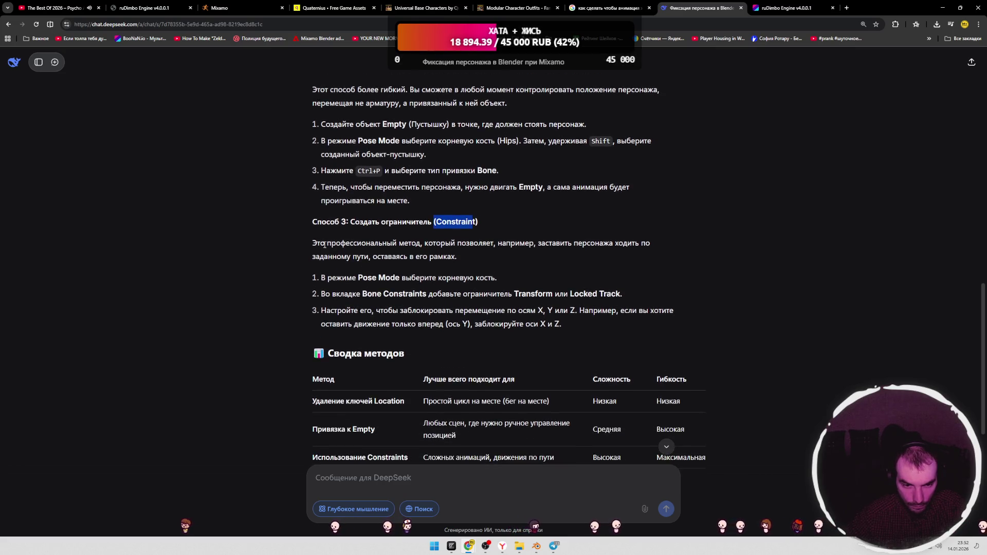
pyautogui.moveTo(322, 244); pyautogui.dragTo(463, 245)
pyautogui.moveTo(538, 245); pyautogui.dragTo(620, 248)
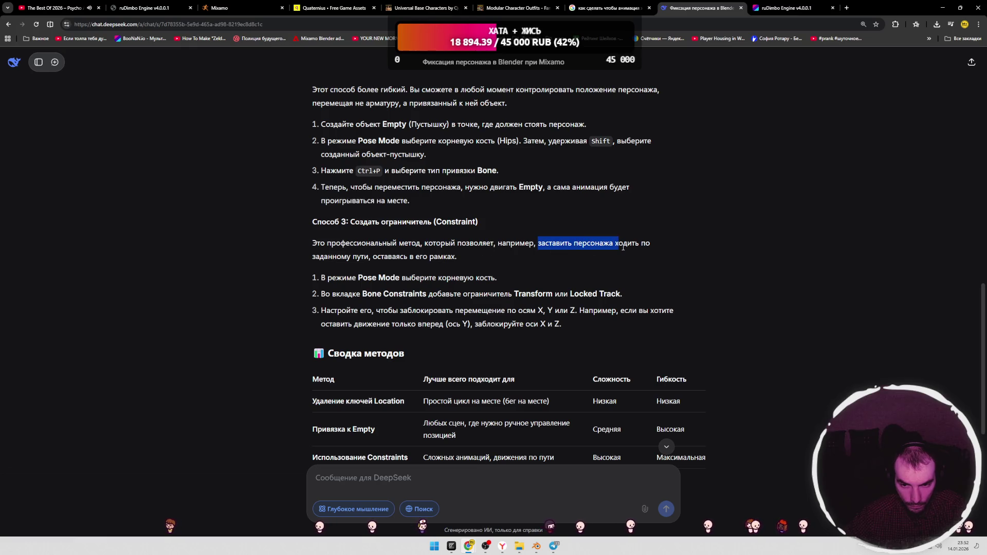
pyautogui.moveTo(332, 256); pyautogui.dragTo(394, 256)
pyautogui.hotkey('alt', 'Tab')
pyautogui.scroll(5, 556, 274)
pyautogui.click(530, 273)
pyautogui.moveTo(530, 273); pyautogui.dragTo(544, 276, button='middle')
# Step: Rewind to frame 1 and assign the t-pose action to the armature
pyautogui.moveTo(238, 381); pyautogui.dragTo(229, 381)
pyautogui.press('Tab')
pyautogui.moveTo(414, 286); pyautogui.dragTo(530, 266, button='middle')
pyautogui.press('Tab')
pyautogui.click(338, 370)
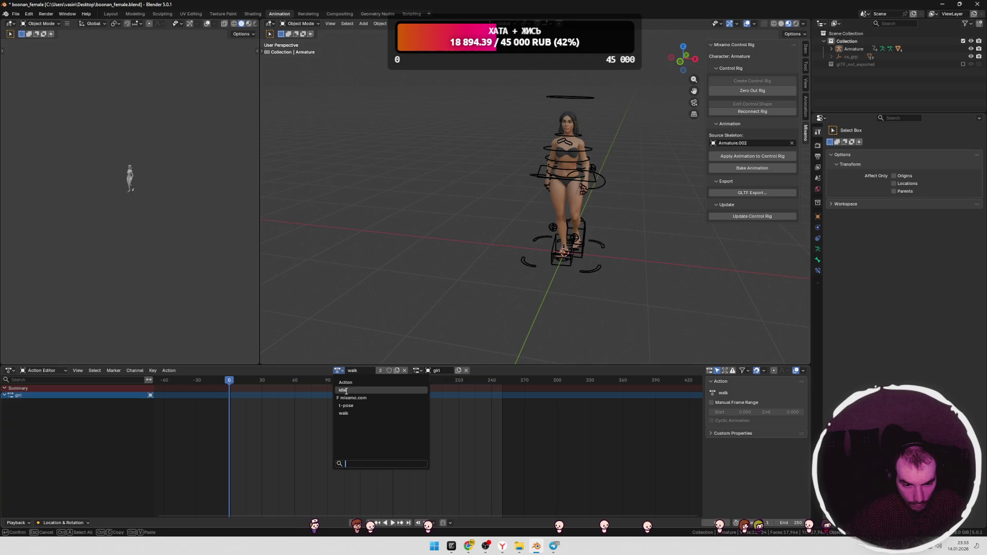
pyautogui.click(344, 405)
pyautogui.moveTo(423, 274); pyautogui.dragTo(521, 264, button='middle')
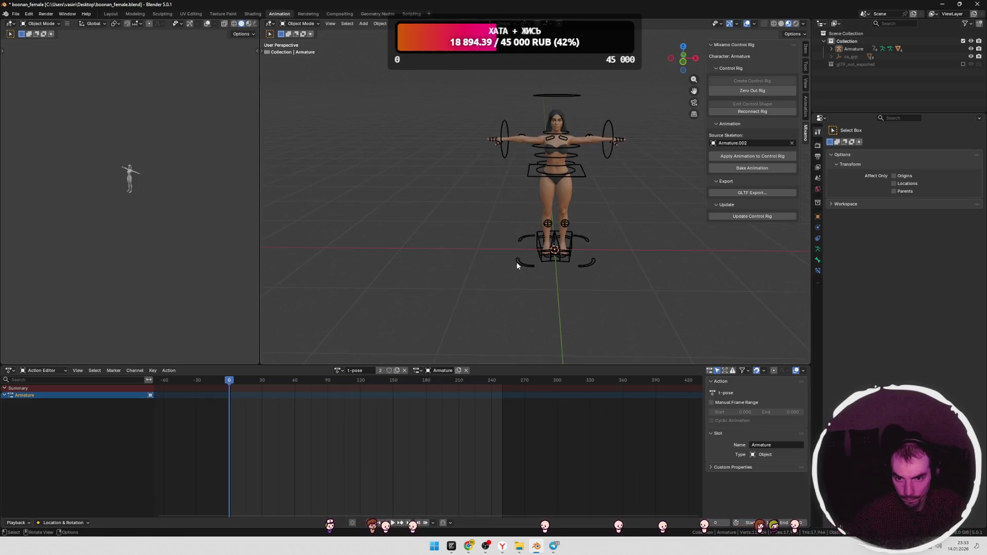
pyautogui.scroll(-2, 510, 209)
pyautogui.press('a')
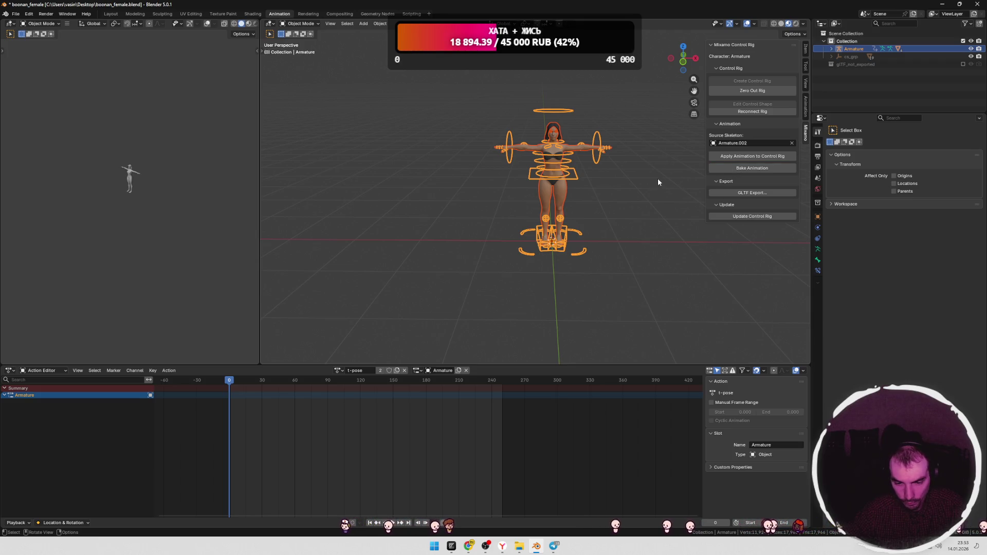
# Step: Assign the walk action back with the 'girl' slot and play the animation
pyautogui.press('Tab')
pyautogui.moveTo(624, 214)
pyautogui.mouseDown(button='middle')
pyautogui.moveTo(636, 205)
pyautogui.moveTo(623, 210)
pyautogui.mouseUp(button='middle')
pyautogui.click(340, 371)
pyautogui.click(360, 409)
pyautogui.moveTo(430, 282)
pyautogui.mouseDown(button='middle')
pyautogui.moveTo(454, 282)
pyautogui.moveTo(390, 336)
pyautogui.mouseUp(button='middle')
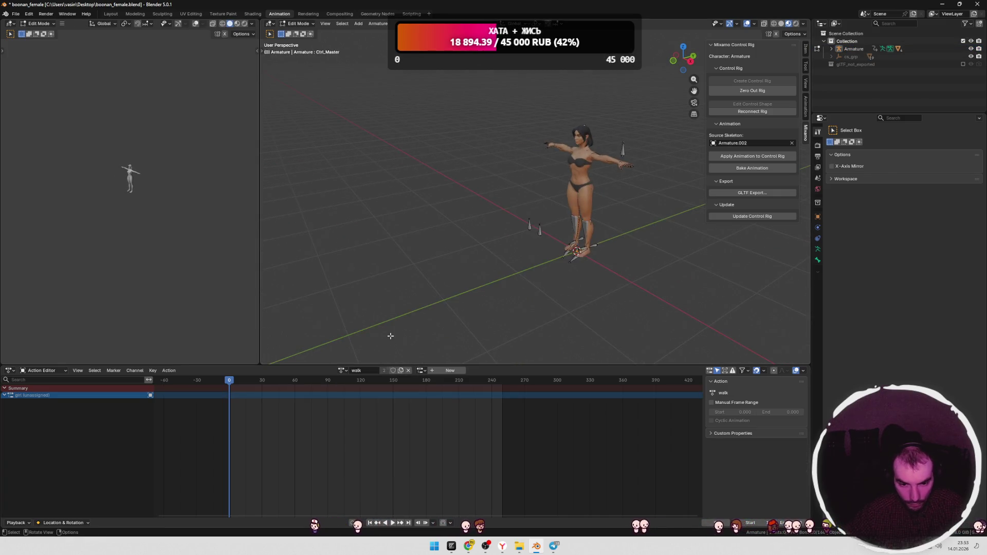
pyautogui.press('Tab')
pyautogui.click(420, 370)
pyautogui.click(442, 383)
pyautogui.press('space')
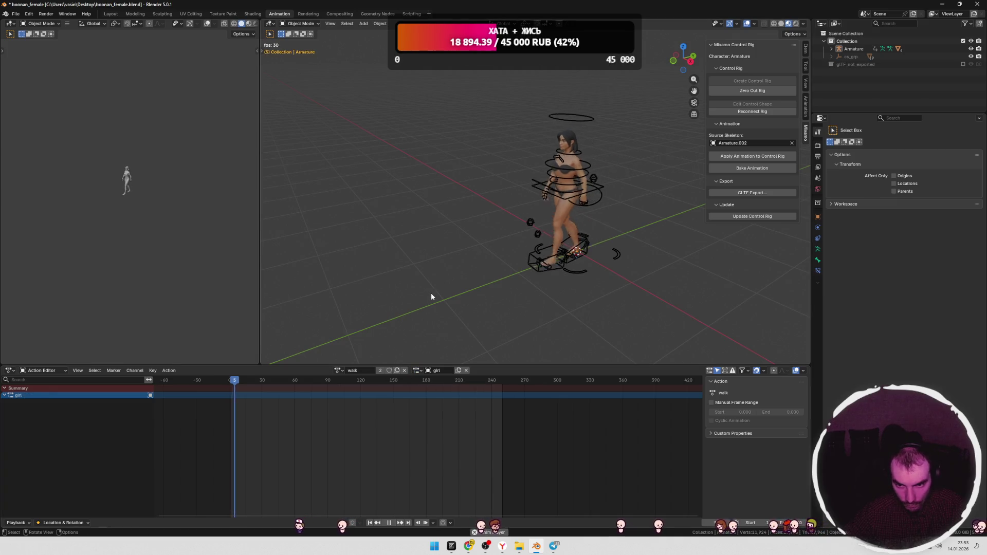
pyautogui.press('space')
# Step: Rewind to frame 2 and bring up the overview of all open windows
pyautogui.press('Tab')
pyautogui.moveTo(281, 385); pyautogui.dragTo(231, 383)
pyautogui.press('Tab')
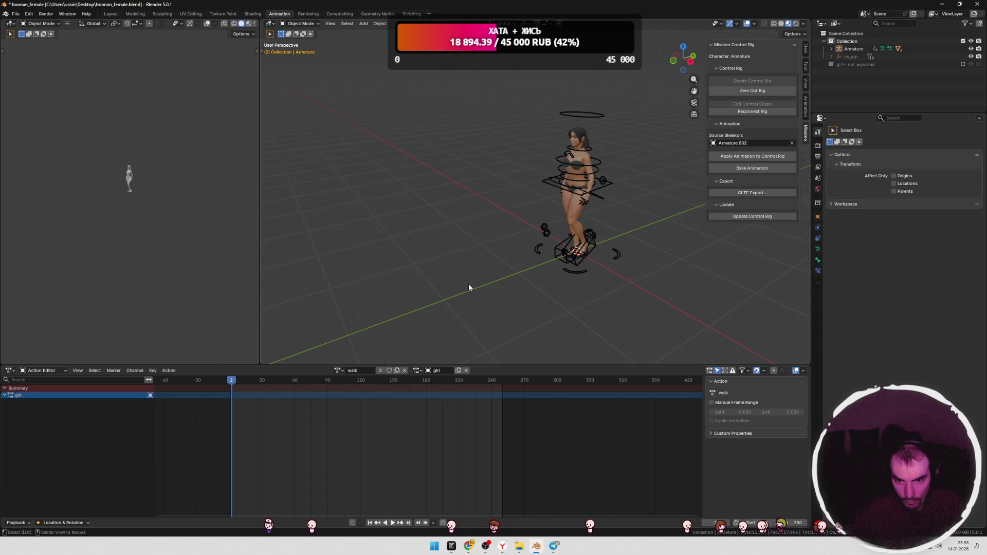
pyautogui.hotkey('alt', 'Tab')
pyautogui.press('super+Tab')
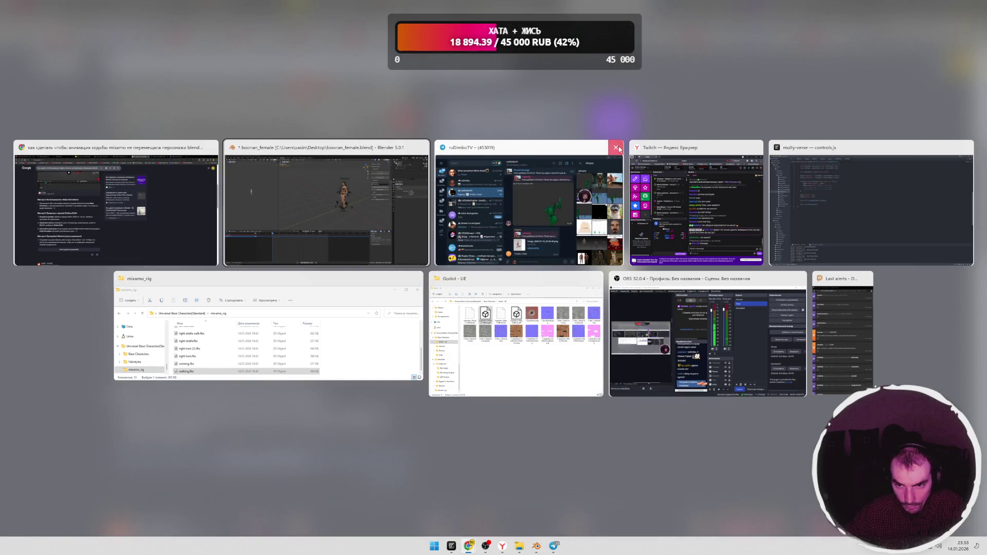
# Step: Drag walking.fbx from the mixamo_rig folder into Blender and import it
pyautogui.click(373, 320)
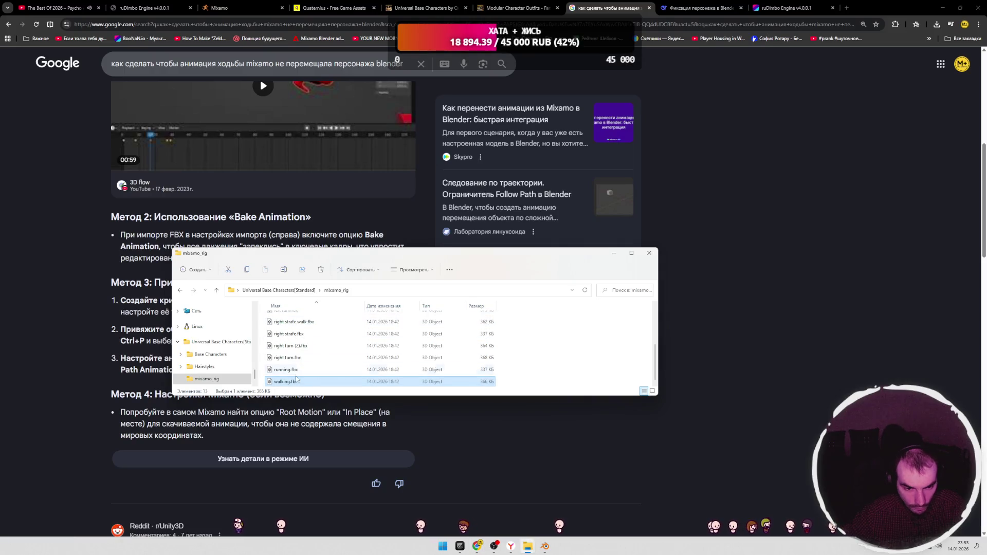
pyautogui.moveTo(486, 550)
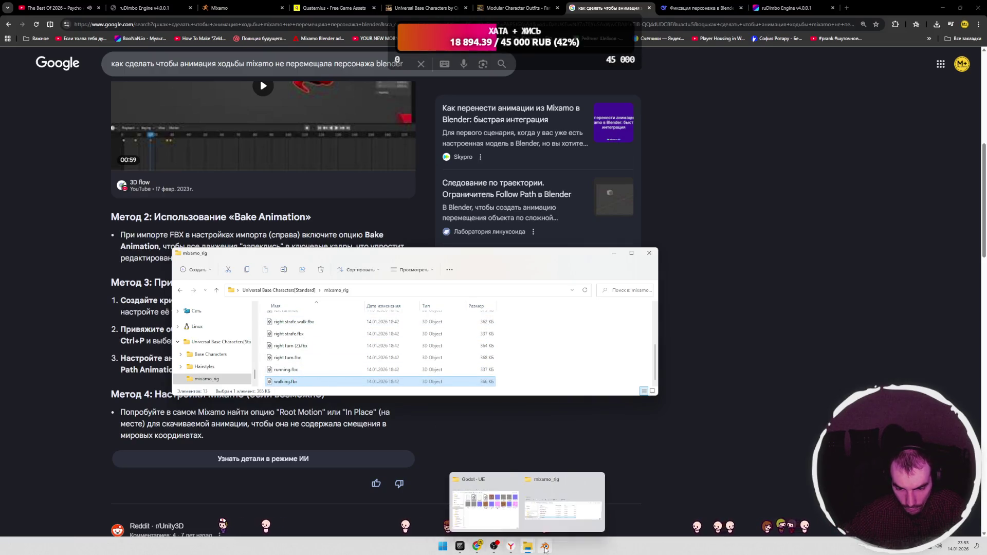
pyautogui.click(545, 546)
pyautogui.hotkey('alt', 'Tab')
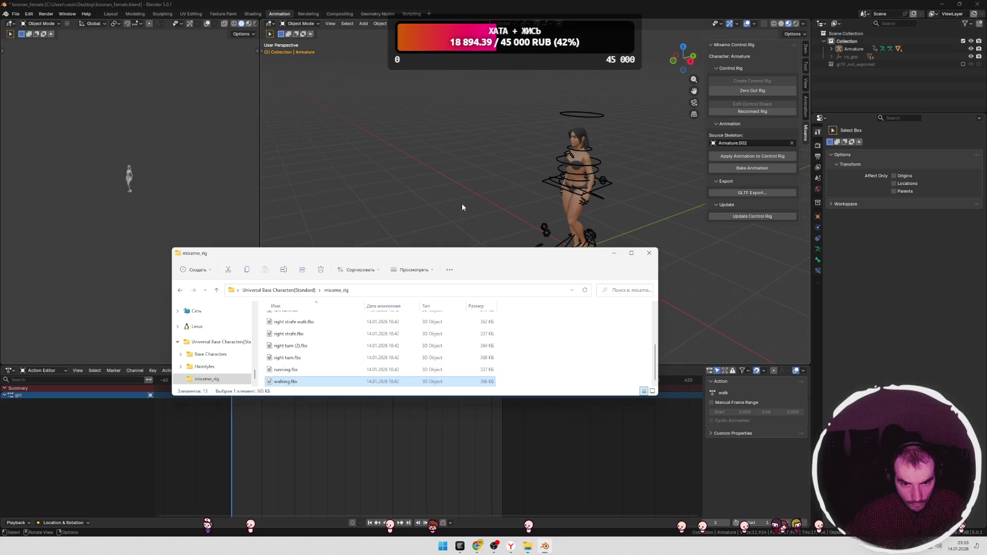
pyautogui.moveTo(286, 382)
pyautogui.mouseDown()
pyautogui.moveTo(408, 302)
pyautogui.moveTo(421, 224)
pyautogui.mouseUp()
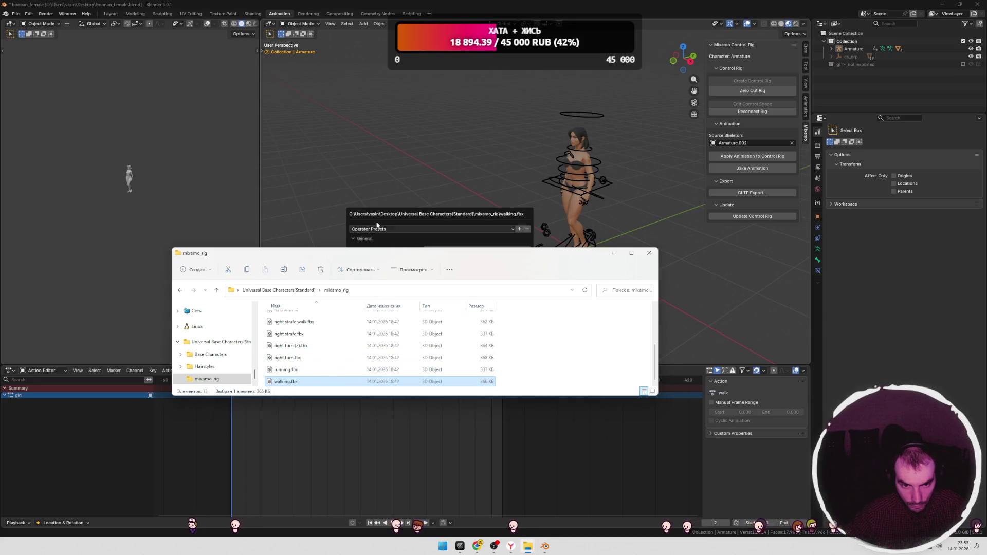
pyautogui.click(385, 366)
# Step: Delete the imported Armature.003 hierarchy, then drag walking.fbx into Blender again
pyautogui.hotkey('alt', 'Tab')
pyautogui.rightClick(858, 56)
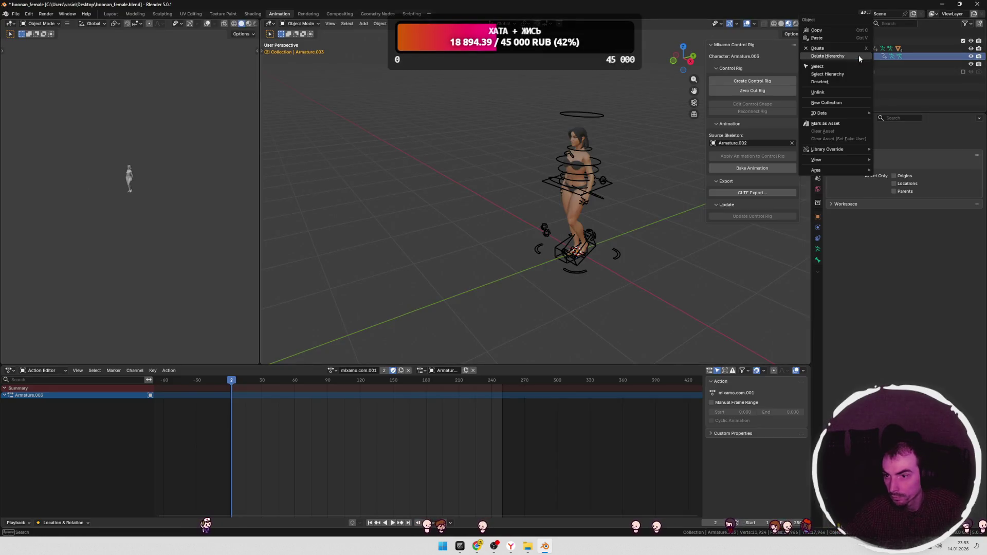
pyautogui.click(827, 56)
pyautogui.hotkey('alt', 'Tab')
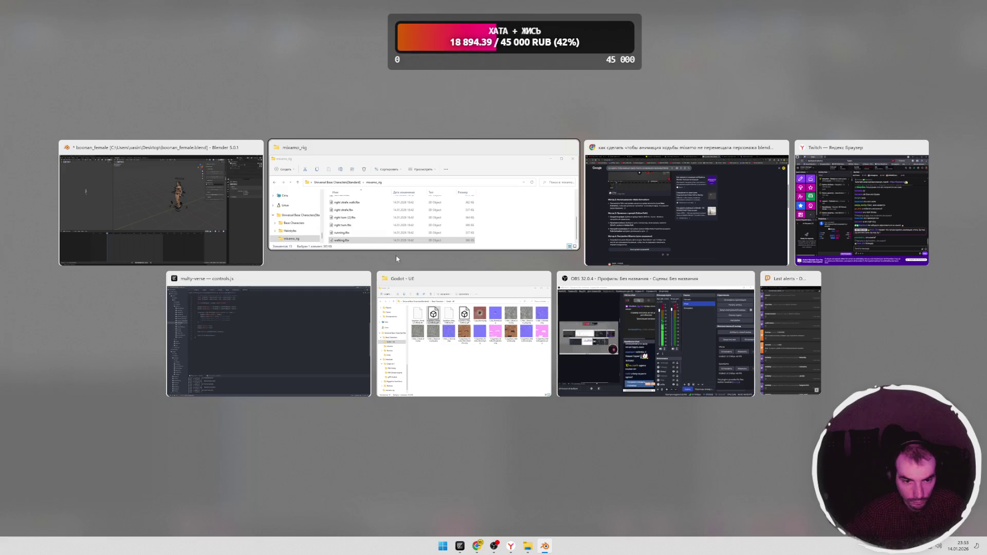
pyautogui.hotkey('alt', 'Tab')
pyautogui.click(317, 224)
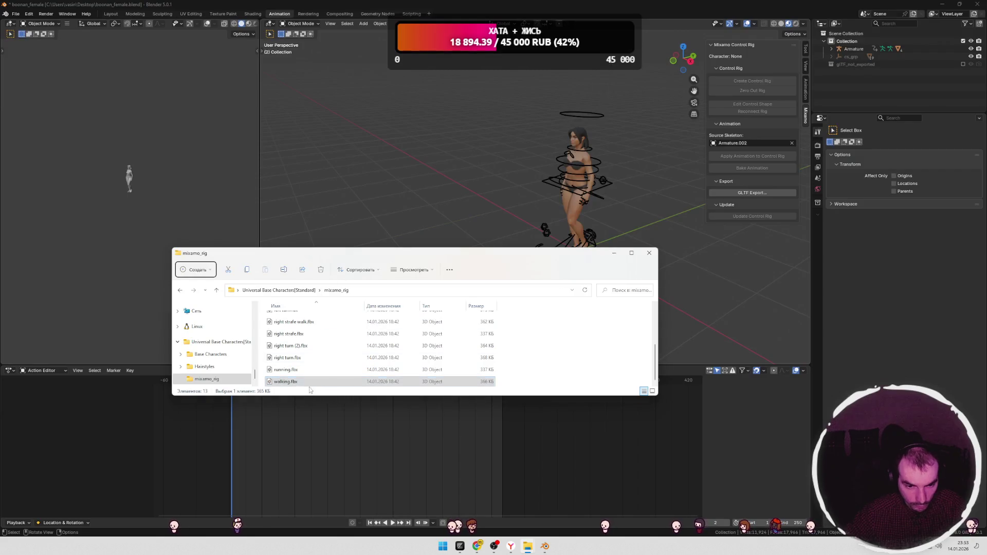
pyautogui.moveTo(387, 225); pyautogui.dragTo(403, 208)
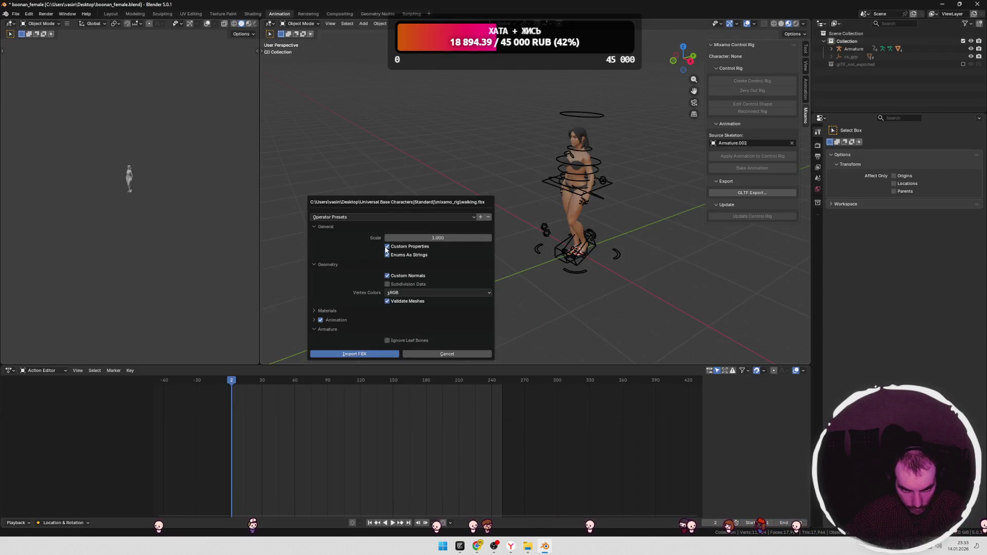
# Step: Review the FBX animation, armature and material import settings, keep Make Unique, then cancel
pyautogui.click(314, 320)
pyautogui.click(317, 341)
pyautogui.click(315, 340)
pyautogui.click(314, 311)
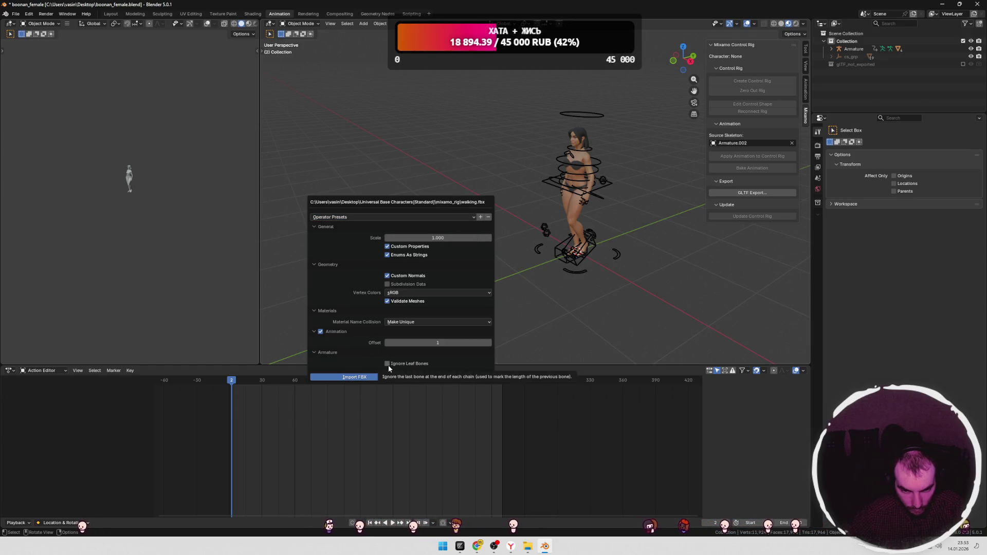
pyautogui.click(315, 353)
pyautogui.click(420, 323)
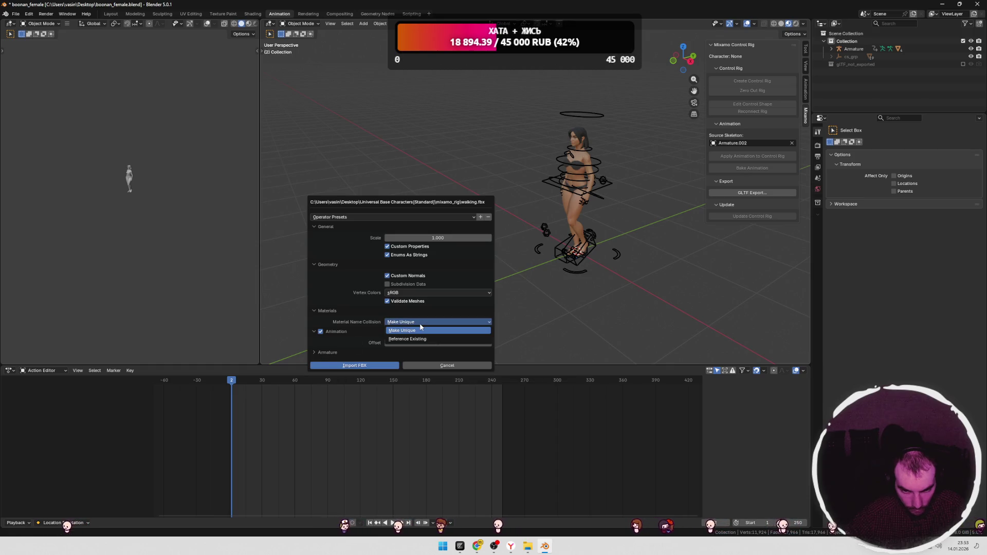
pyautogui.click(420, 325)
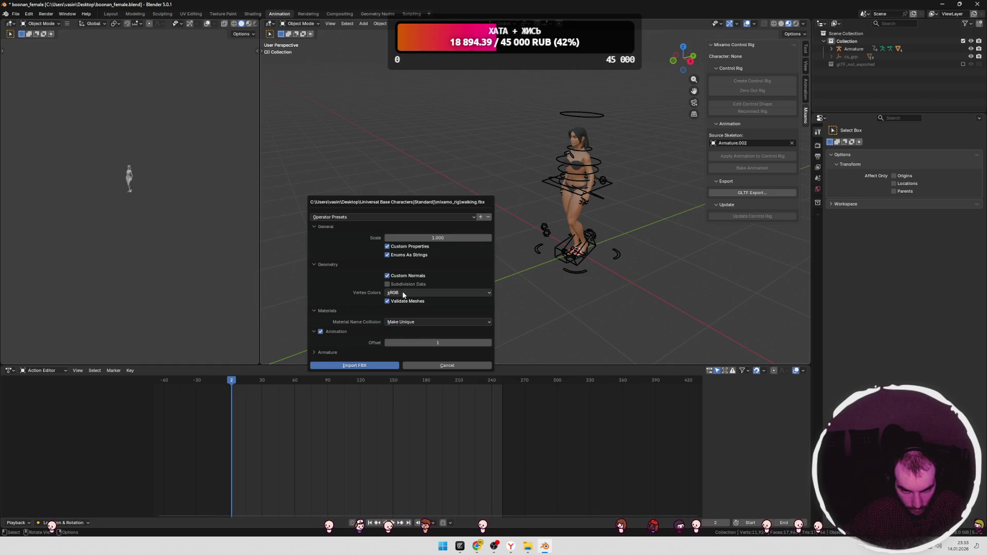
pyautogui.click(325, 310)
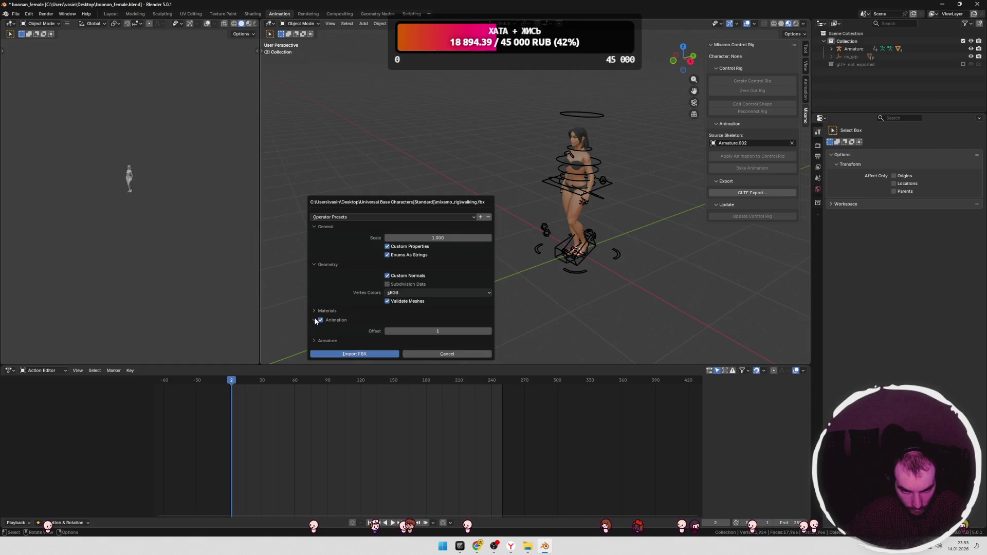
pyautogui.click(314, 320)
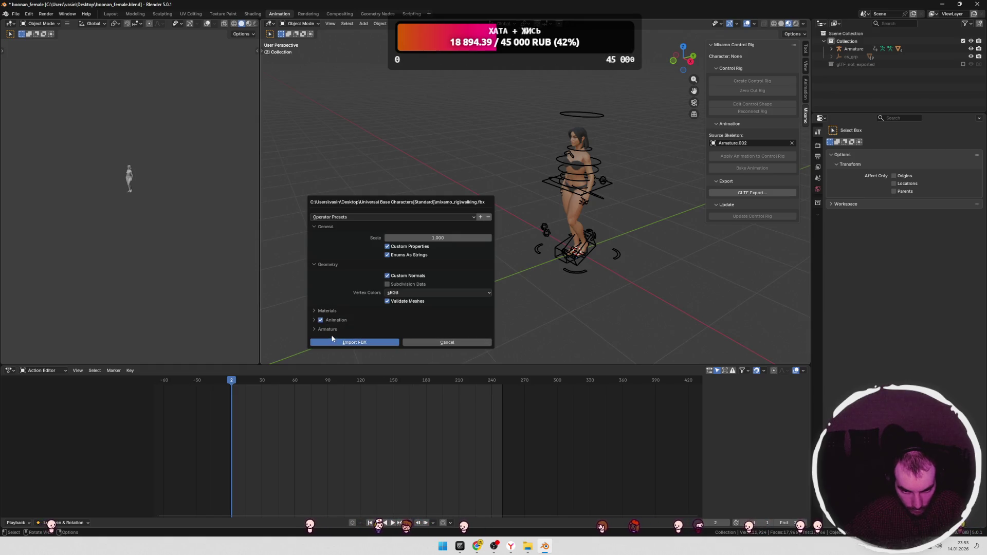
pyautogui.click(436, 344)
# Step: Select the character's armature and bring up the Action Editor's action list
pyautogui.moveTo(534, 287)
pyautogui.mouseDown(button='middle')
pyautogui.moveTo(606, 267)
pyautogui.moveTo(612, 246)
pyautogui.moveTo(535, 293)
pyautogui.mouseUp(button='middle')
pyautogui.click(605, 257)
pyautogui.click(377, 371)
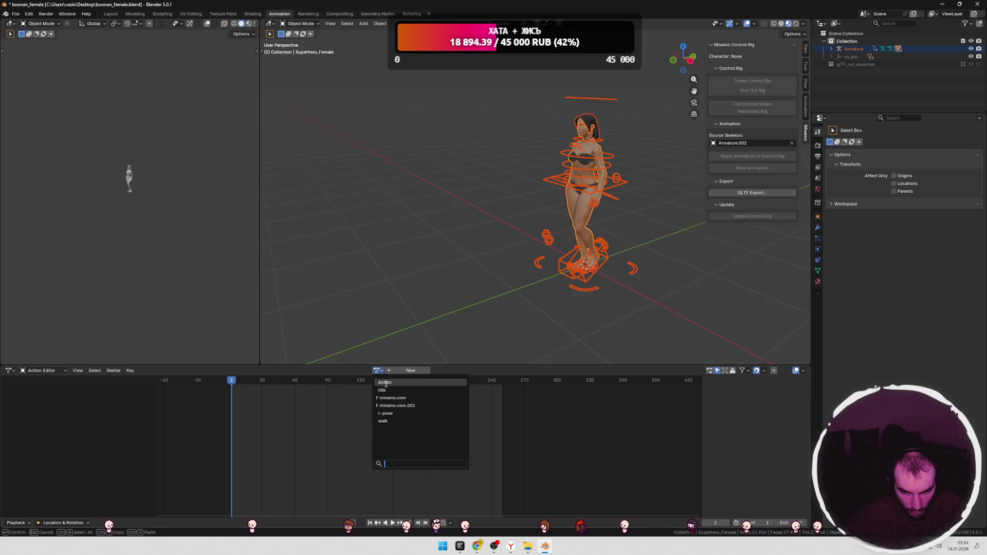
# Step: Assign the walk action, pick Ctrl_Thumb1_Left location channels, and play the animation
pyautogui.click(386, 422)
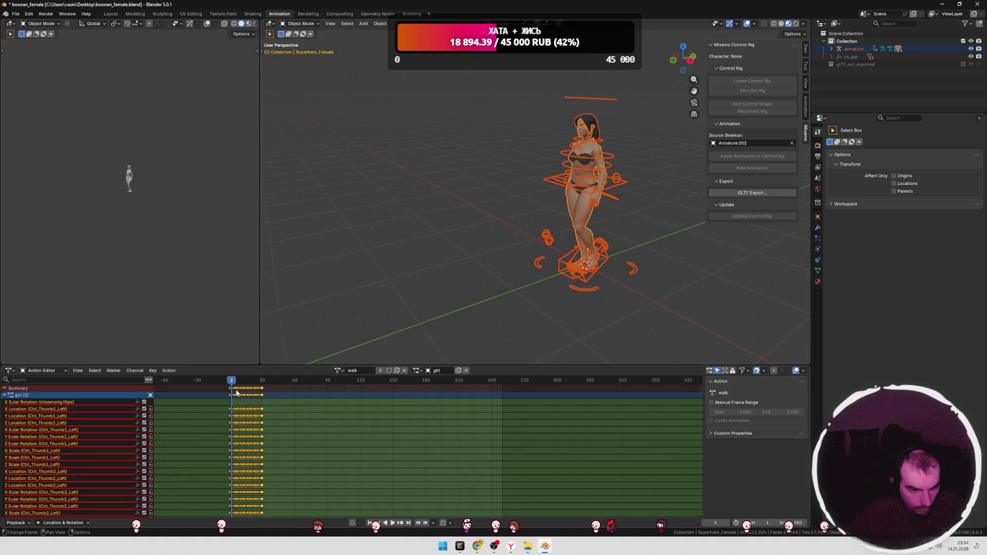
pyautogui.click(131, 403)
pyautogui.click(114, 417)
pyautogui.click(109, 430)
pyautogui.click(105, 450)
pyautogui.click(101, 423)
pyautogui.click(101, 437)
pyautogui.click(101, 423)
pyautogui.press('space')
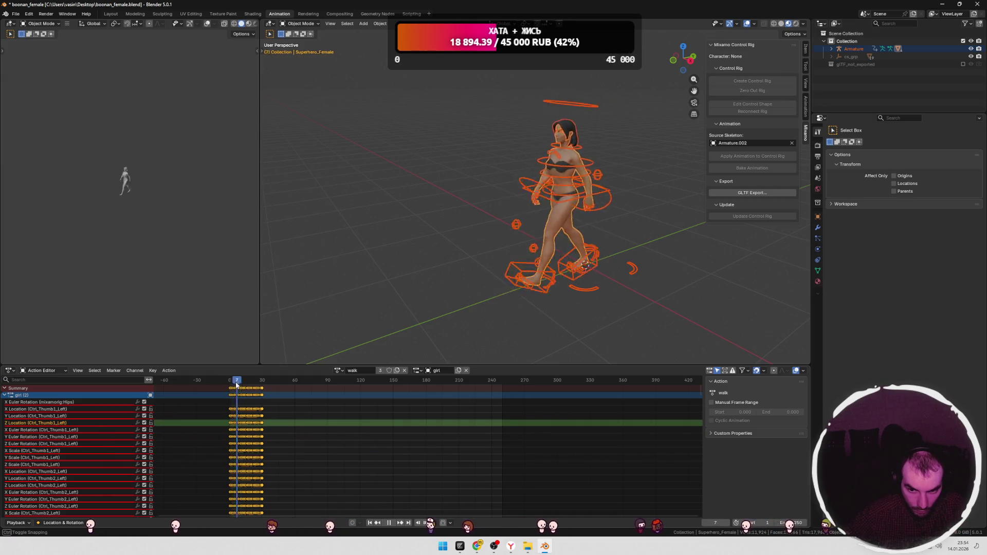
# Step: Switch to the browser and open the DeepSeek chat about fixing the character
pyautogui.hotkey('alt', 'Tab')
pyautogui.click(678, 218)
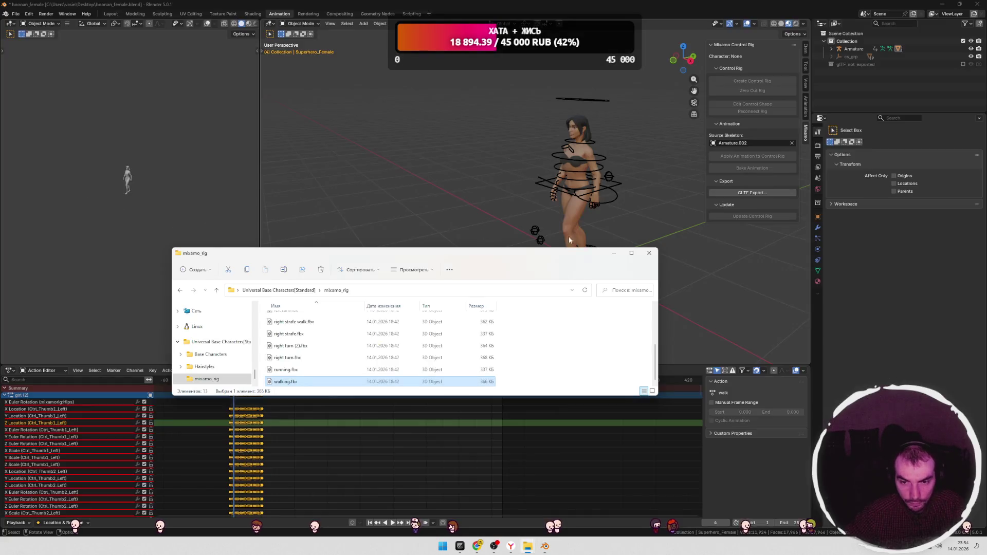
pyautogui.click(699, 8)
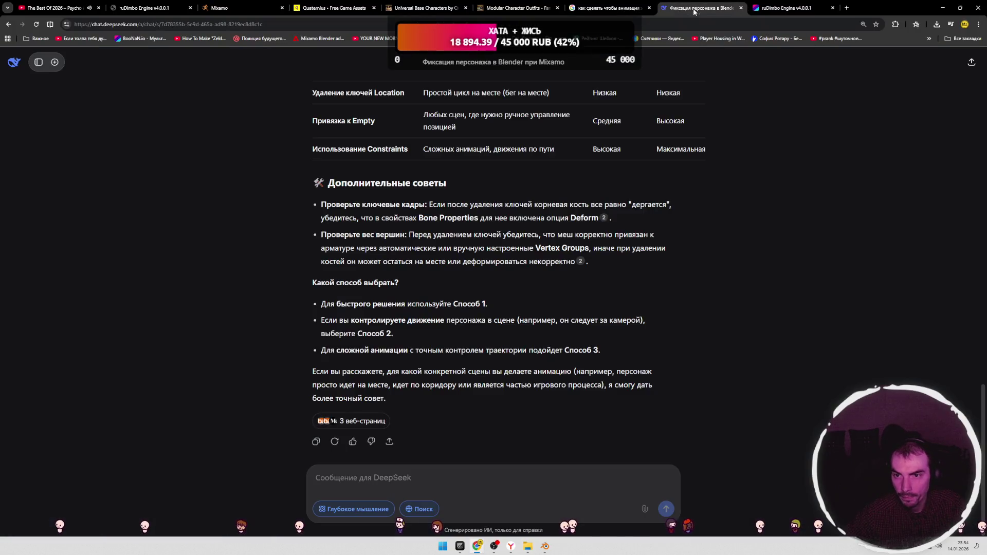
# Step: Close the game engine browser page and return to the DeepSeek chat
pyautogui.click(786, 7)
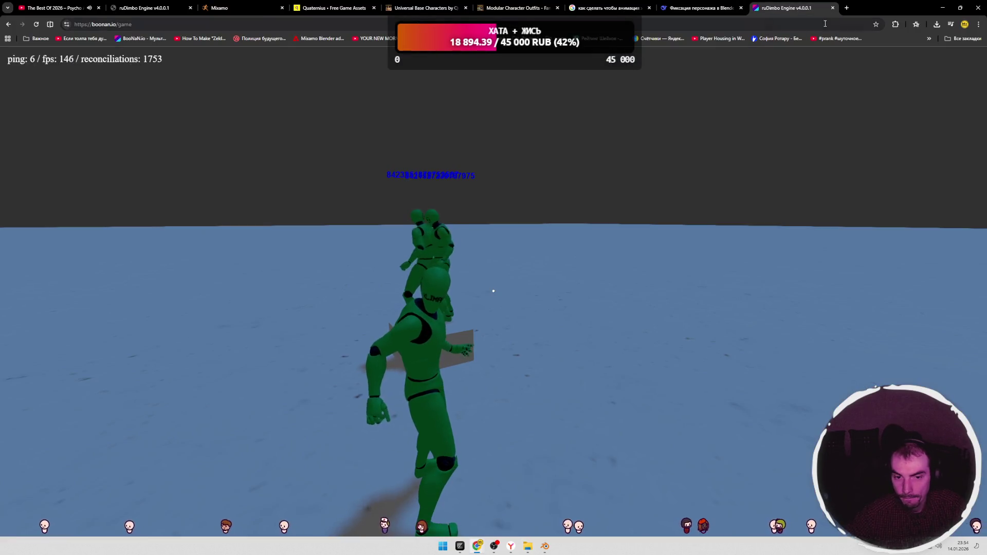
pyautogui.hotkey('ctrl', 'w')
pyautogui.click(616, 9)
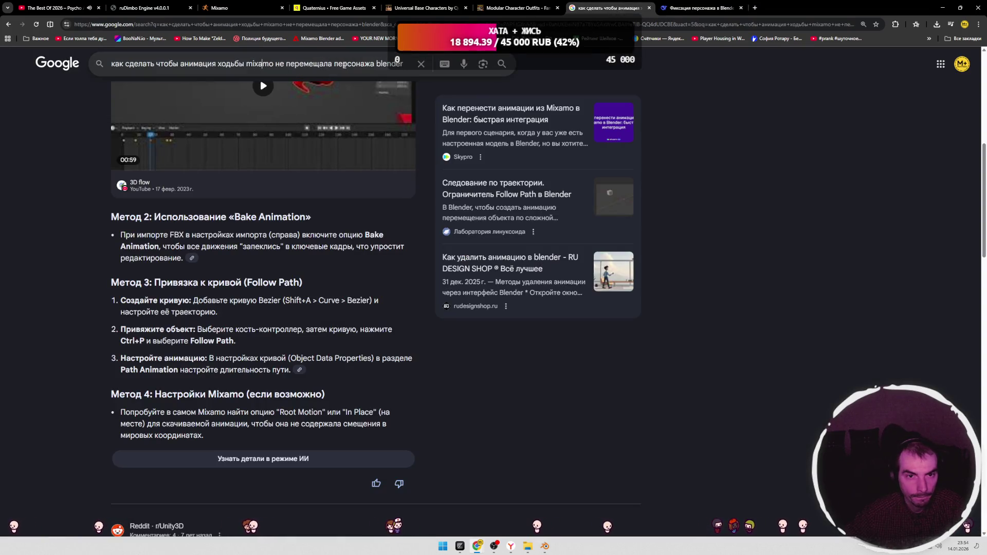
pyautogui.hotkey('ctrl', 'Tab')
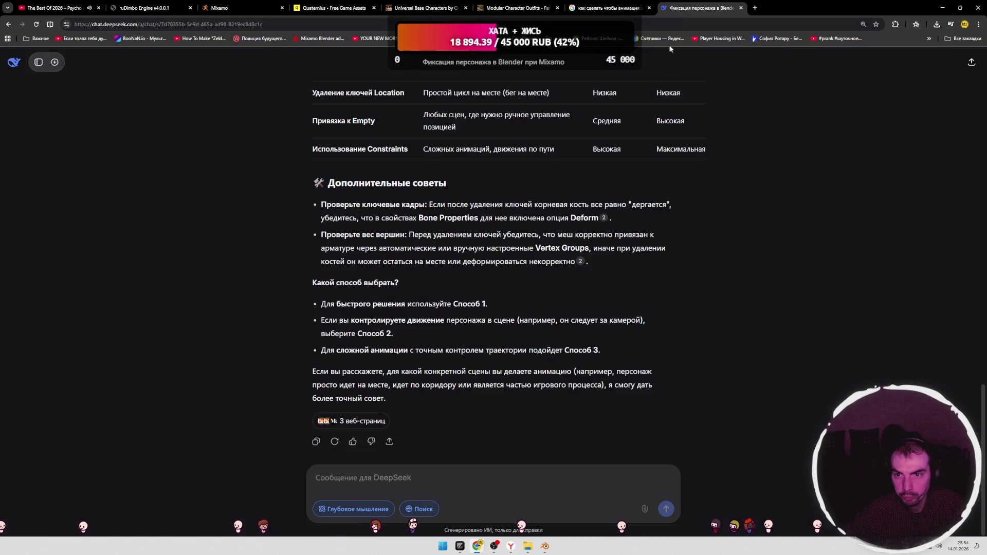
# Step: Send DeepSeek a follow-up saying the Mixamo Control Rig addon is used, then return to Blender
pyautogui.click(415, 470)
pyautogui.write('exb')
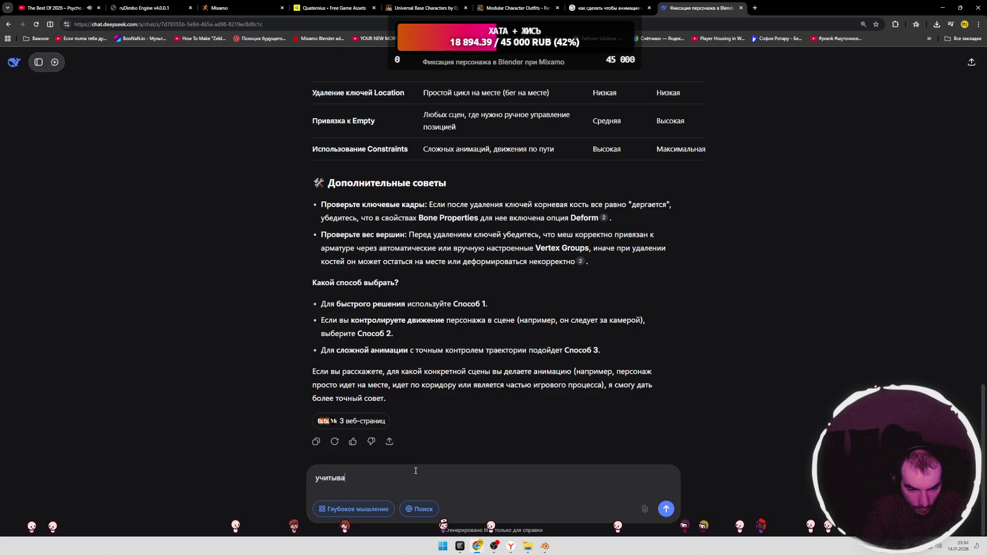
pyautogui.write('ьзуем аддон mi')
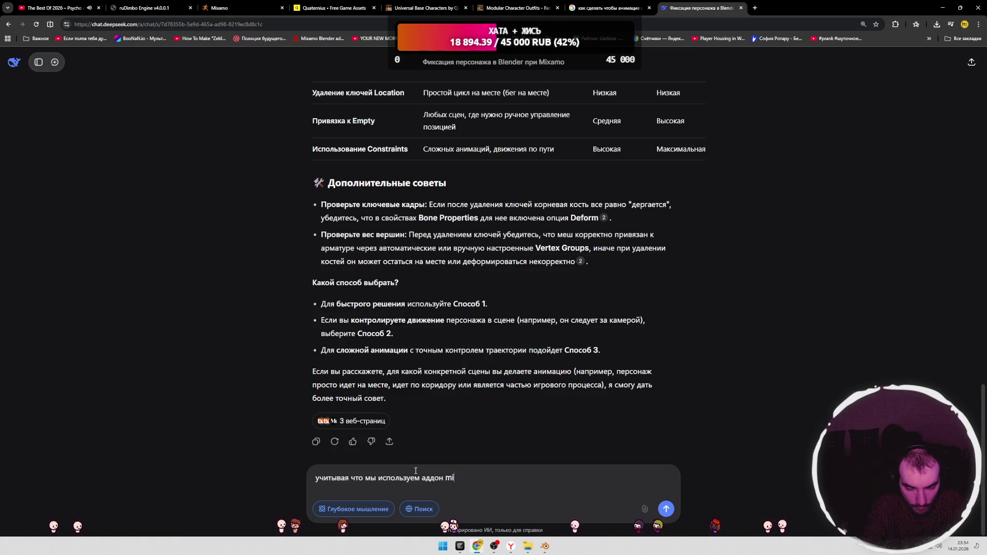
pyautogui.hotkey('alt', 'Tab')
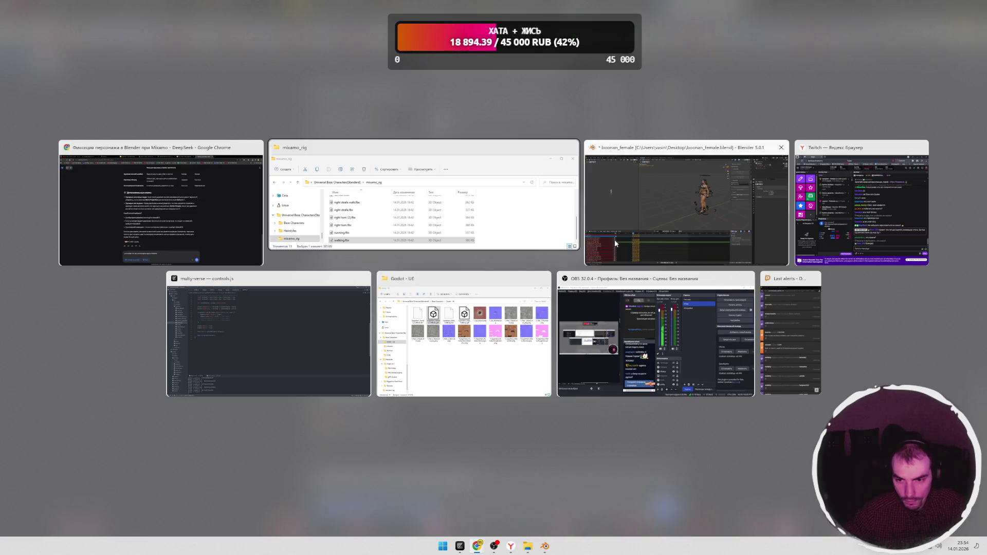
pyautogui.click(603, 243)
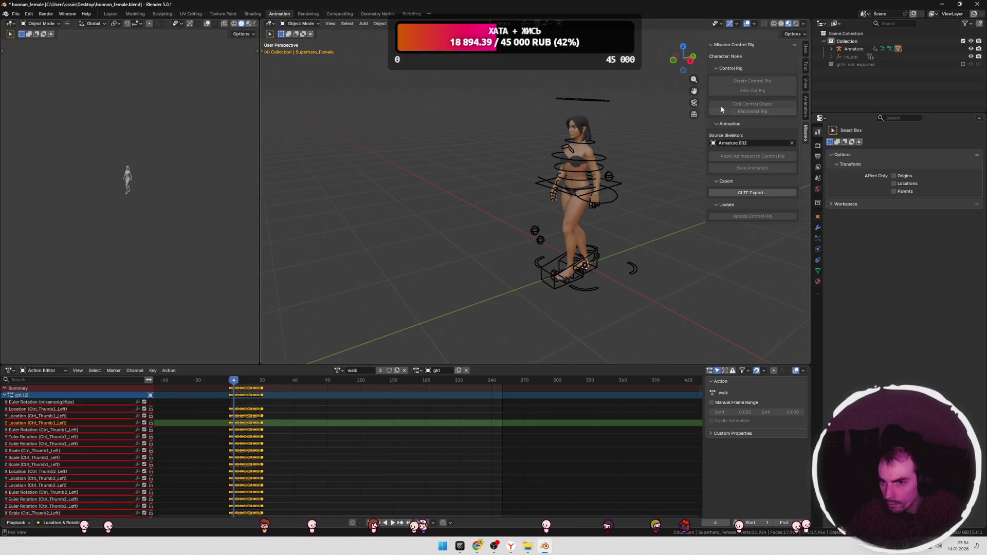
pyautogui.hotkey('alt', 'Tab')
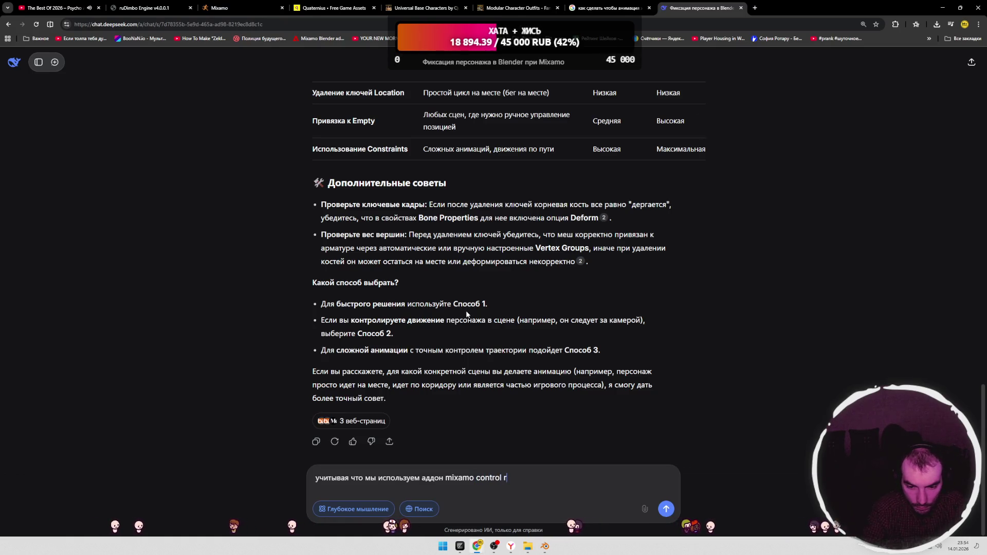
pyautogui.press('Return')
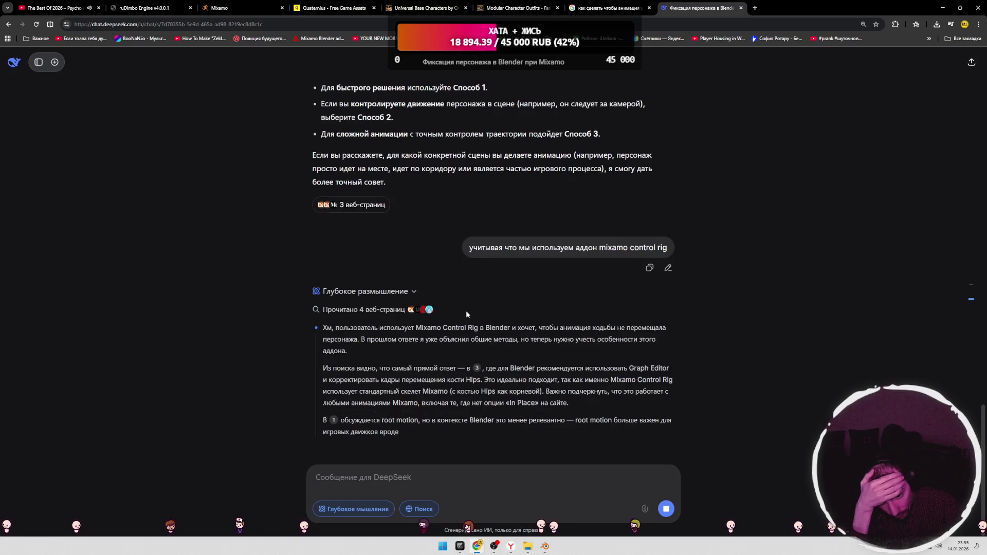
pyautogui.hotkey('alt', 'Tab')
pyautogui.moveTo(465, 312)
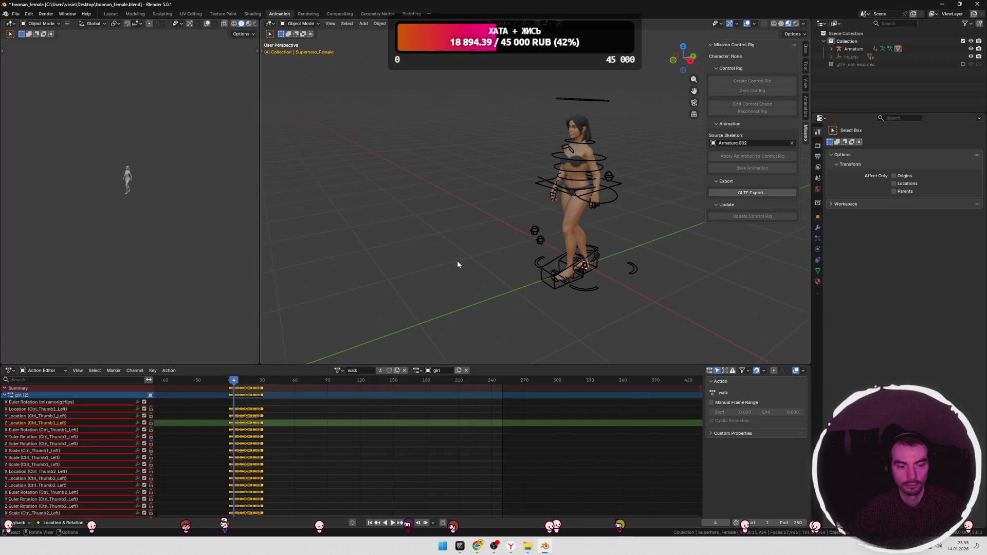
# Step: Undo back to Object Mode and toggle the editor between Dope Sheet and Action Editor
pyautogui.hotkey('ctrl', 'z')
pyautogui.hotkey('ctrl', 'z')
pyautogui.hotkey('ctrl', 'z')
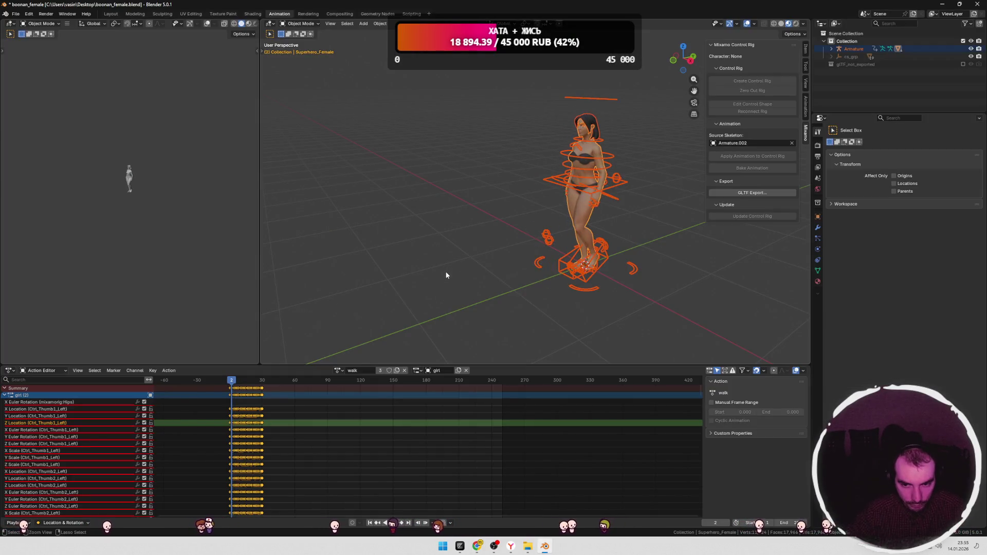
pyautogui.hotkey('ctrl', 'z')
pyautogui.hotkey('ctrl', 'z')
pyautogui.hotkey('ctrl', 'z')
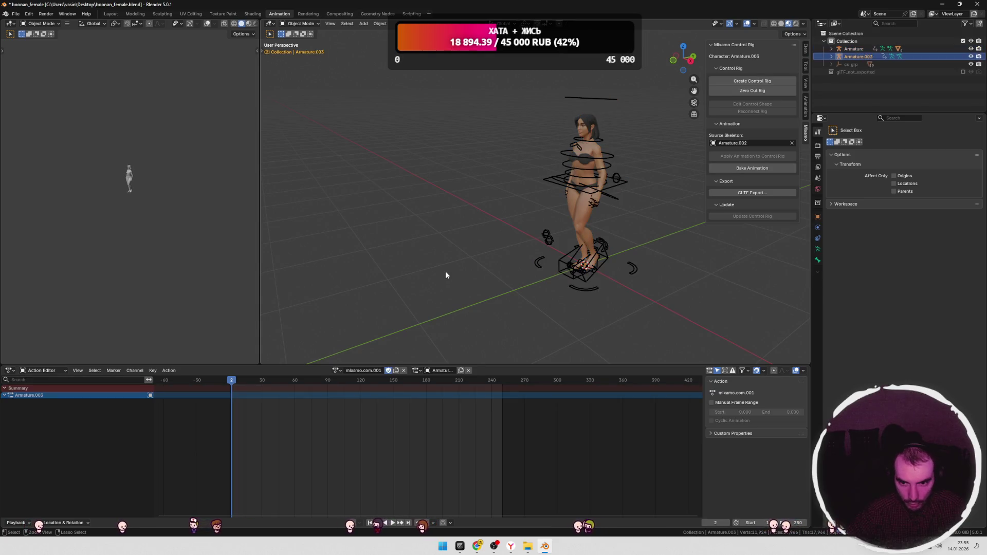
pyautogui.hotkey('ctrl', 'z')
pyautogui.hotkey('ctrl', 'z')
pyautogui.hotkey('ctrl', 'z')
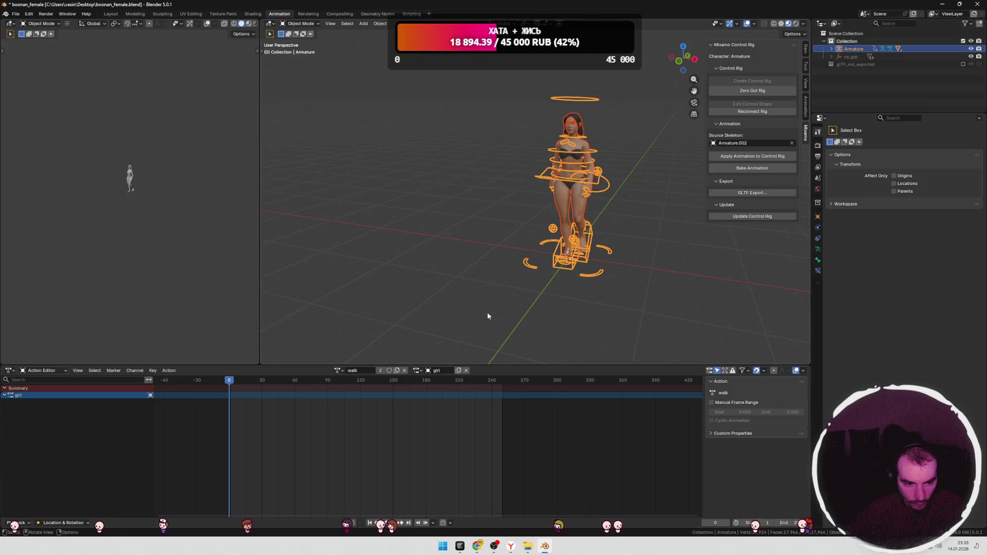
pyautogui.click(44, 370)
pyautogui.click(41, 389)
pyautogui.click(46, 370)
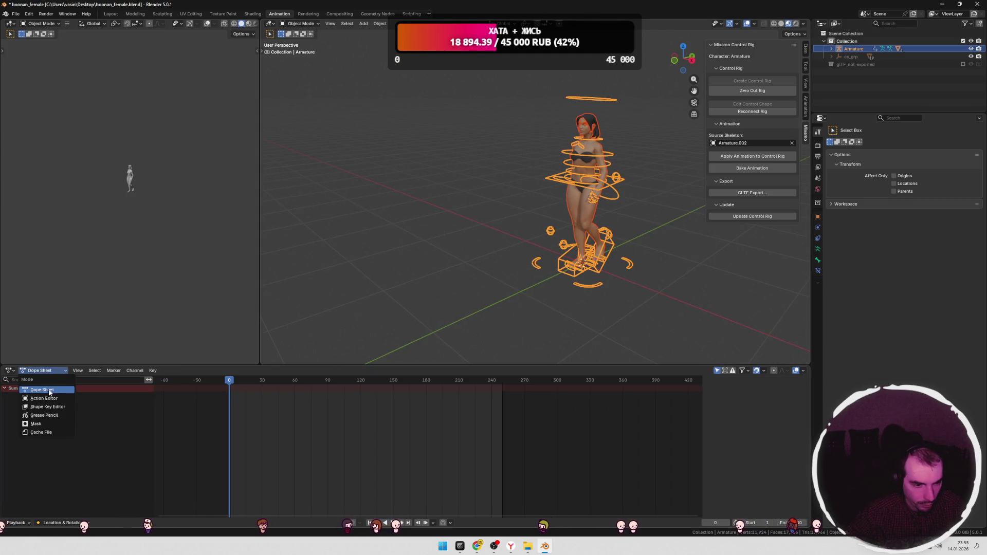
pyautogui.click(44, 398)
pyautogui.click(392, 348)
pyautogui.hotkey('ctrl', 'z')
pyautogui.hotkey('ctrl', 'z')
pyautogui.hotkey('ctrl', 'shift', 'z')
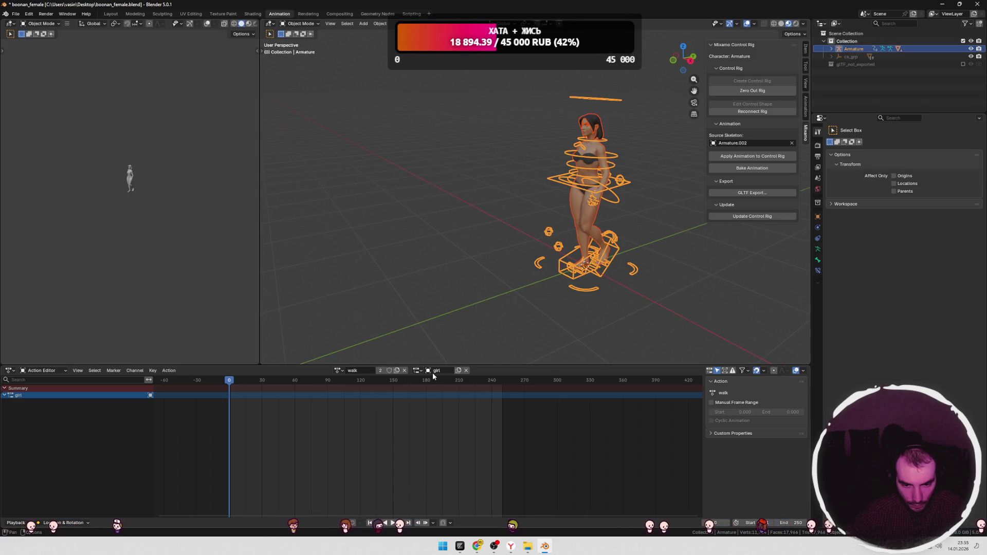
# Step: Check the available actions and reselect the control rig in the viewport
pyautogui.click(338, 371)
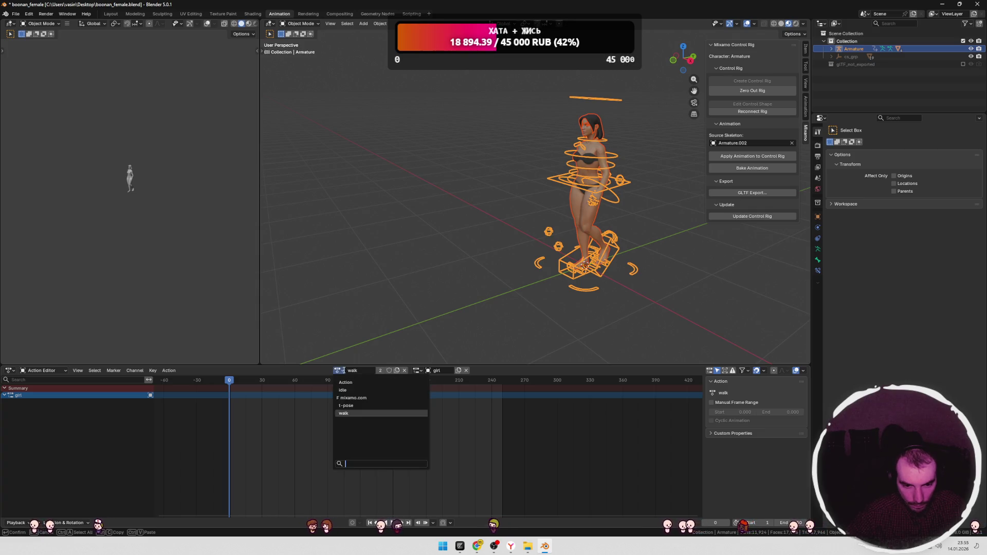
pyautogui.click(444, 276)
pyautogui.click(117, 399)
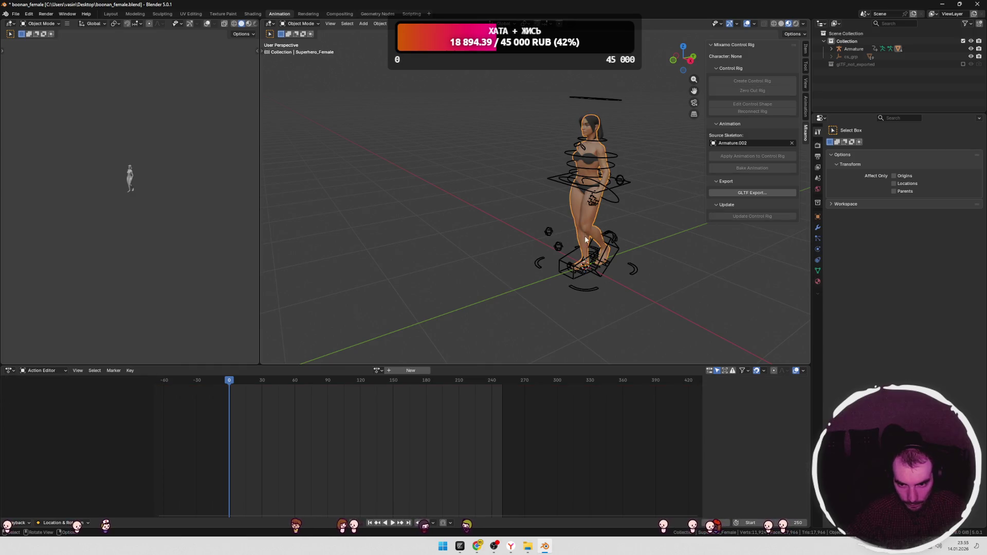
pyautogui.click(543, 264)
pyautogui.moveTo(530, 269)
pyautogui.mouseDown(button='middle')
pyautogui.moveTo(462, 216)
pyautogui.moveTo(360, 103)
pyautogui.mouseUp(button='middle')
pyautogui.click(300, 23)
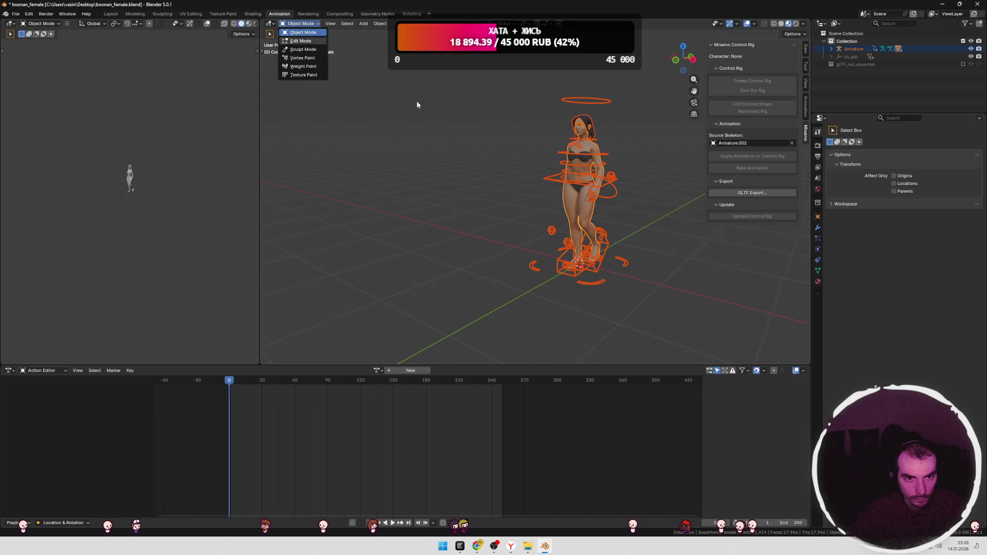
pyautogui.click(585, 207)
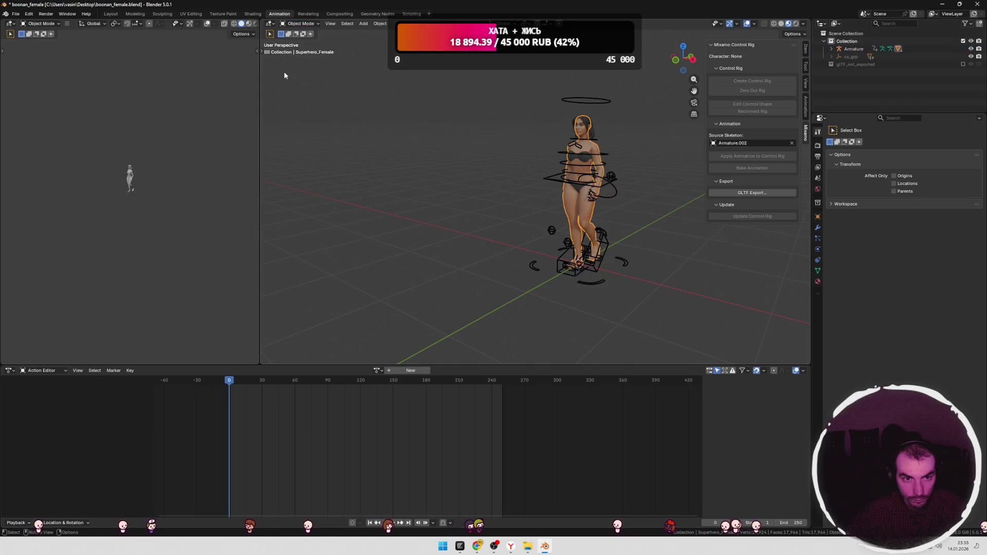
pyautogui.click(301, 24)
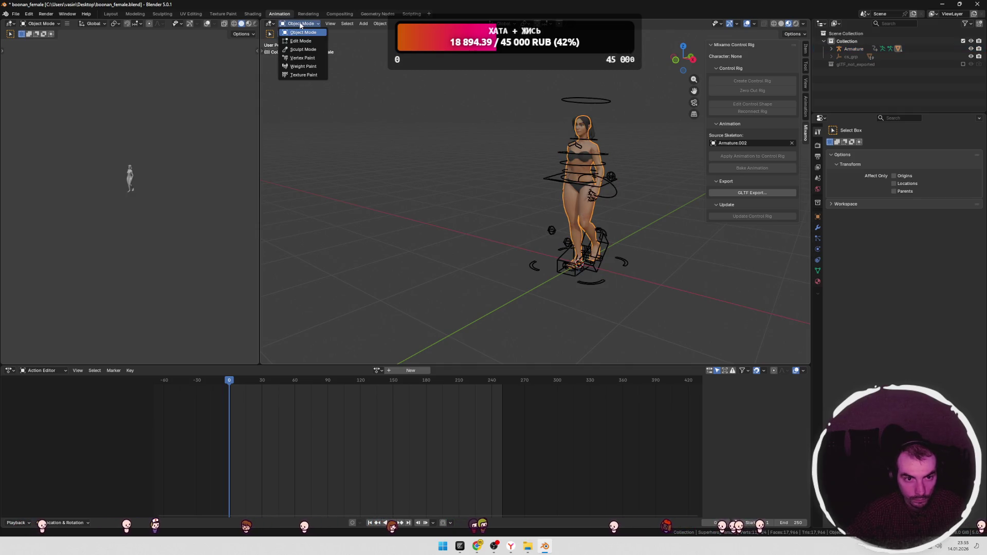
pyautogui.keyDown('shift'); pyautogui.click(584, 169); pyautogui.keyUp('shift')
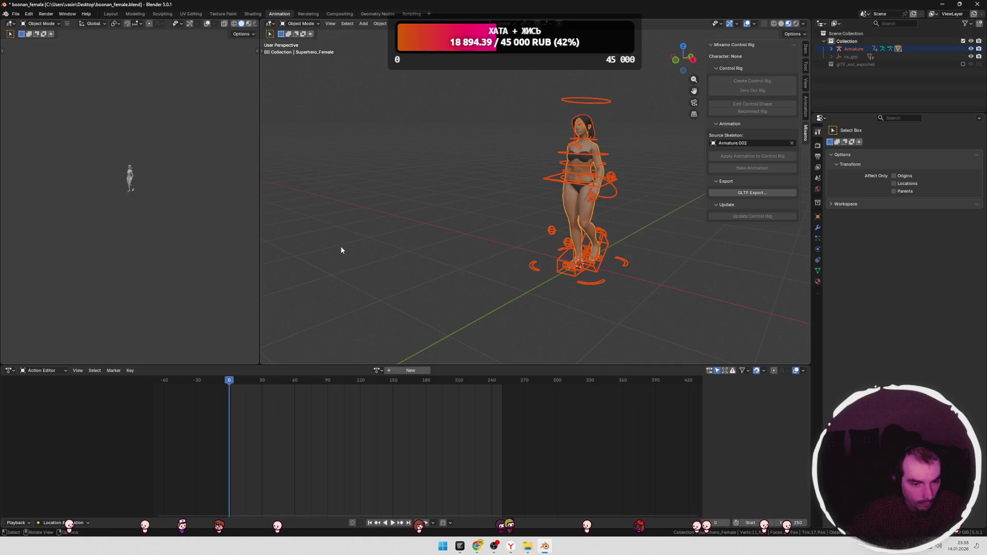
# Step: Reassign the walk action to the control rig in the Action Editor and scrub to preview it
pyautogui.click(44, 370)
pyautogui.click(42, 389)
pyautogui.click(43, 371)
pyautogui.click(44, 398)
pyautogui.click(378, 370)
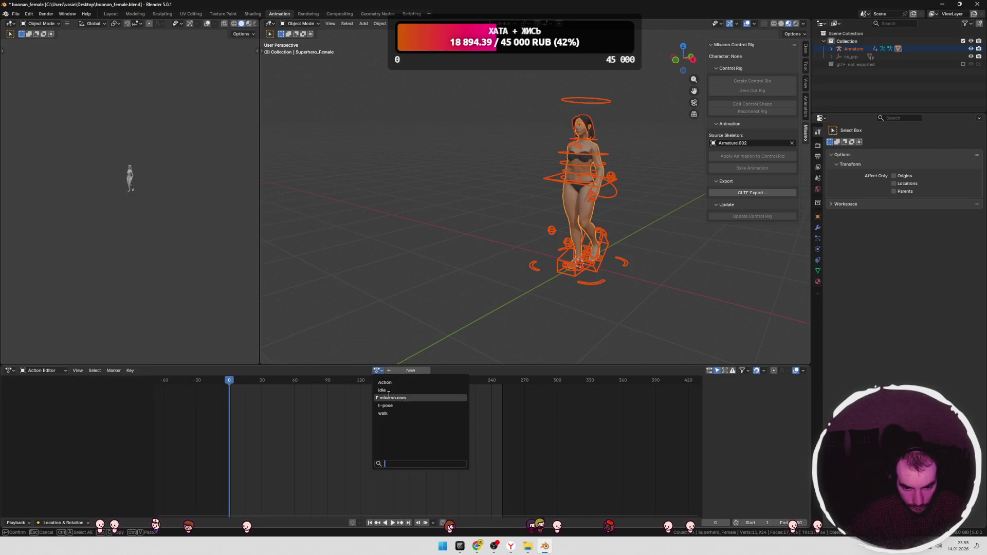
pyautogui.click(385, 414)
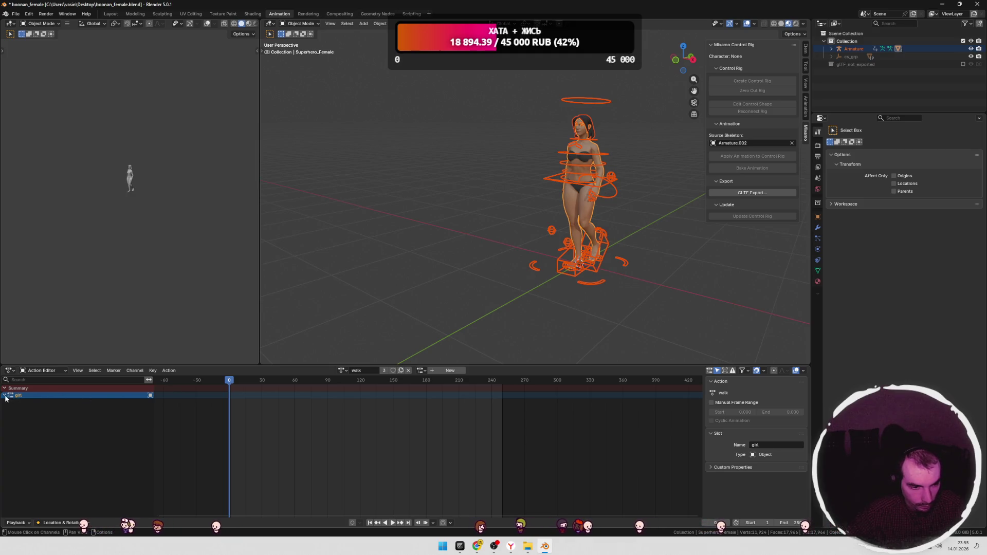
pyautogui.moveTo(237, 380)
pyautogui.mouseDown()
pyautogui.moveTo(260, 382)
pyautogui.moveTo(232, 383)
pyautogui.mouseUp()
# Step: Read DeepSeek's answer, highlighting the phrase about the addon
pyautogui.hotkey('alt', 'Tab')
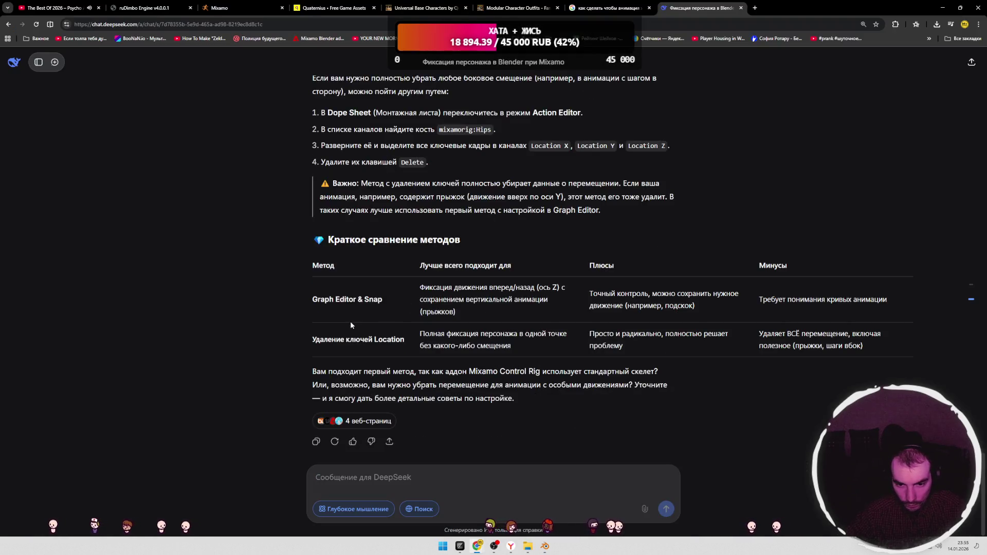
pyautogui.scroll(10, 351, 319)
pyautogui.scroll(-7, 342, 310)
pyautogui.scroll(10, 342, 311)
pyautogui.moveTo(326, 261); pyautogui.dragTo(555, 260)
pyautogui.moveTo(599, 260); pyautogui.dragTo(604, 258)
pyautogui.moveTo(327, 274); pyautogui.dragTo(652, 275)
pyautogui.click(564, 278)
pyautogui.click(352, 291)
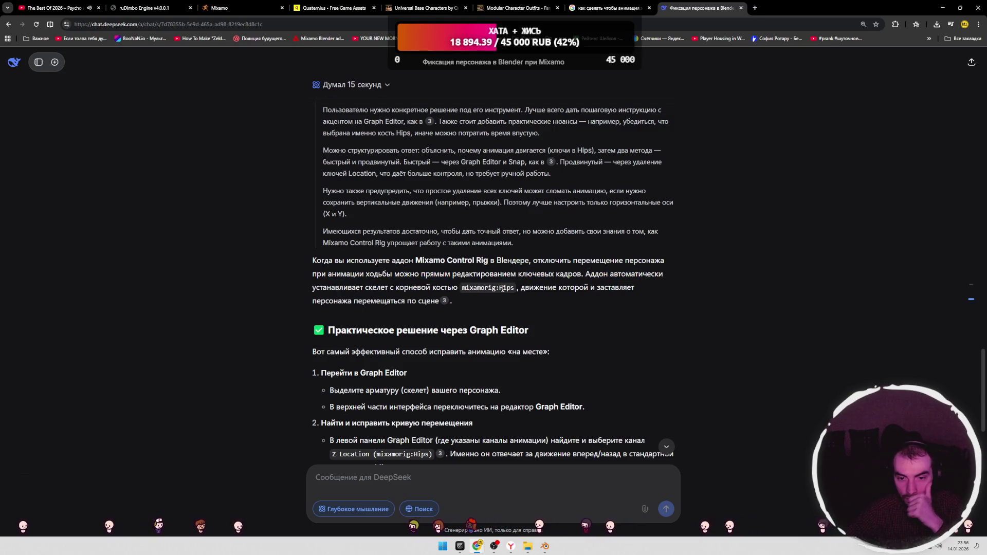
pyautogui.moveTo(544, 288); pyautogui.dragTo(632, 288)
pyautogui.moveTo(411, 301)
pyautogui.mouseDown()
pyautogui.moveTo(347, 302)
pyautogui.moveTo(436, 275)
pyautogui.moveTo(523, 274)
pyautogui.mouseUp()
# Step: Scroll on and mark DeepSeek's step about going to the Graph Editor
pyautogui.scroll(-2, 349, 295)
pyautogui.moveTo(339, 297); pyautogui.dragTo(399, 297)
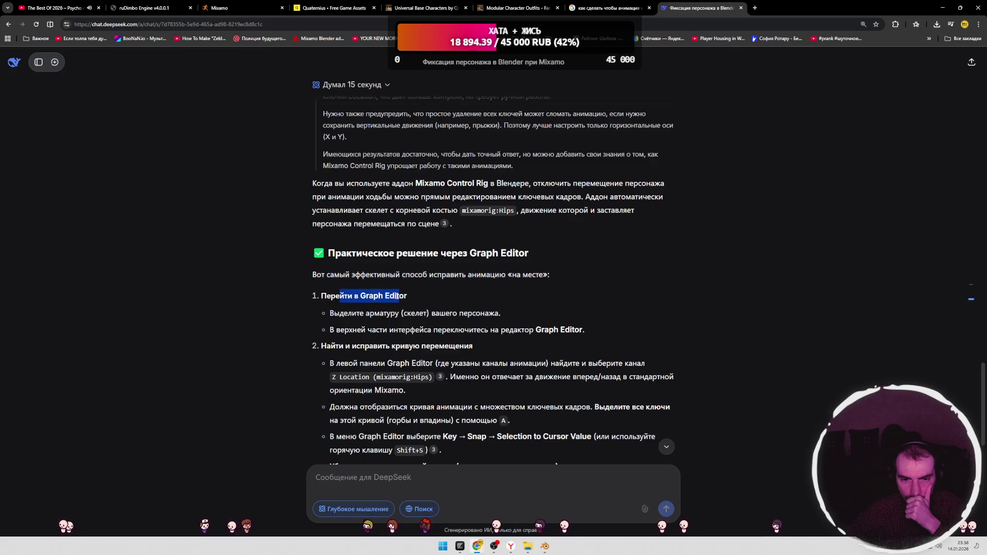
pyautogui.scroll(-1, 400, 297)
pyautogui.moveTo(347, 274); pyautogui.dragTo(430, 275)
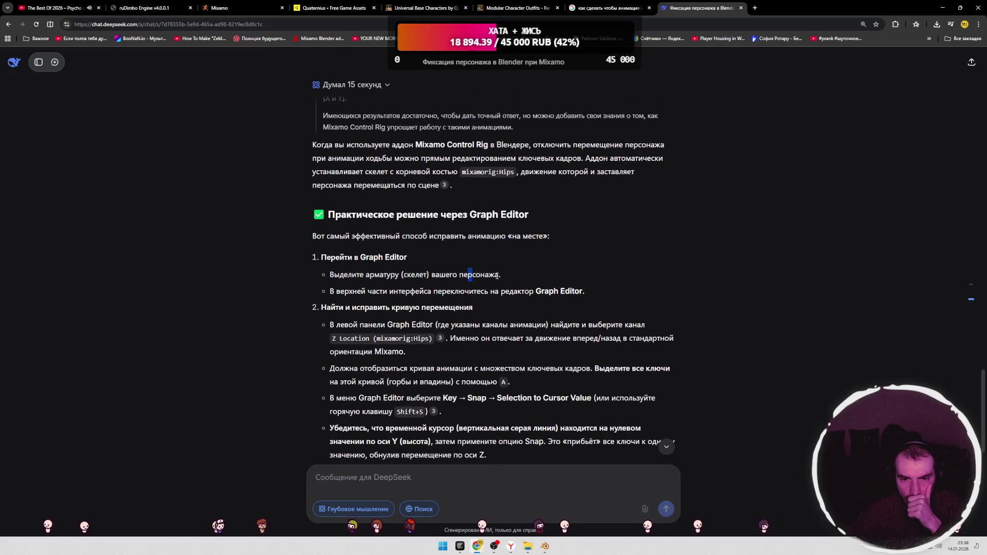
pyautogui.click(408, 299)
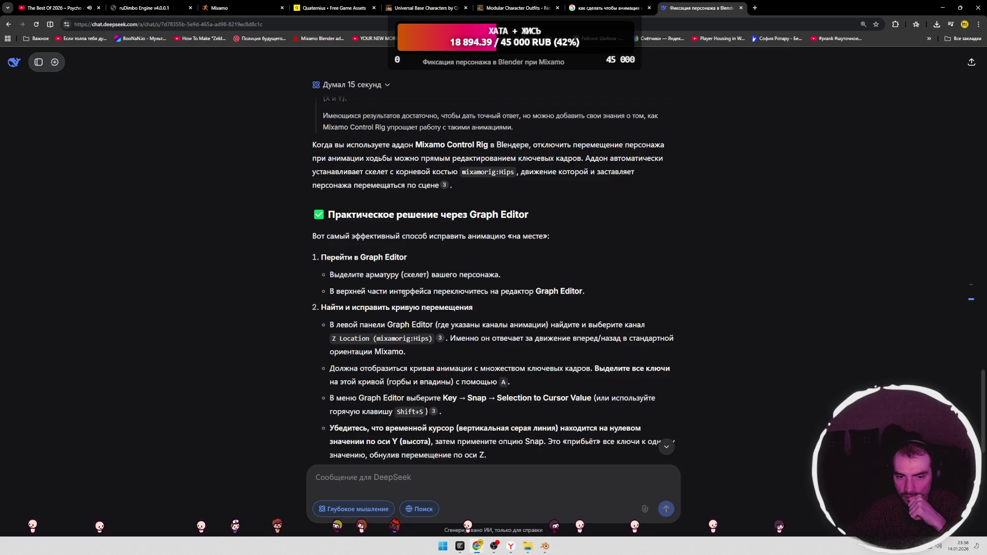
pyautogui.doubleClick(403, 298)
pyautogui.click(440, 300)
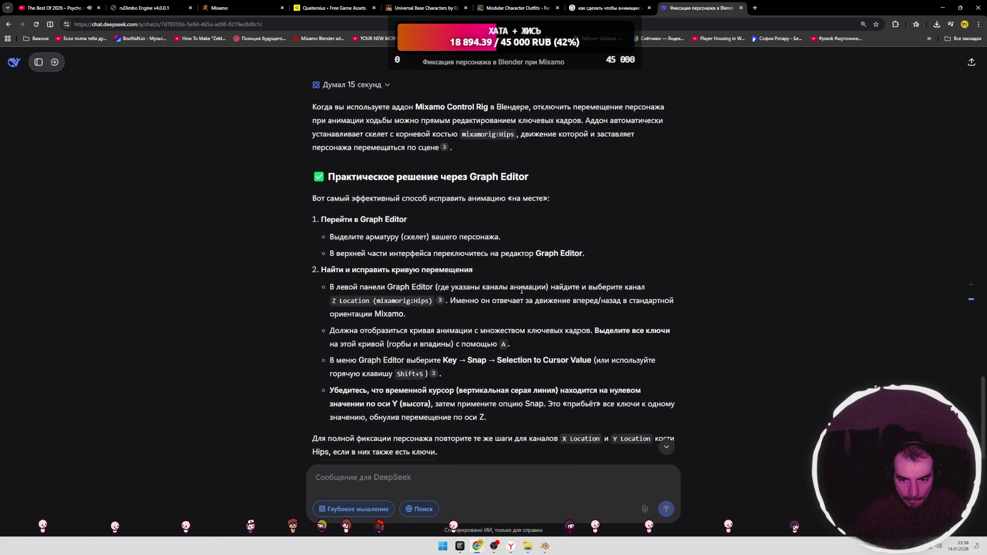
# Step: Back in Blender, make the Armature the active object and open the dope sheet mode list
pyautogui.hotkey('alt', 'Tab')
pyautogui.click(835, 47)
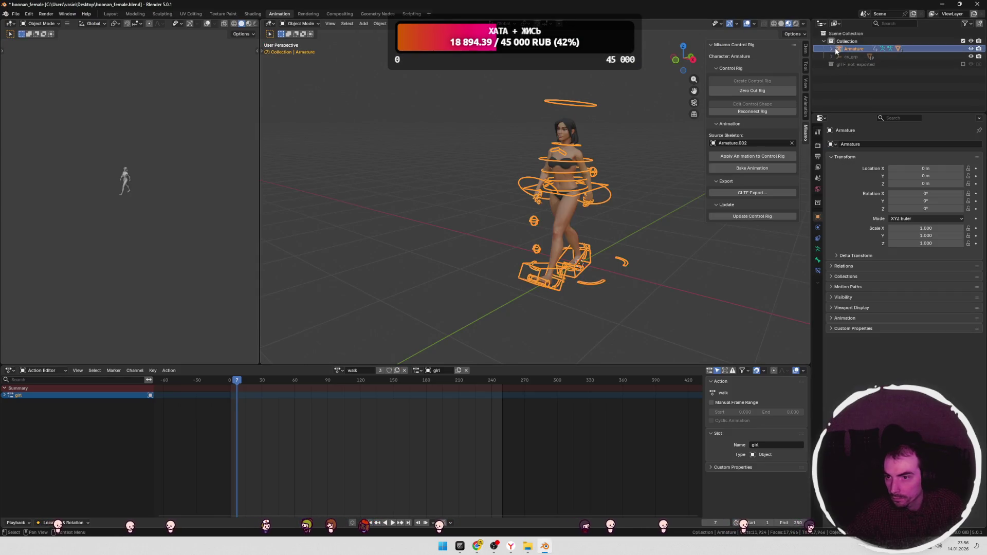
pyautogui.click(43, 370)
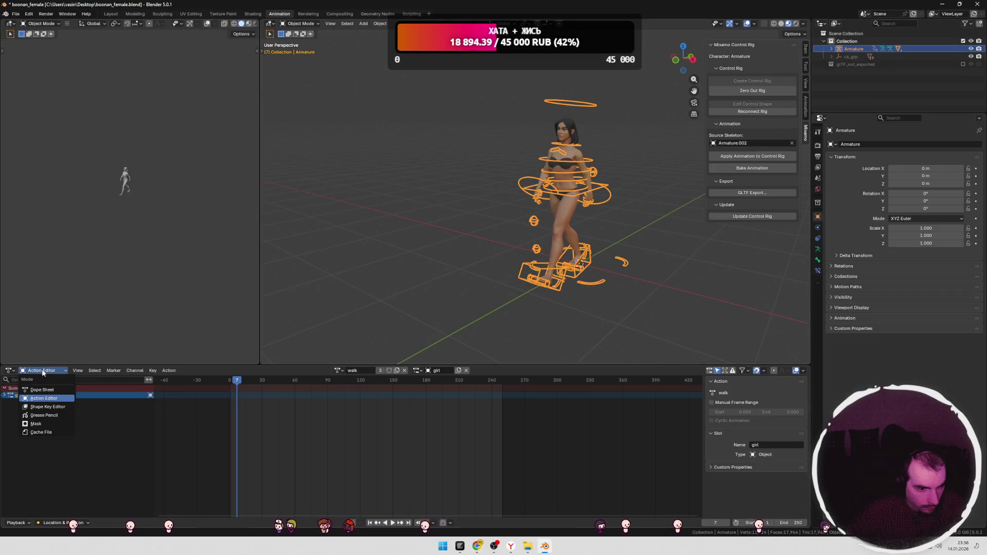
# Step: Turn the main view into a Graph Editor and scrub the playhead forward a few frames
pyautogui.click(43, 373)
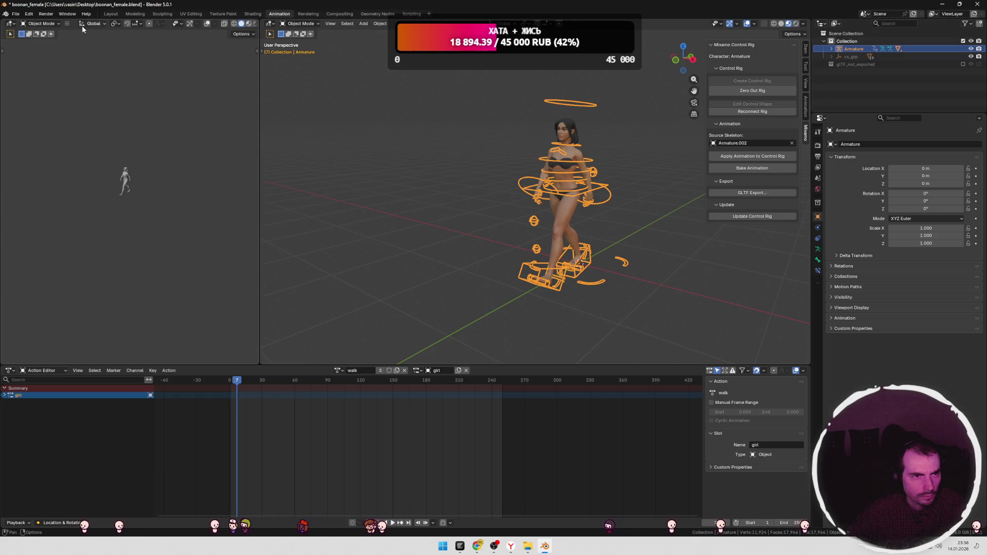
pyautogui.click(44, 23)
pyautogui.click(11, 24)
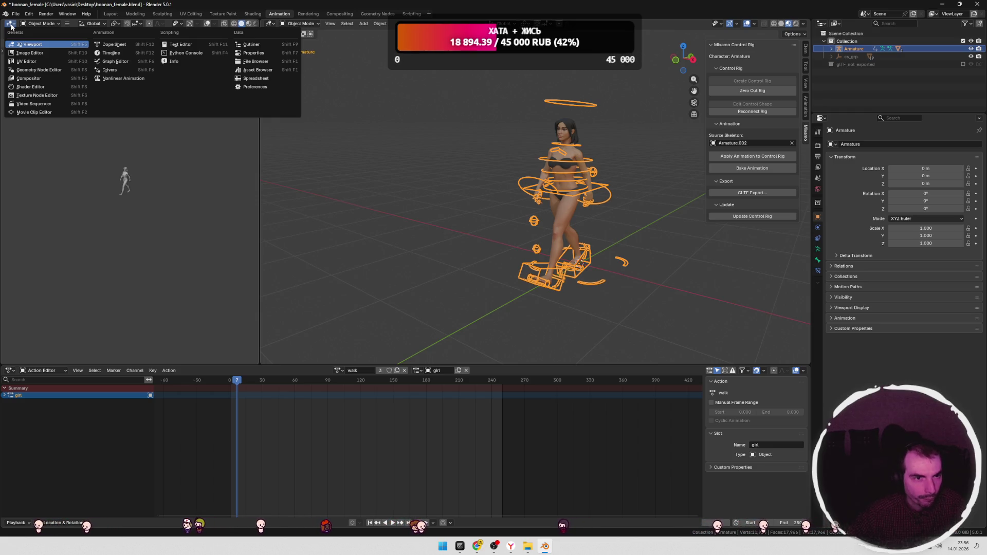
pyautogui.click(273, 25)
pyautogui.click(374, 61)
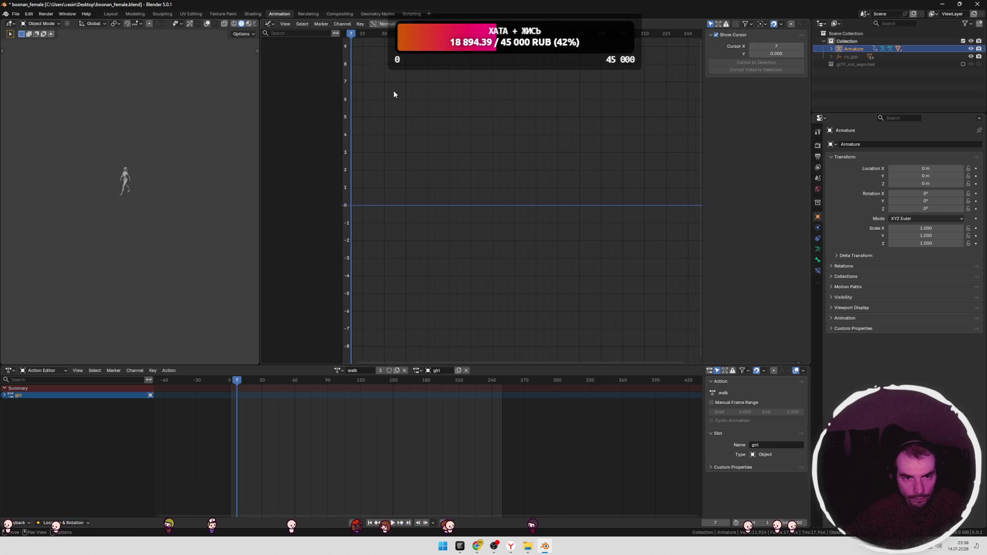
pyautogui.moveTo(366, 34)
pyautogui.mouseDown()
pyautogui.moveTo(360, 41)
pyautogui.moveTo(422, 39)
pyautogui.moveTo(359, 39)
pyautogui.mouseUp()
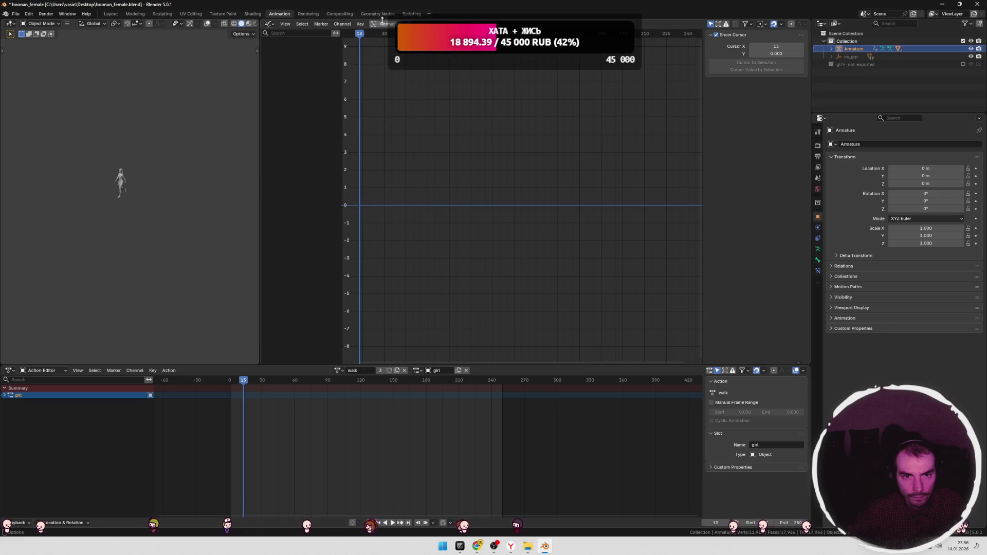
pyautogui.hotkey('alt', 'Tab')
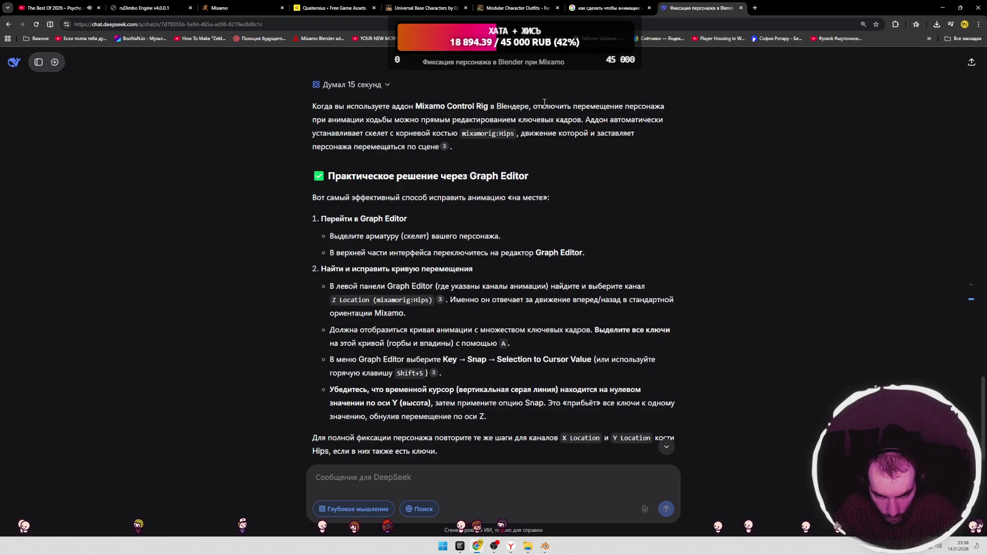
pyautogui.hotkey('alt', 'Tab')
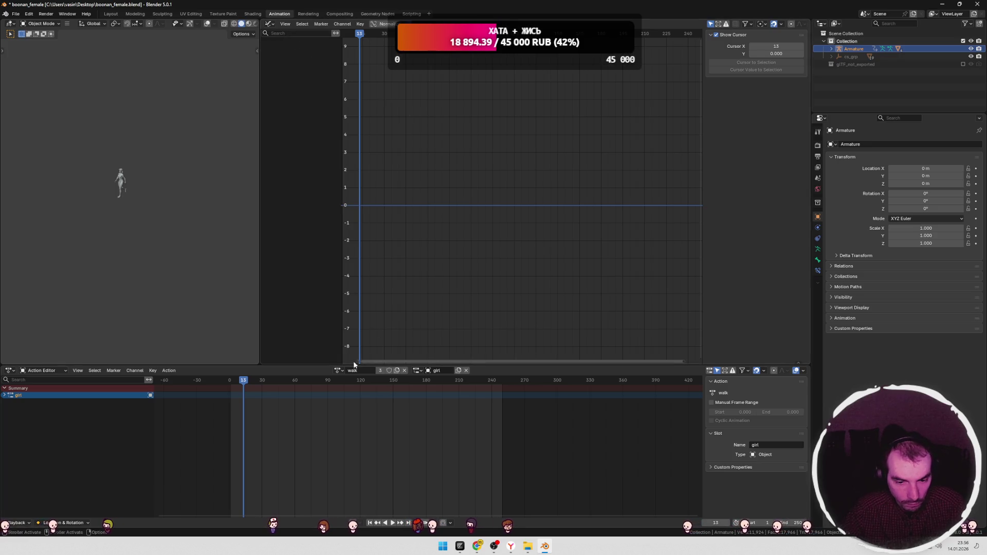
# Step: Cycle the active action through Action, idle and t-pose, then back to walk
pyautogui.click(338, 370)
pyautogui.click(342, 390)
pyautogui.click(340, 370)
pyautogui.click(344, 383)
pyautogui.click(341, 370)
pyautogui.click(346, 390)
pyautogui.click(340, 371)
pyautogui.click(347, 406)
pyautogui.click(417, 372)
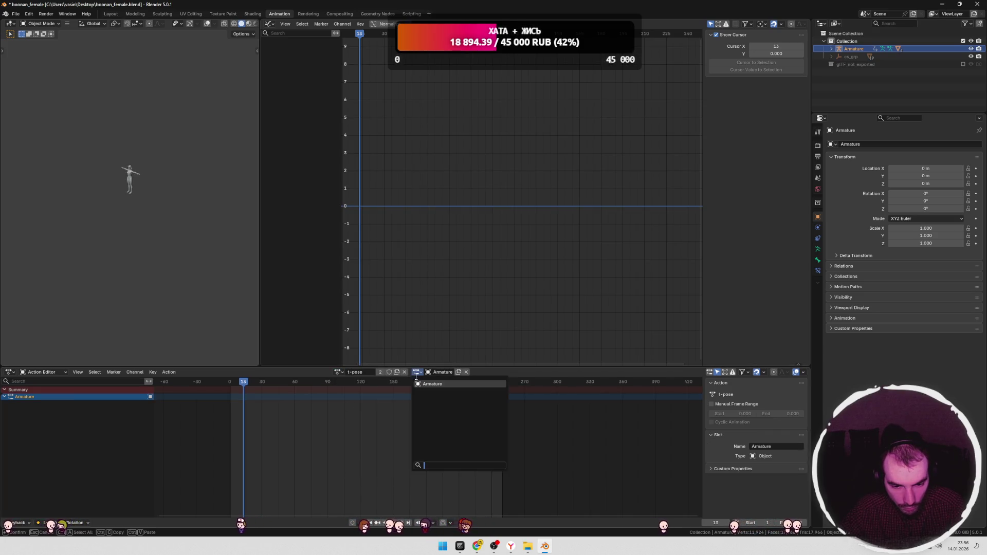
pyautogui.click(339, 372)
pyautogui.click(343, 414)
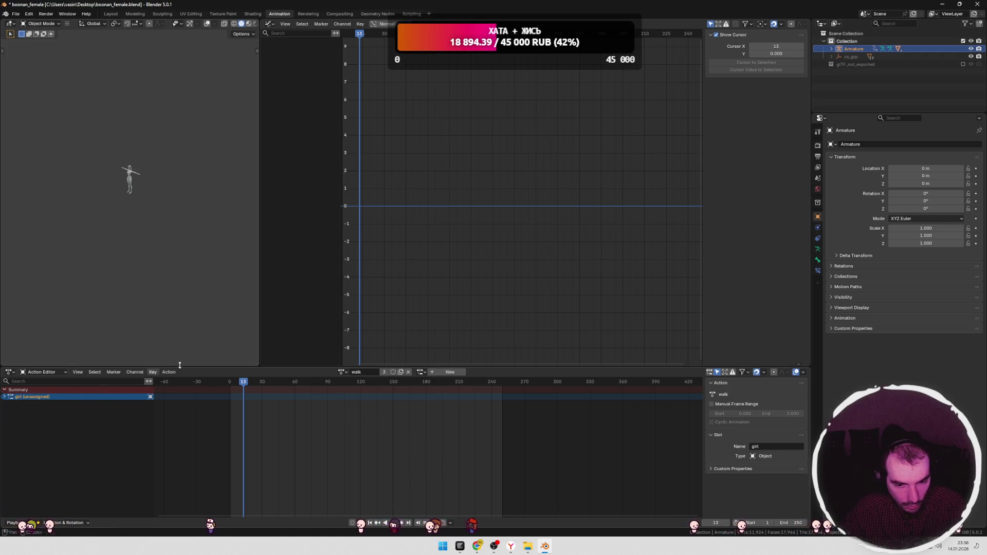
# Step: Return the main view to a 3D Viewport and make Superhero_Female the active object
pyautogui.click(269, 24)
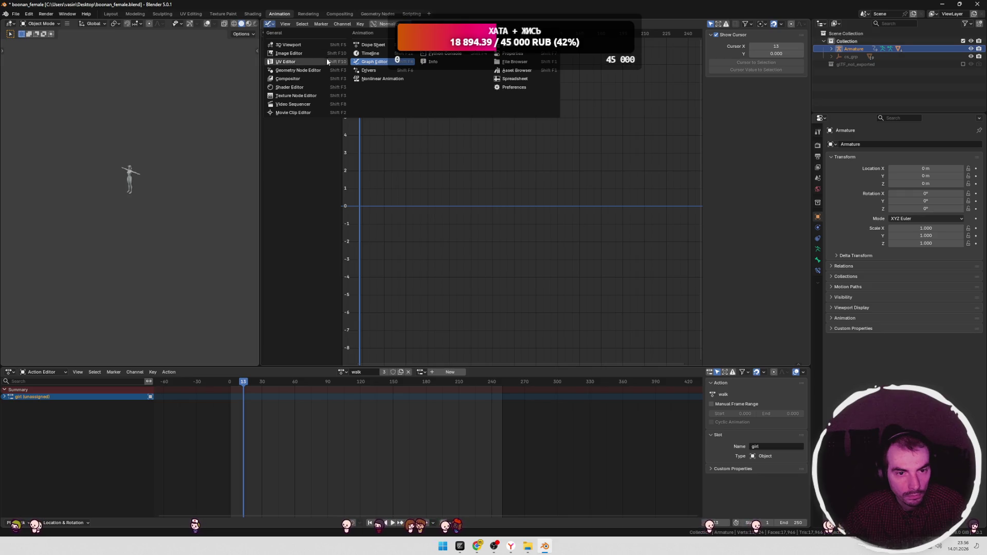
pyautogui.click(282, 43)
pyautogui.moveTo(467, 165)
pyautogui.mouseDown(button='middle')
pyautogui.moveTo(563, 206)
pyautogui.moveTo(555, 201)
pyautogui.mouseUp(button='middle')
pyautogui.click(517, 185)
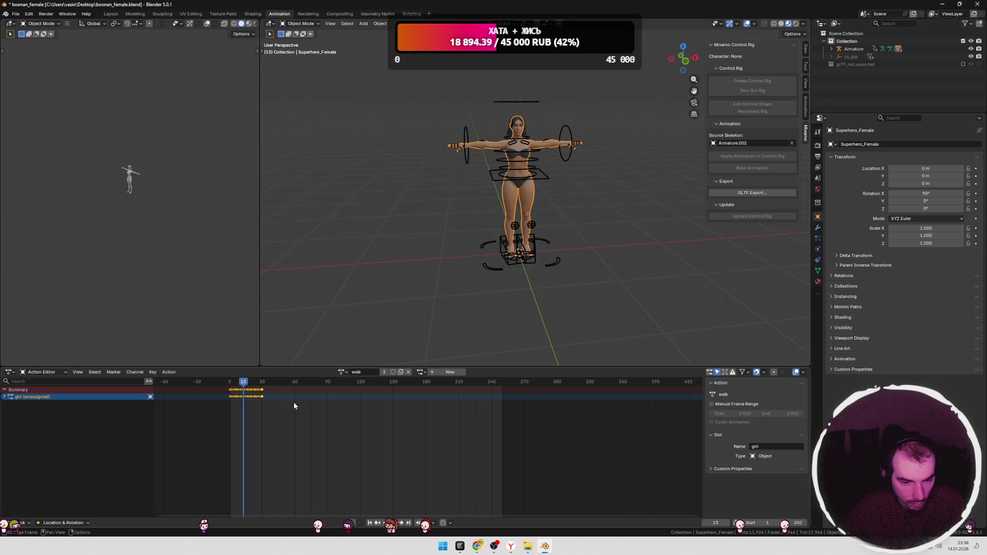
# Step: Select the Armature rig and assign the girl slot to the walk action
pyautogui.scroll(2, 290, 402)
pyautogui.moveTo(286, 402); pyautogui.dragTo(361, 411, button='middle')
pyautogui.scroll(1, 309, 414)
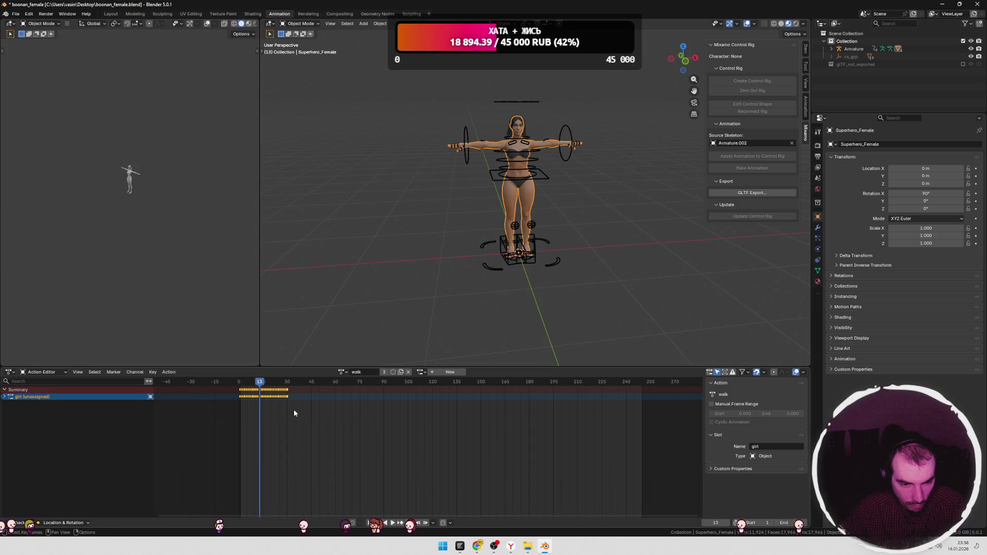
pyautogui.click(510, 233)
pyautogui.moveTo(510, 233); pyautogui.dragTo(563, 165, button='middle')
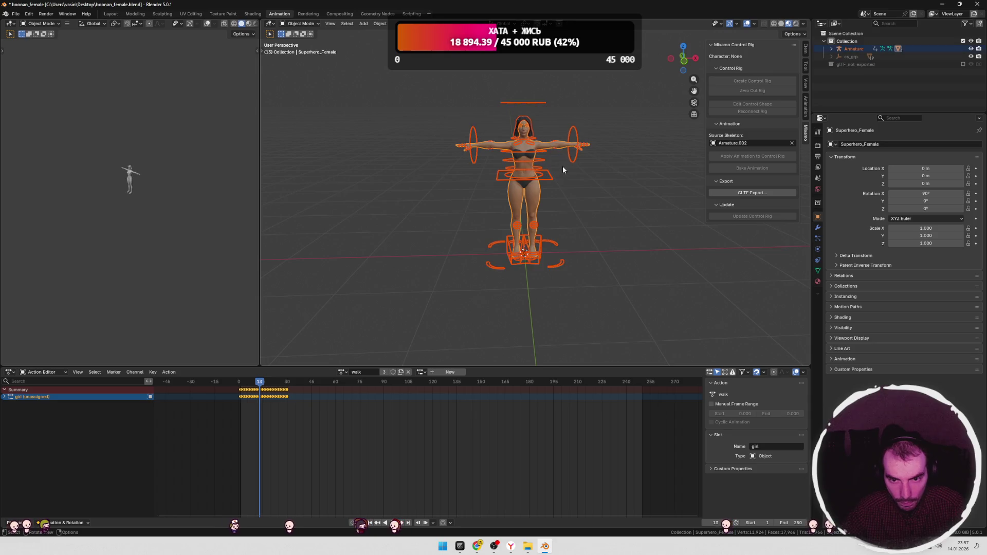
pyautogui.click(421, 372)
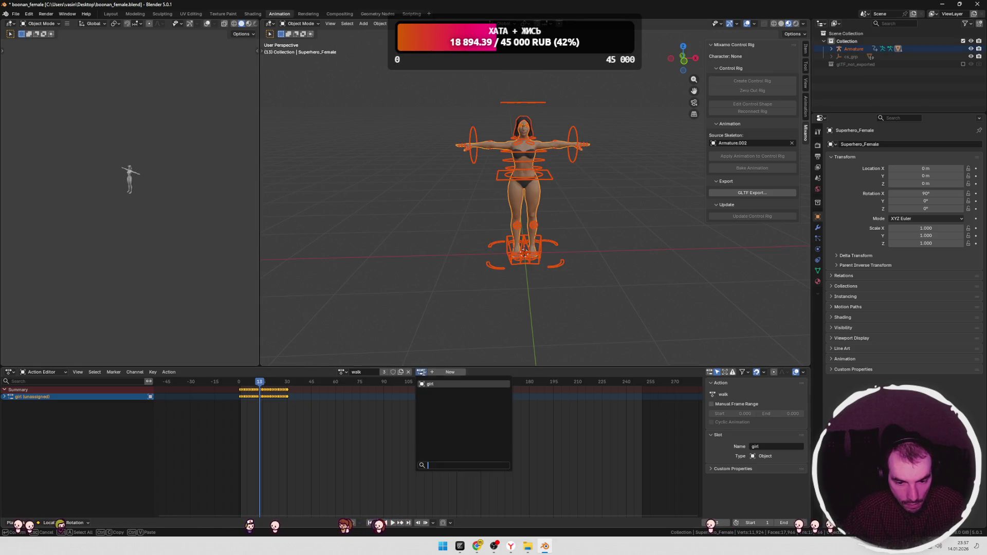
pyautogui.click(435, 385)
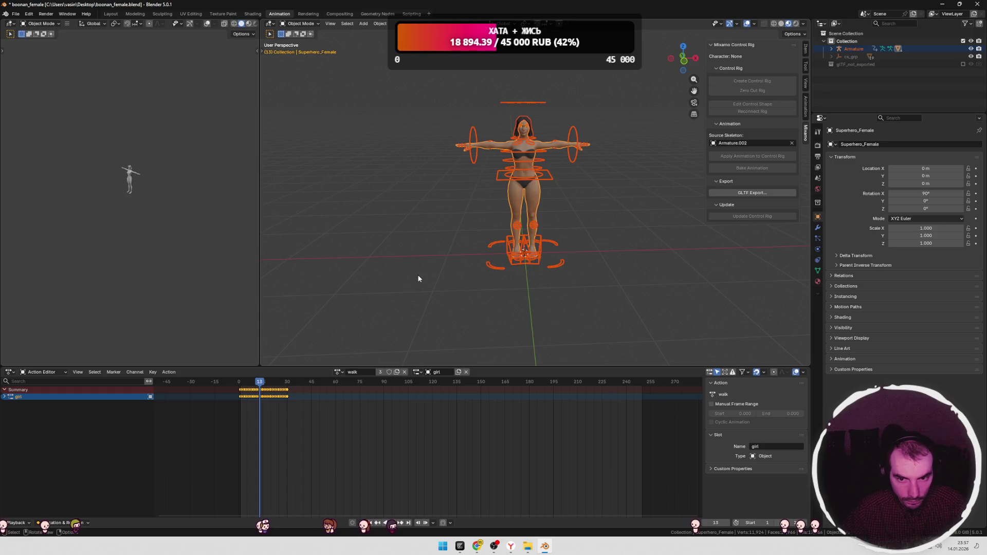
pyautogui.click(526, 206)
pyautogui.hotkey('ctrl', 'z')
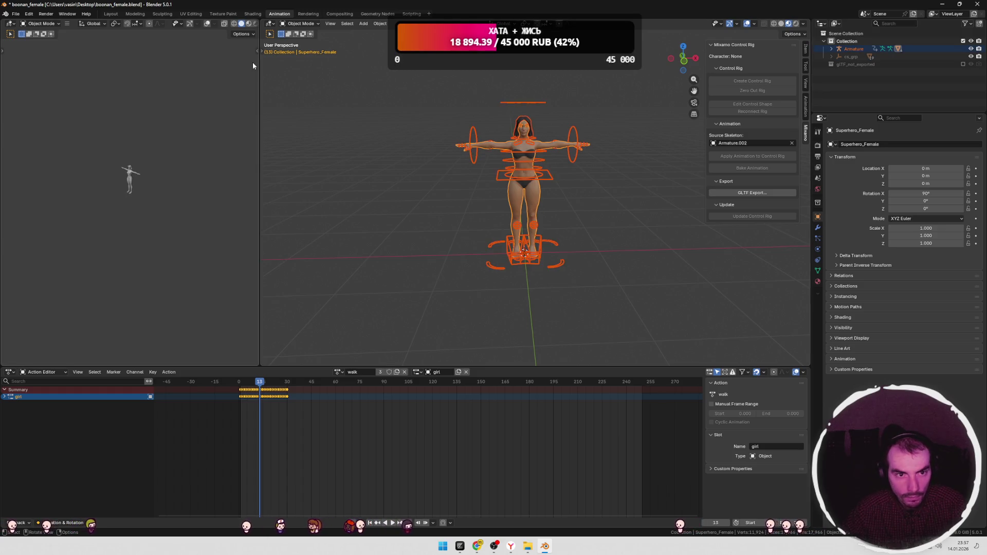
# Step: Turn the main view into a Graph Editor and zoom in on the animation curves
pyautogui.click(269, 23)
pyautogui.click(360, 62)
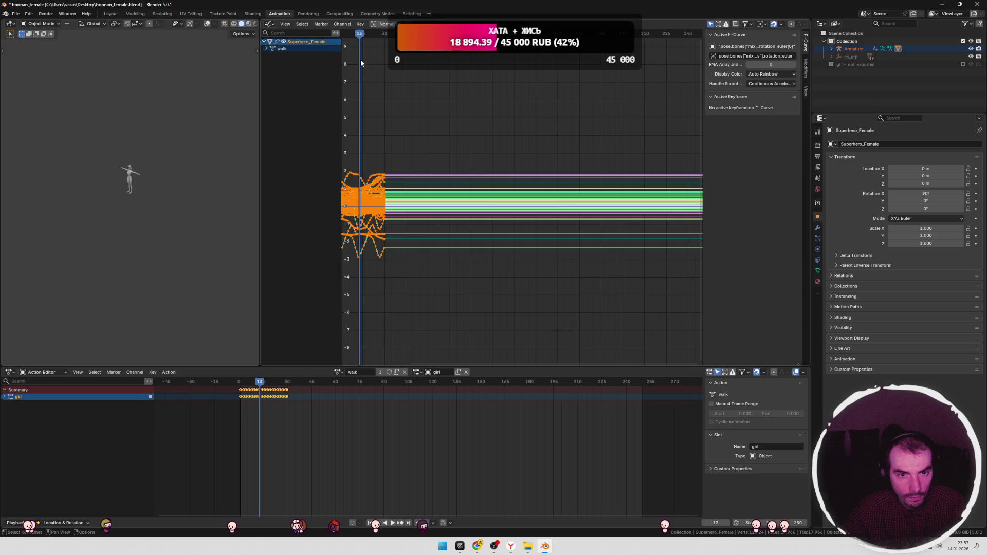
pyautogui.scroll(2, 430, 158)
pyautogui.moveTo(395, 156)
pyautogui.mouseDown(button='middle')
pyautogui.moveTo(461, 170)
pyautogui.moveTo(403, 185)
pyautogui.moveTo(522, 165)
pyautogui.mouseUp(button='middle')
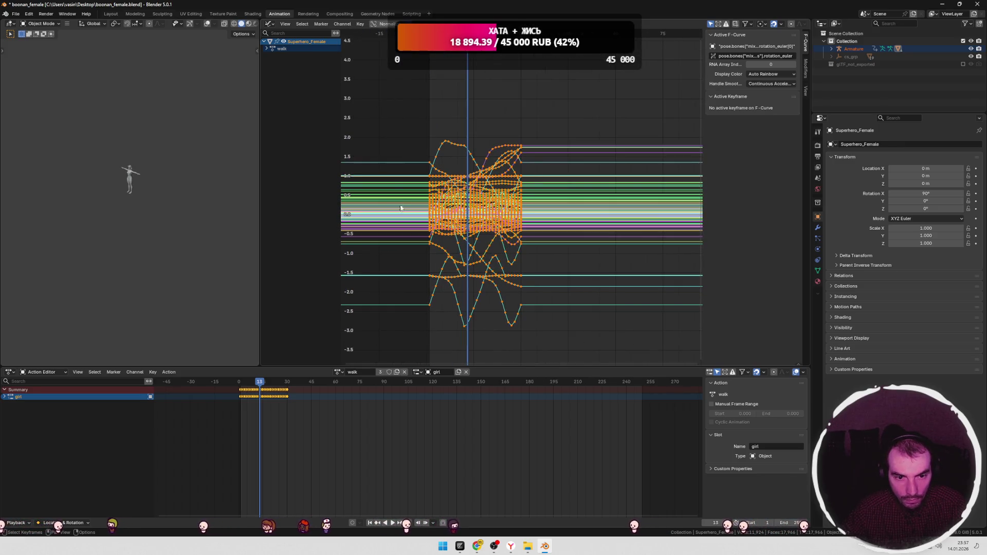
# Step: Read DeepSeek's steps on the Z Location channel and the many-keyframe curve
pyautogui.hotkey('alt', 'Tab')
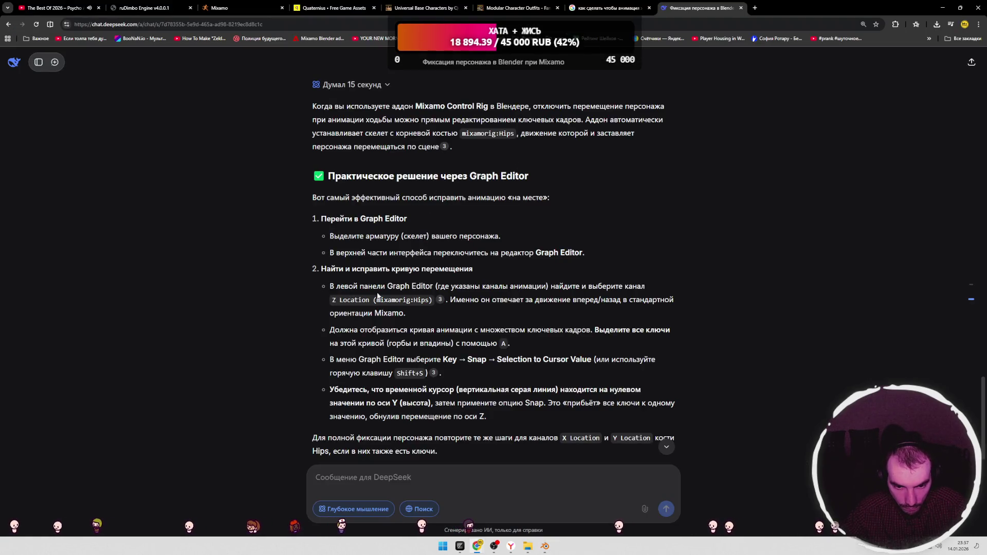
pyautogui.moveTo(340, 288)
pyautogui.mouseDown()
pyautogui.moveTo(623, 286)
pyautogui.moveTo(340, 288)
pyautogui.moveTo(395, 300)
pyautogui.mouseUp()
pyautogui.moveTo(466, 299); pyautogui.dragTo(652, 299)
pyautogui.click(547, 313)
pyautogui.moveTo(337, 329); pyautogui.dragTo(511, 330)
pyautogui.hotkey('alt', 'Tab')
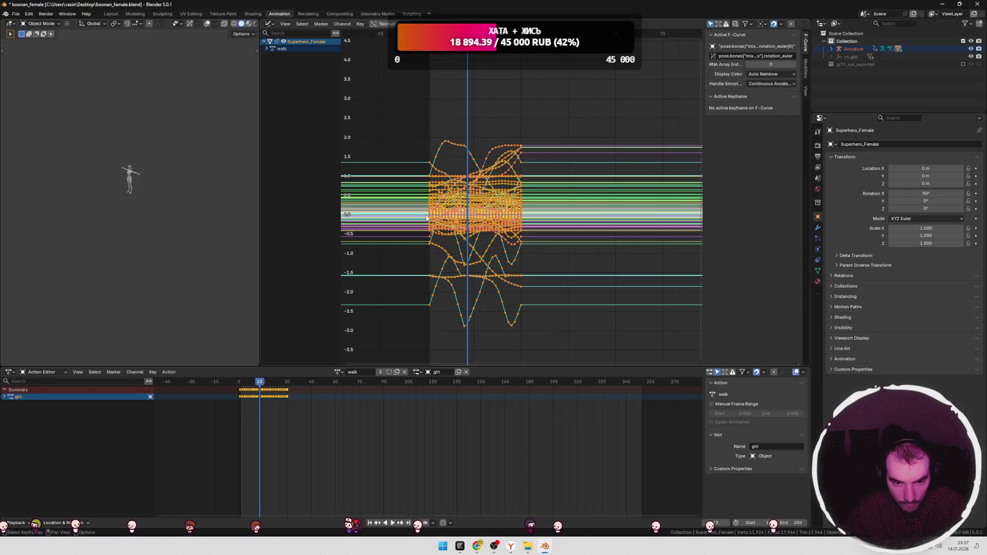
# Step: Expand the walk group into its pose-bone channels and widen the channel list
pyautogui.click(285, 48)
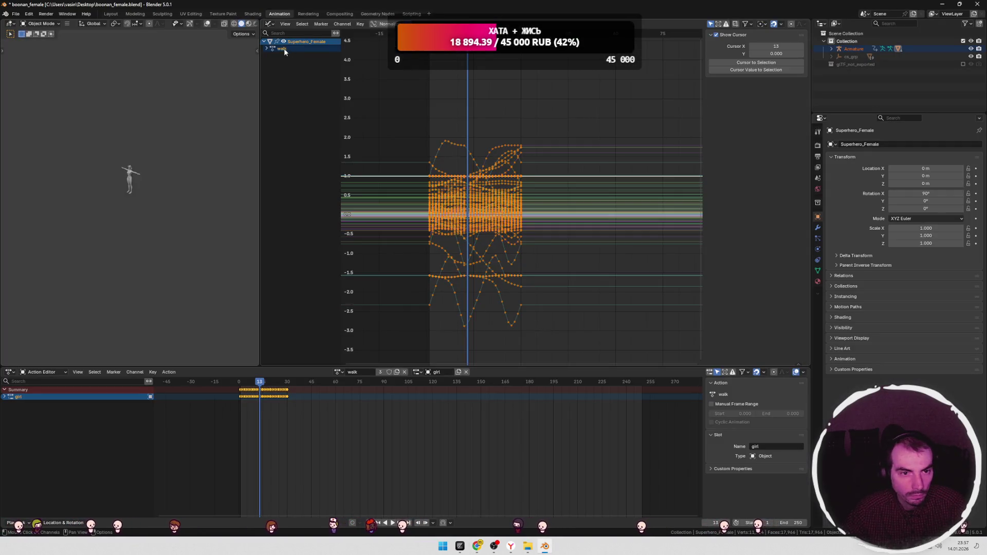
pyautogui.click(266, 48)
pyautogui.moveTo(340, 96); pyautogui.dragTo(410, 97)
pyautogui.click(285, 34)
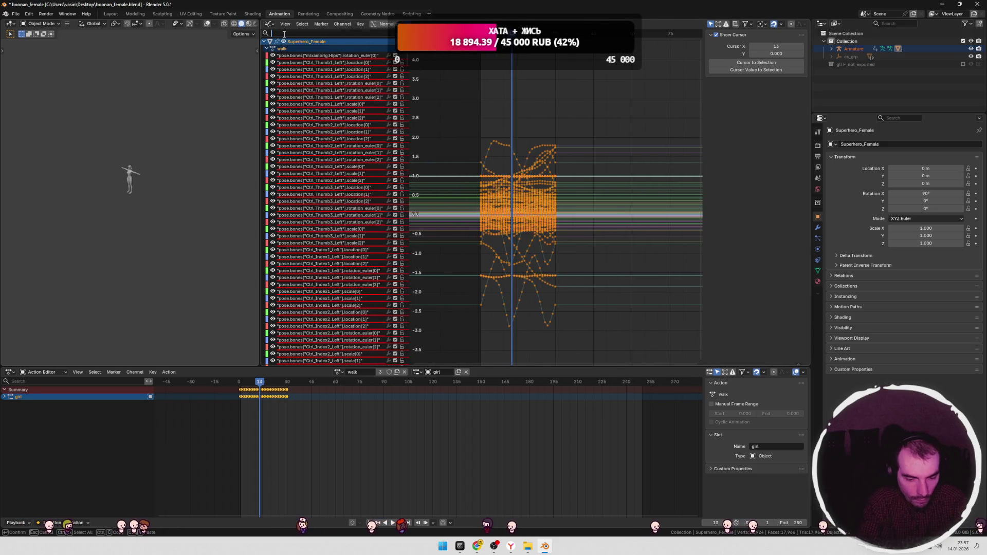
# Step: Filter the Graph Editor channels by 'hi' to show the hips curves
pyautogui.write('pu')
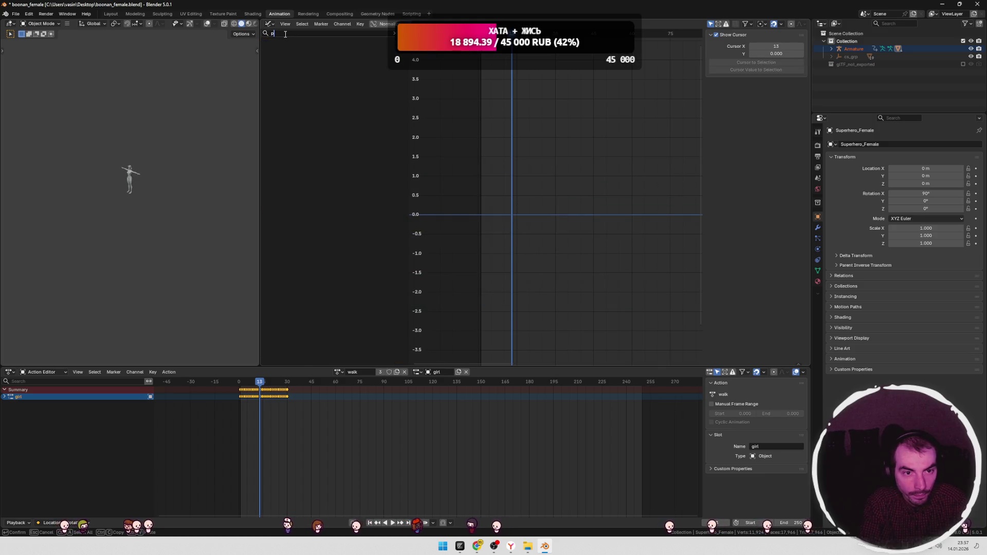
pyautogui.press('BackSpace')
pyautogui.write('hips')
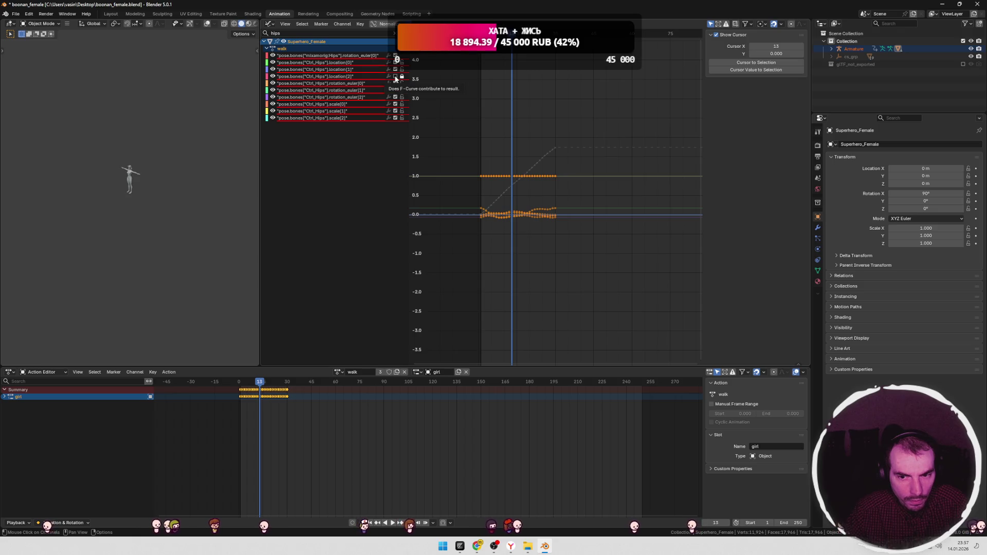
# Step: Disable the hips location[2], rotation_euler[2] and scale[2] curves, then return to the 3D Viewport
pyautogui.click(395, 76)
pyautogui.click(357, 76)
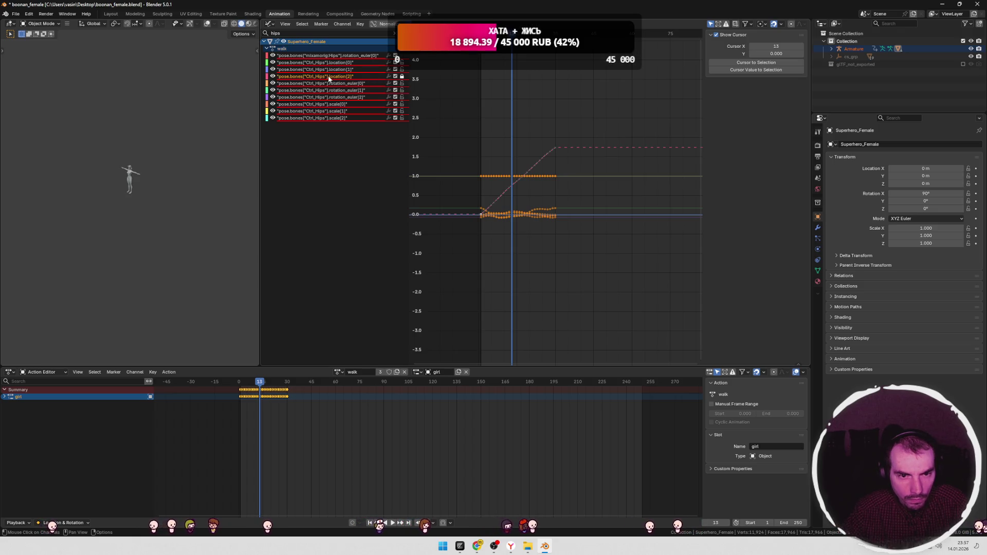
pyautogui.keyDown('ctrl'); pyautogui.click(346, 97); pyautogui.keyUp('ctrl')
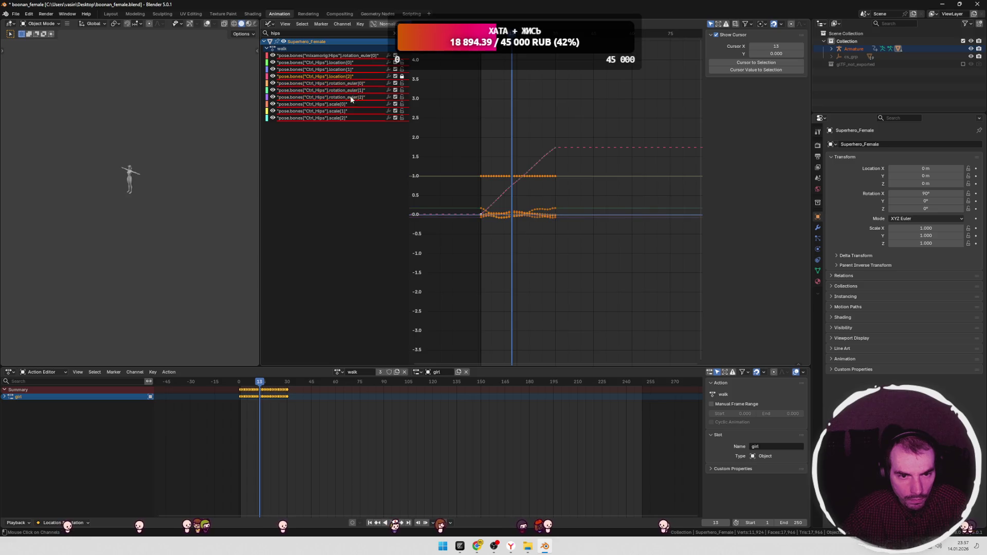
pyautogui.keyDown('ctrl'); pyautogui.click(331, 117); pyautogui.keyUp('ctrl')
pyautogui.click(395, 118)
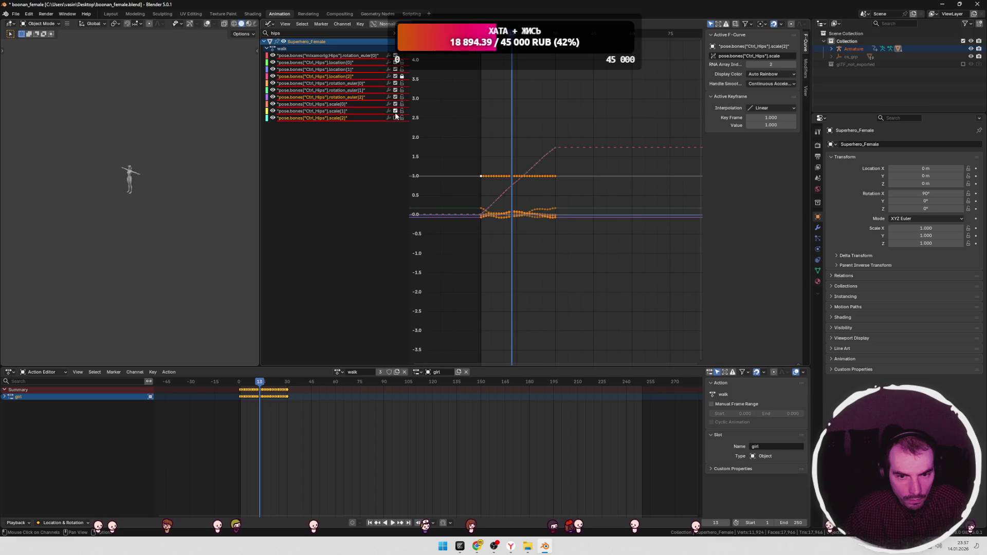
pyautogui.click(401, 118)
pyautogui.click(395, 98)
pyautogui.click(395, 76)
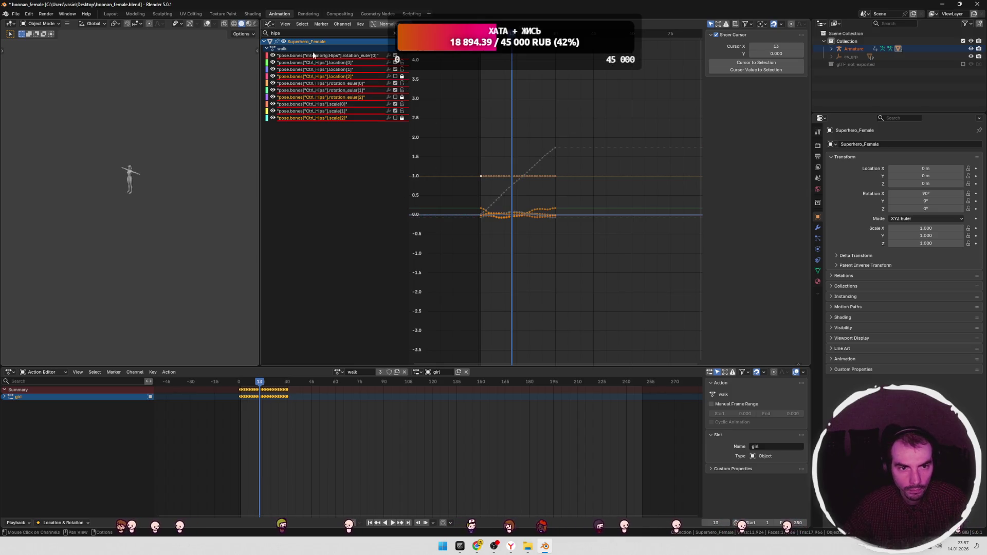
pyautogui.click(268, 24)
pyautogui.click(278, 45)
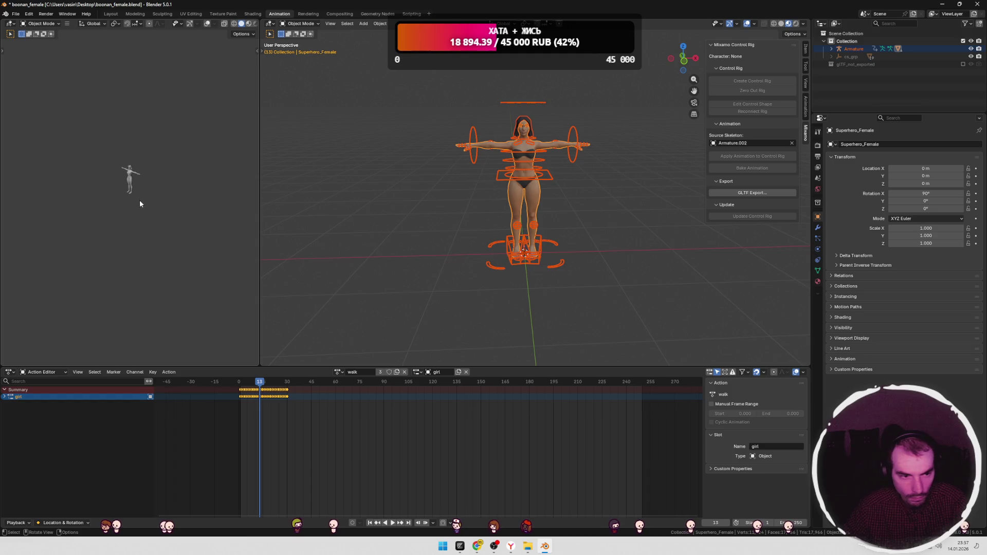
# Step: Frame the model in the small view, play the animation briefly, and return to frame 9
pyautogui.scroll(8, 165, 188)
pyautogui.press('Home')
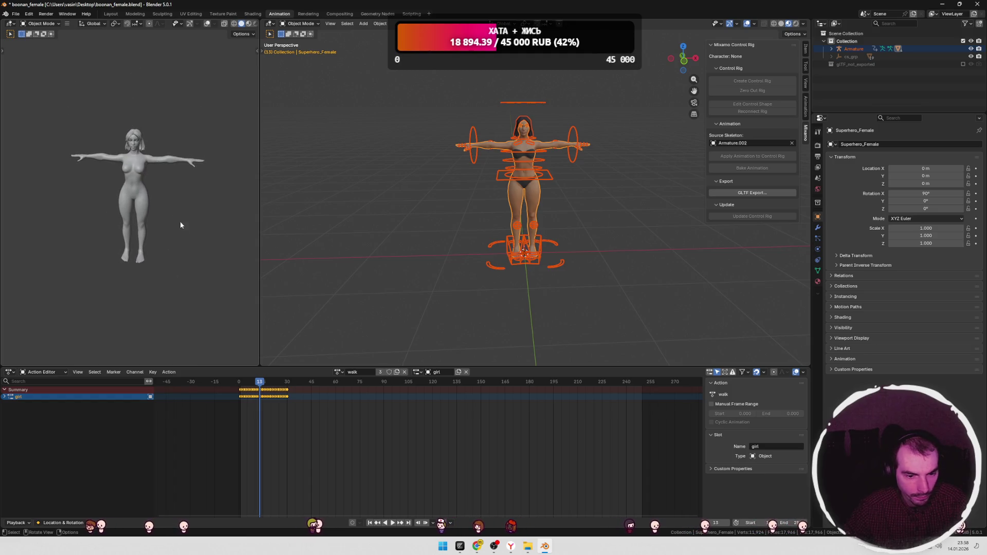
pyautogui.press('space')
pyautogui.press('space')
pyautogui.click(341, 328)
pyautogui.hotkey('ctrl', 'z')
pyautogui.click(315, 357)
pyautogui.moveTo(246, 382); pyautogui.dragTo(252, 382)
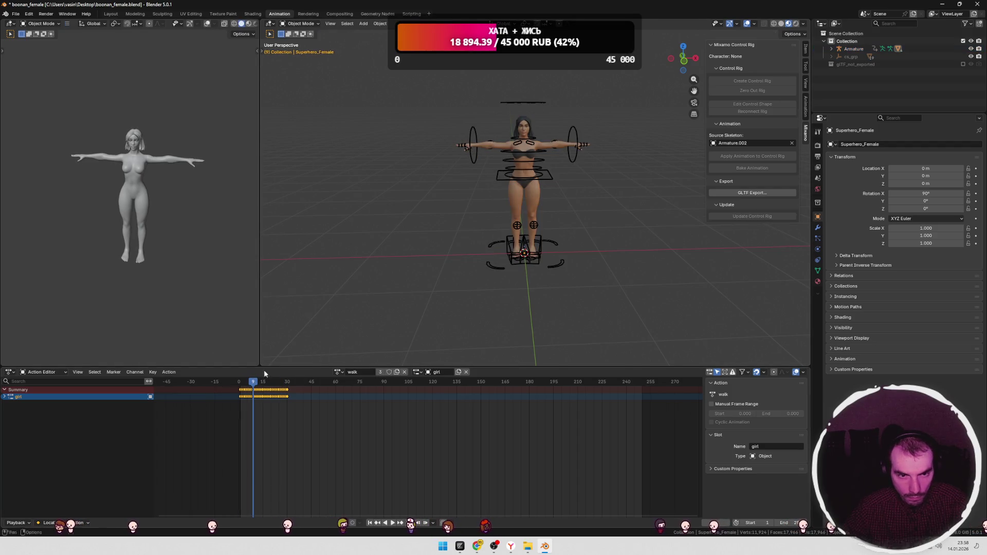
# Step: Select everything, enter Edit Mode, assign the idle action, and jump to frame -2
pyautogui.click(300, 23)
pyautogui.moveTo(390, 181); pyautogui.dragTo(410, 211, button='middle')
pyautogui.press('a')
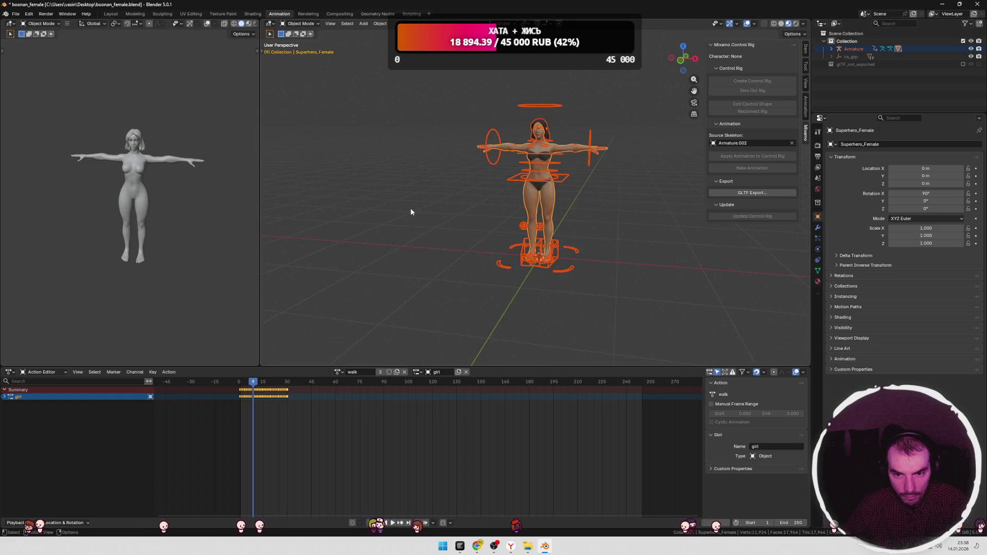
pyautogui.press('Tab')
pyautogui.press('Tab')
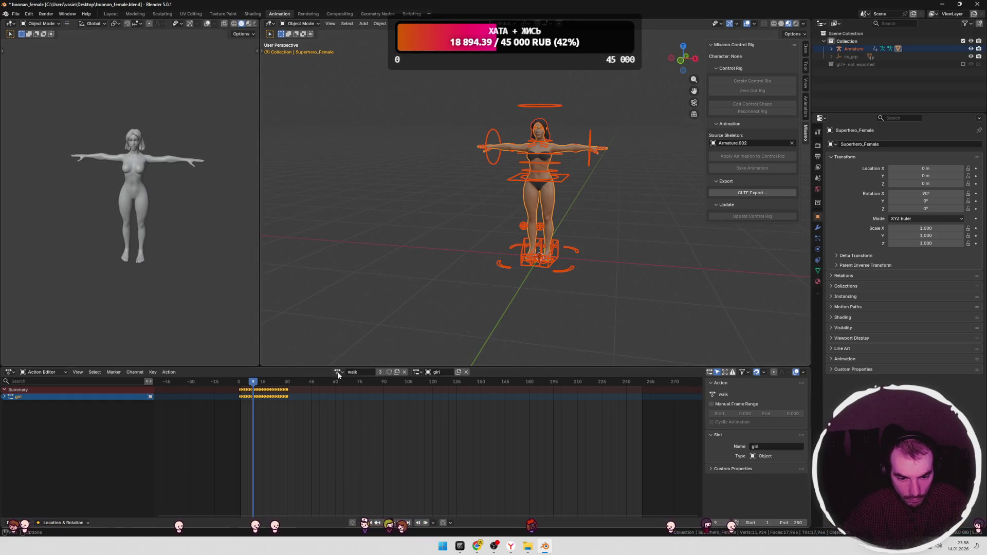
pyautogui.click(338, 375)
pyautogui.click(355, 397)
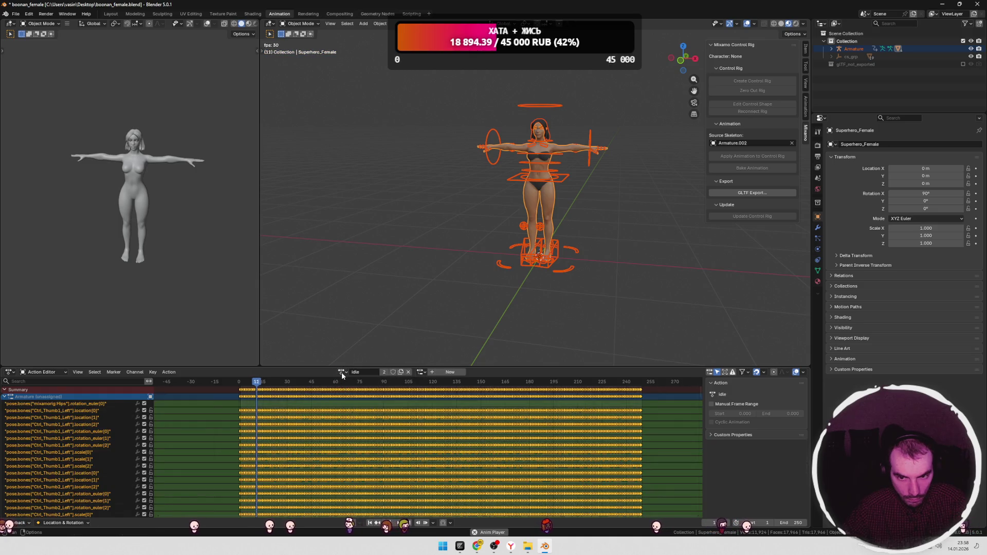
pyautogui.click(228, 383)
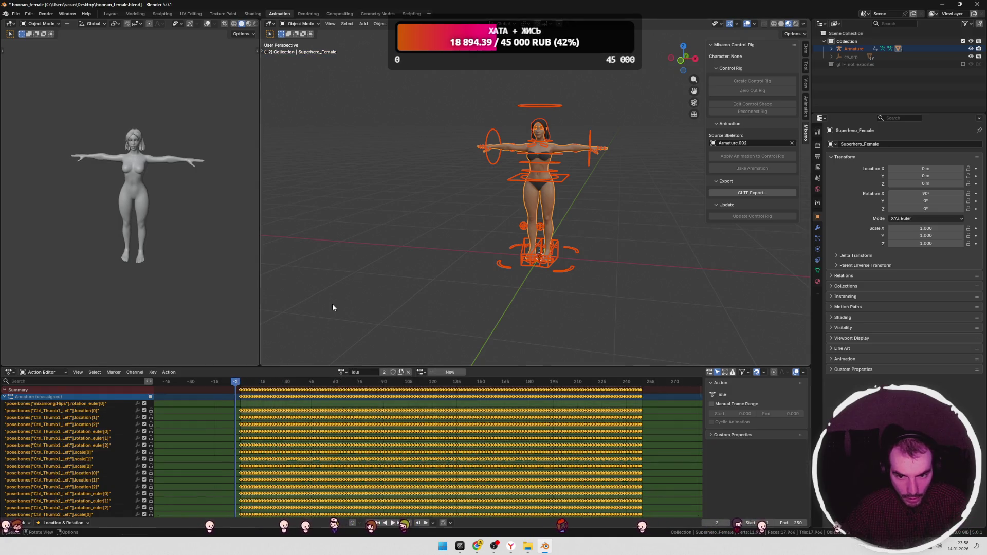
pyautogui.click(406, 273)
pyautogui.moveTo(405, 273); pyautogui.dragTo(442, 252, button='middle')
# Step: Give the Armature the walk action with the girl slot and play it
pyautogui.click(848, 48)
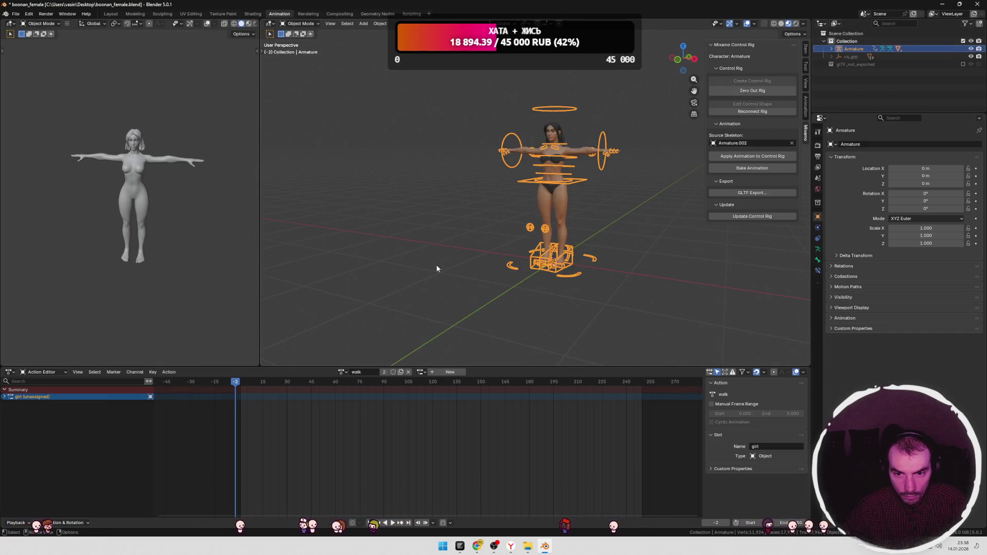
pyautogui.click(341, 372)
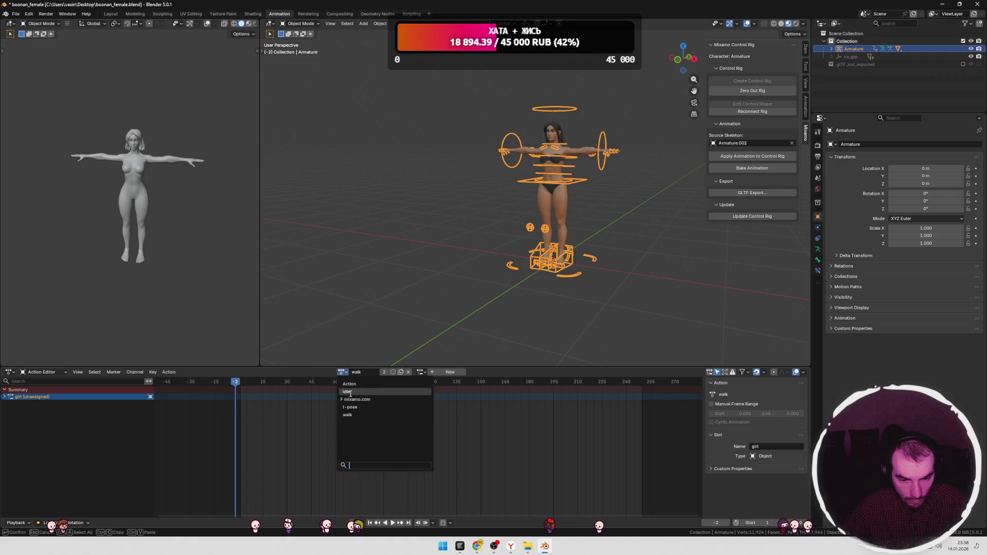
pyautogui.click(340, 389)
pyautogui.click(338, 372)
pyautogui.click(345, 408)
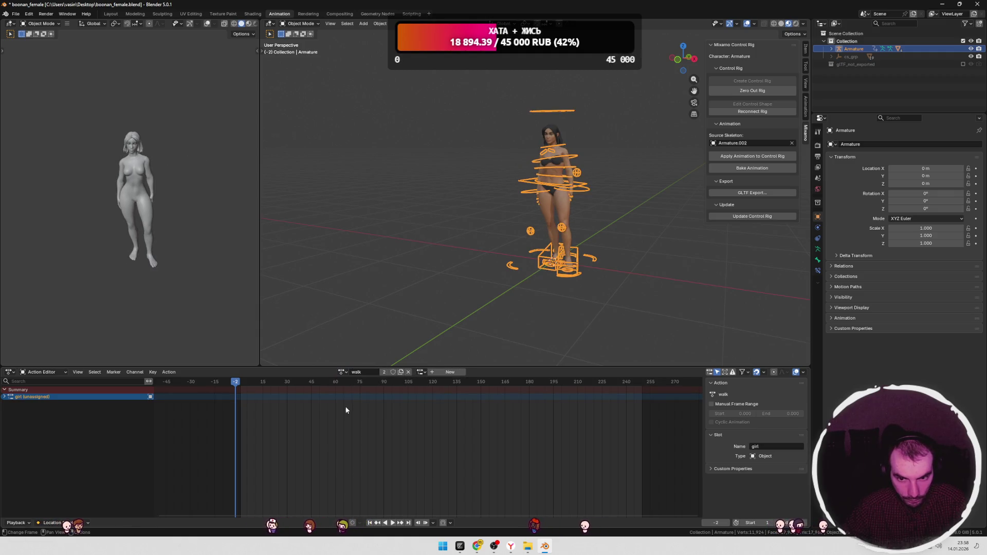
pyautogui.press('space')
pyautogui.press('space')
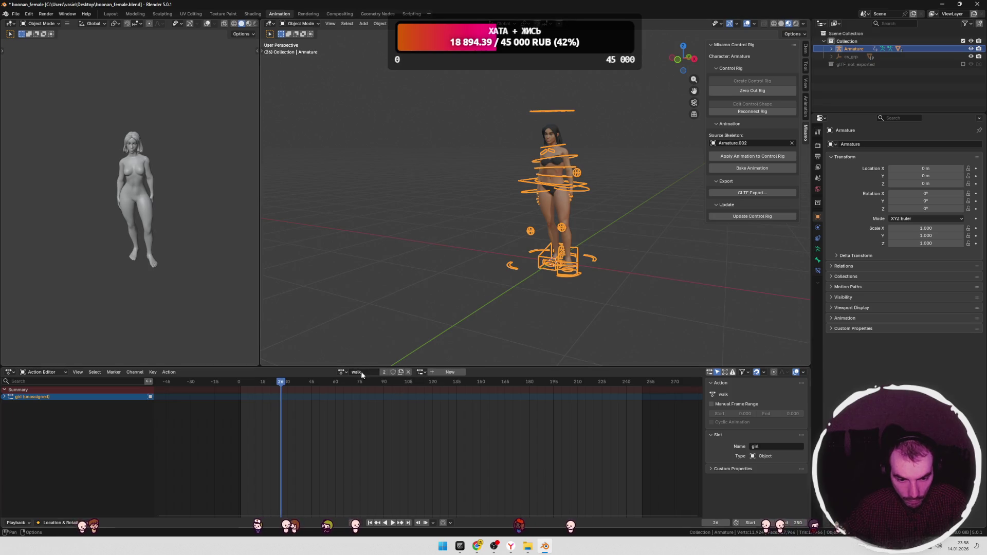
pyautogui.click(420, 373)
pyautogui.click(437, 393)
# Step: Switch the small view to Material Preview and scrub frames 7–27 to watch the walk
pyautogui.moveTo(296, 383); pyautogui.dragTo(300, 383)
pyautogui.moveTo(239, 381)
pyautogui.mouseDown()
pyautogui.moveTo(273, 381)
pyautogui.moveTo(233, 381)
pyautogui.moveTo(249, 381)
pyautogui.mouseUp()
pyautogui.click(138, 270)
pyautogui.moveTo(156, 258)
pyautogui.mouseDown(button='middle')
pyautogui.moveTo(139, 238)
pyautogui.moveTo(232, 120)
pyautogui.mouseUp(button='middle')
pyautogui.click(249, 24)
pyautogui.moveTo(144, 223); pyautogui.dragTo(179, 215, button='middle')
pyautogui.moveTo(262, 390)
pyautogui.mouseDown()
pyautogui.moveTo(239, 381)
pyautogui.moveTo(302, 385)
pyautogui.moveTo(238, 384)
pyautogui.moveTo(276, 383)
pyautogui.moveTo(254, 383)
pyautogui.mouseUp()
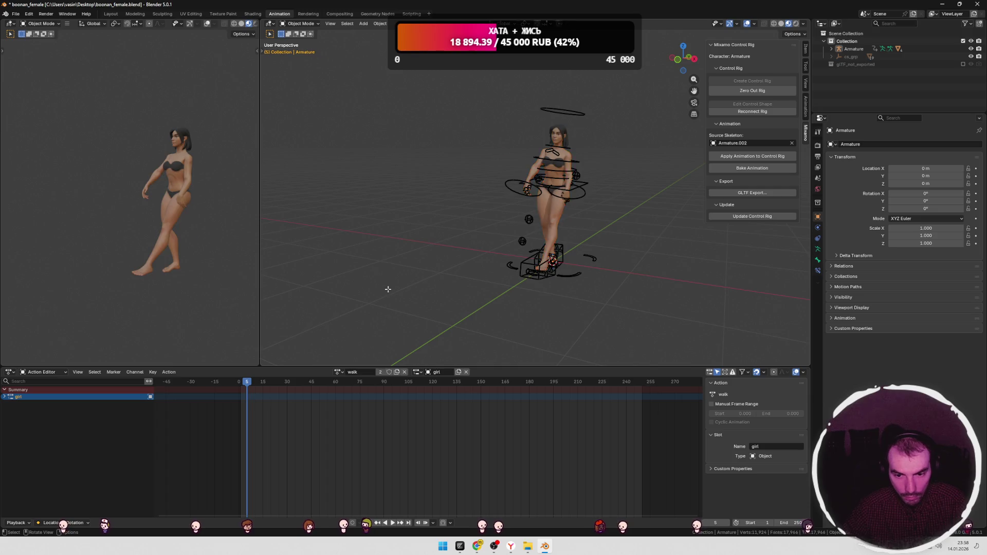
# Step: In the Graph Editor, undo until the hips location[2] curve returns, then save boonan_female.blend
pyautogui.hotkey('alt', 'Tab')
pyautogui.hotkey('alt', 'Tab')
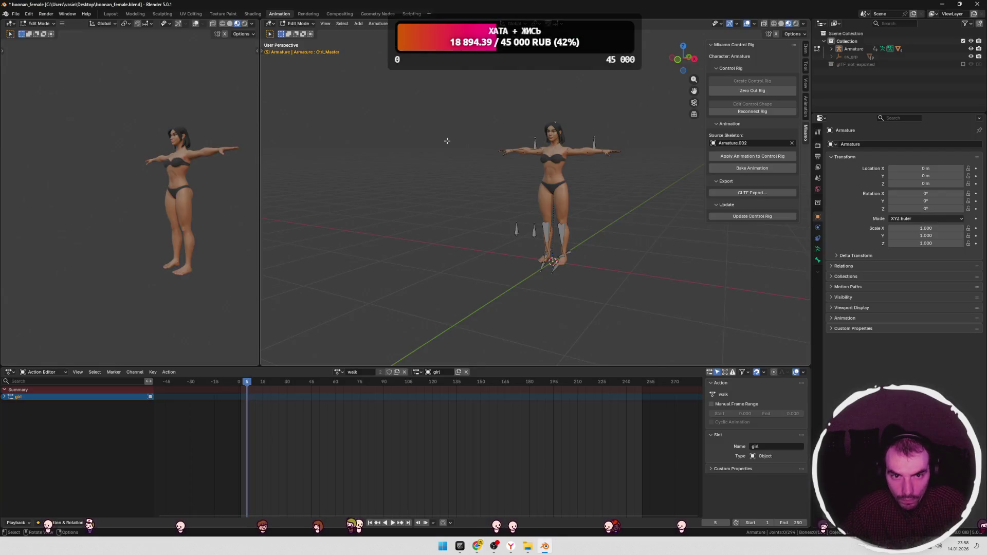
pyautogui.click(269, 23)
pyautogui.click(374, 61)
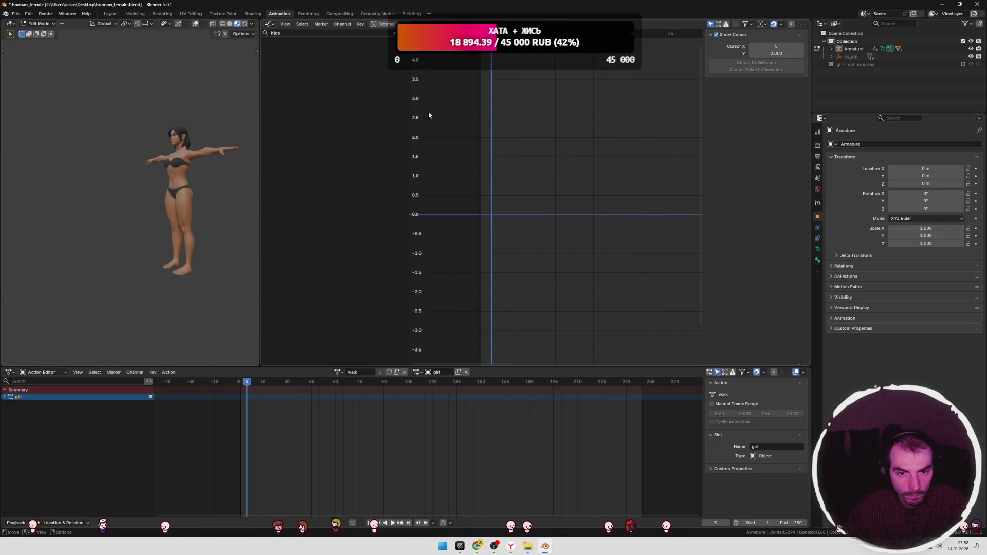
pyautogui.hotkey('ctrl', 'z')
pyautogui.hotkey('ctrl', 'z')
pyautogui.hotkey('ctrl', 'z')
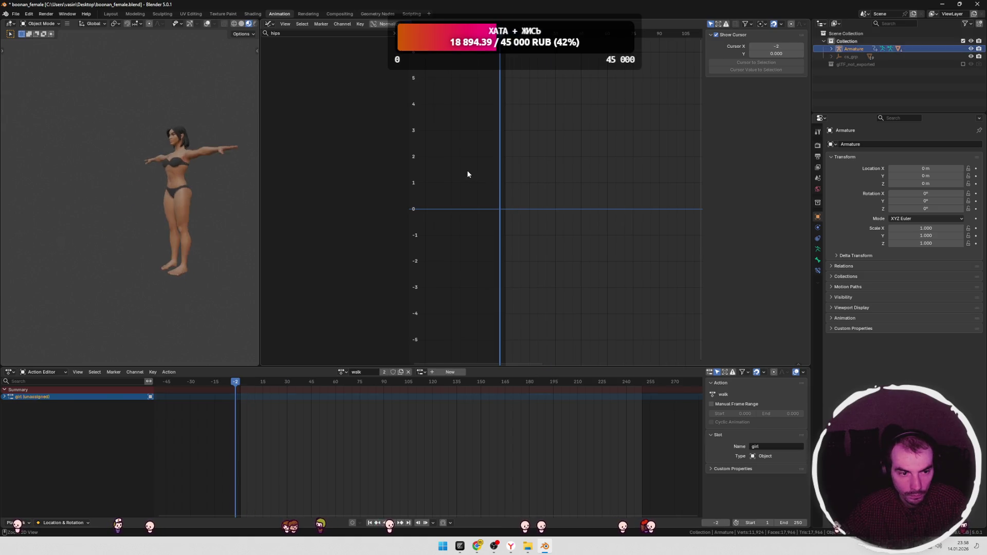
pyautogui.hotkey('ctrl', 'z')
pyautogui.hotkey('ctrl', 'z')
pyautogui.hotkey('ctrl', 'z')
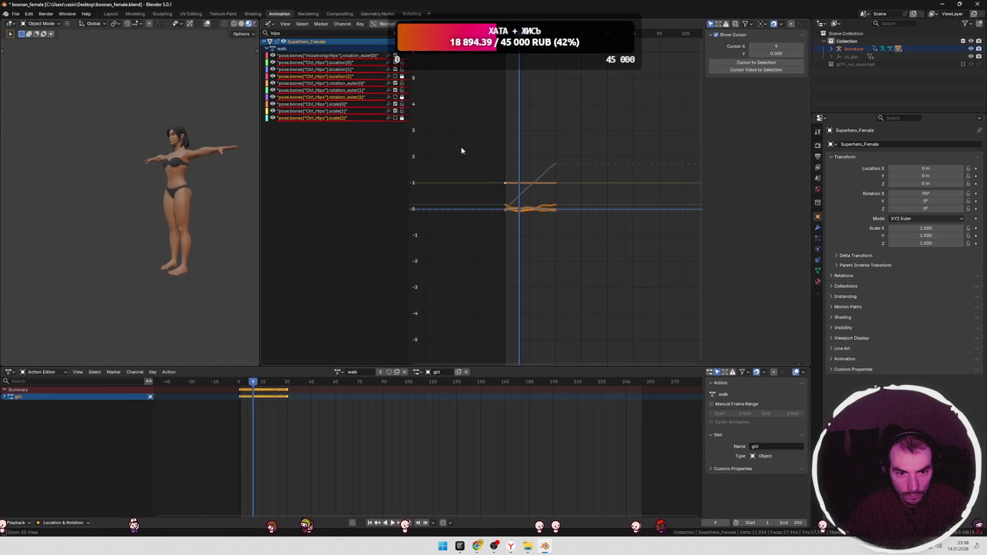
pyautogui.hotkey('ctrl', 'z')
pyautogui.hotkey('ctrl', 'z')
pyautogui.hotkey('ctrl', 'z')
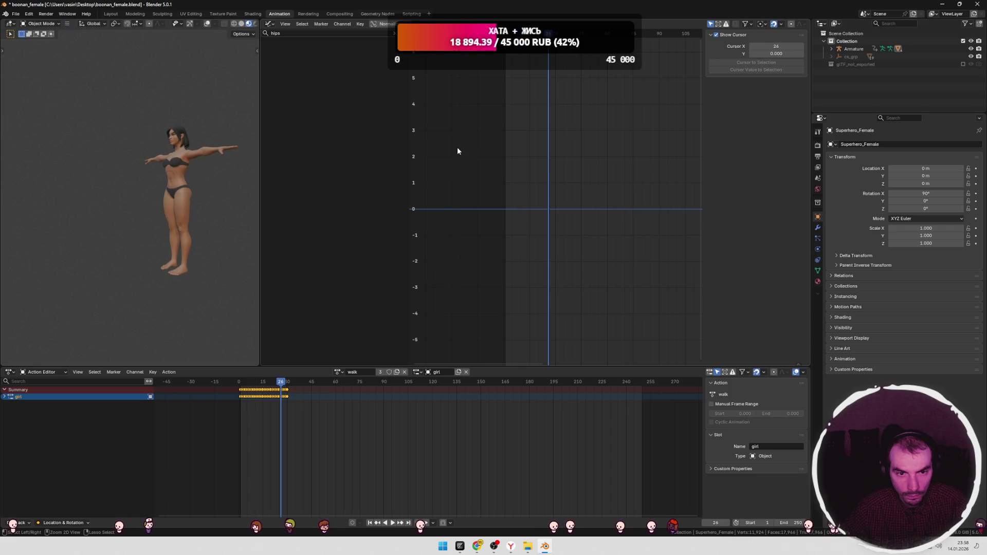
pyautogui.hotkey('ctrl', 'z')
pyautogui.hotkey('ctrl', 'z')
pyautogui.hotkey('ctrl', 'z')
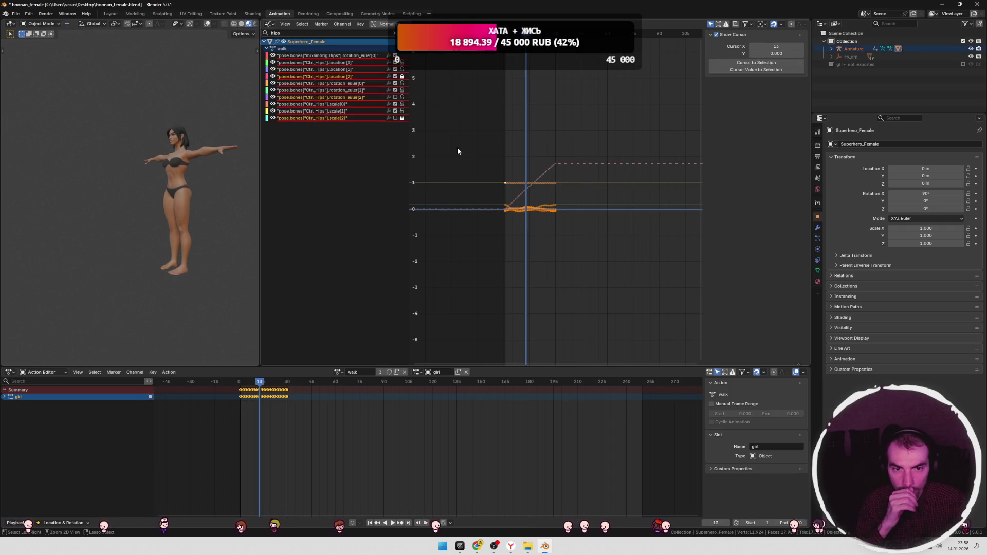
pyautogui.hotkey('ctrl', 'z')
pyautogui.hotkey('ctrl', 'z')
pyautogui.hotkey('ctrl', 'z')
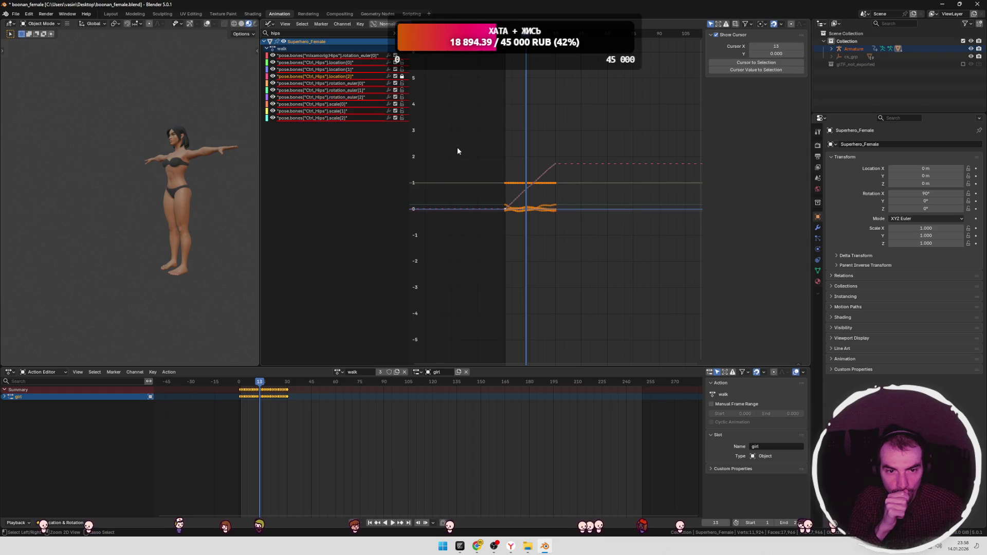
pyautogui.hotkey('ctrl', 'z')
pyautogui.hotkey('ctrl', 's')
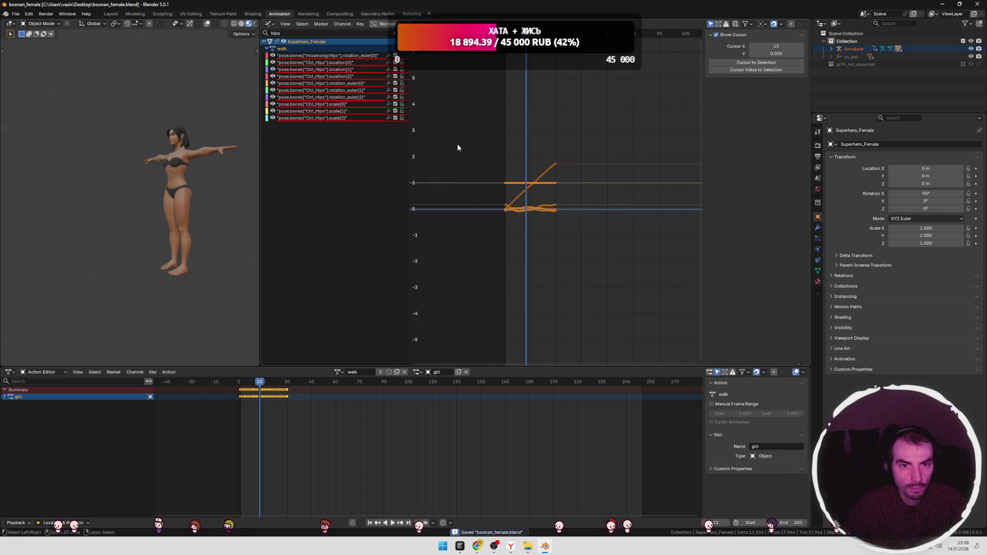
# Step: Restore the 3D Viewport, toggle Edit Mode on Superhero_Female, and mark DeepSeek's Graph Editor step
pyautogui.click(269, 24)
pyautogui.click(285, 44)
pyautogui.press('Tab')
pyautogui.moveTo(449, 203)
pyautogui.mouseDown(button='middle')
pyautogui.moveTo(609, 231)
pyautogui.moveTo(555, 226)
pyautogui.moveTo(608, 222)
pyautogui.mouseUp(button='middle')
pyautogui.press('Tab')
pyautogui.scroll(4, 574, 219)
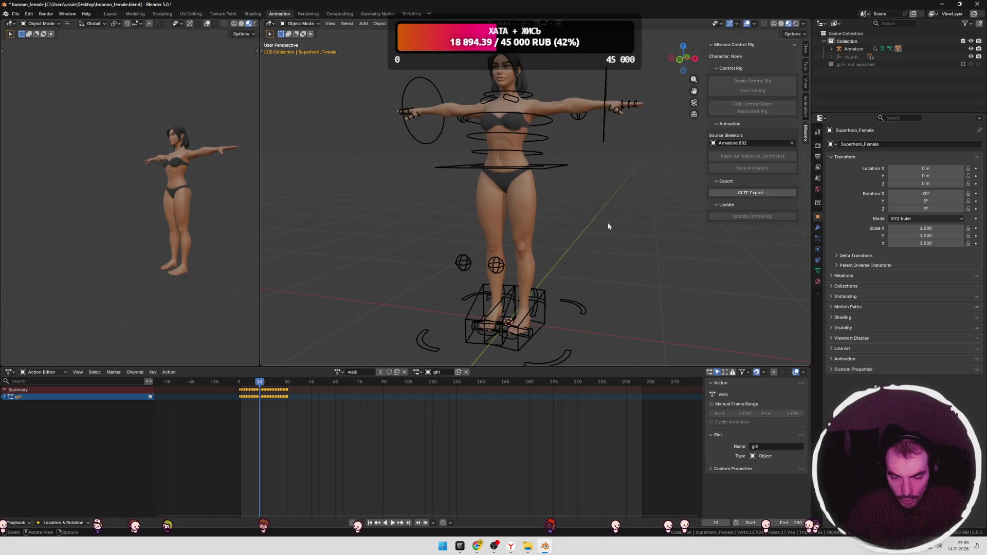
pyautogui.hotkey('alt', 'Tab')
pyautogui.moveTo(407, 219); pyautogui.dragTo(310, 222)
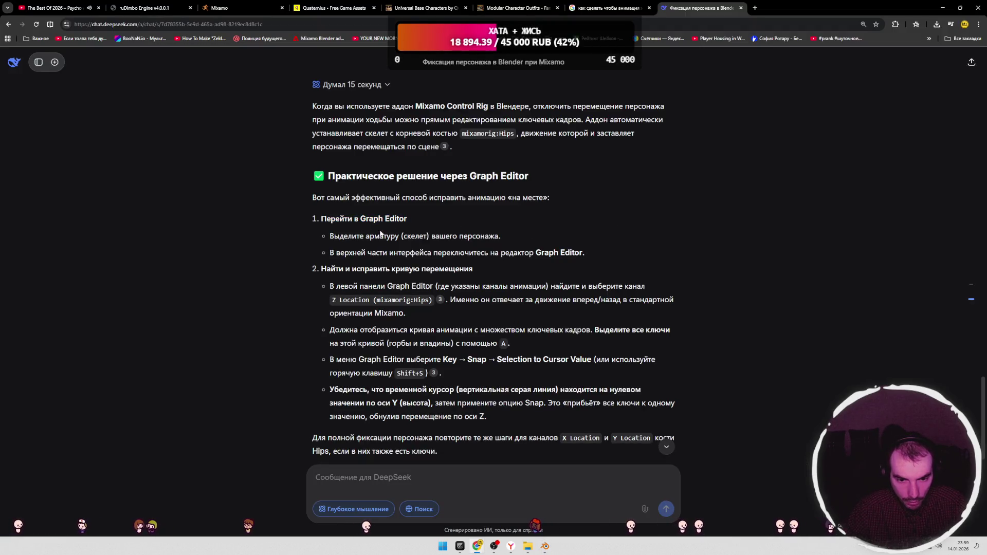
# Step: Read DeepSeek's 'Альтернативный метод' section, highlighting the warning about deleting location keys, then return to Blender
pyautogui.moveTo(365, 236); pyautogui.dragTo(464, 236)
pyautogui.click(477, 234)
pyautogui.scroll(-5, 476, 235)
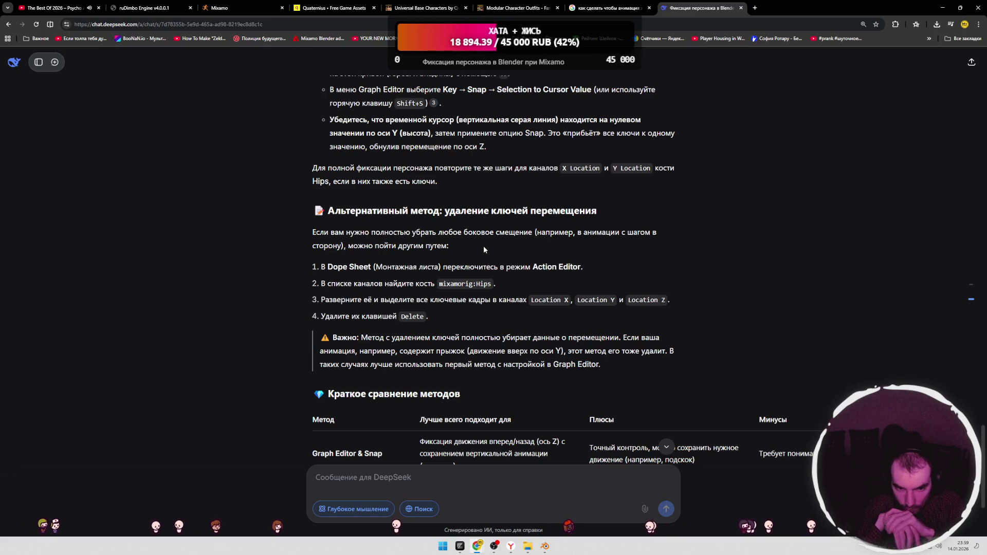
pyautogui.moveTo(431, 338); pyautogui.dragTo(609, 338)
pyautogui.hotkey('alt', 'Tab')
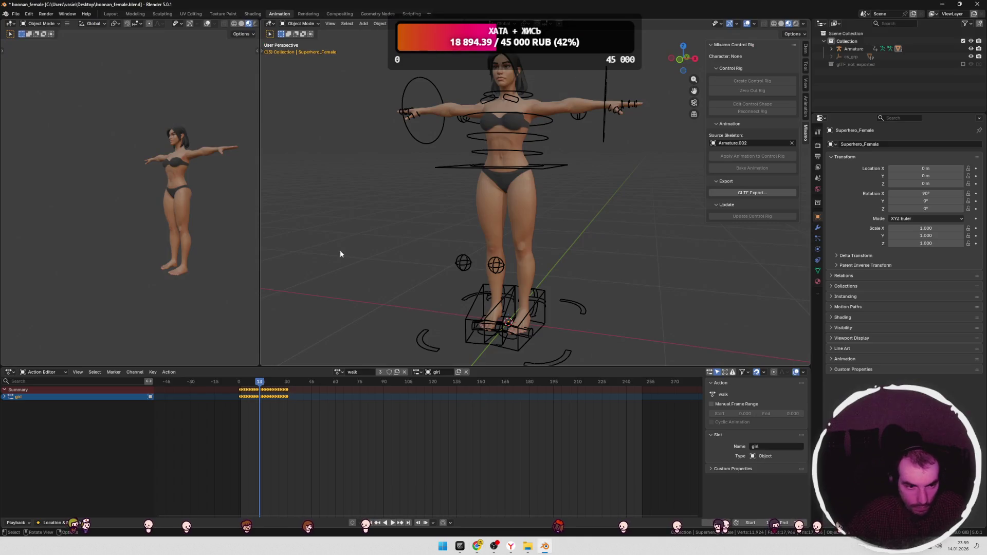
# Step: Select everything and switch the Action Editor to the Dope Sheet with all channels expanded
pyautogui.press('a')
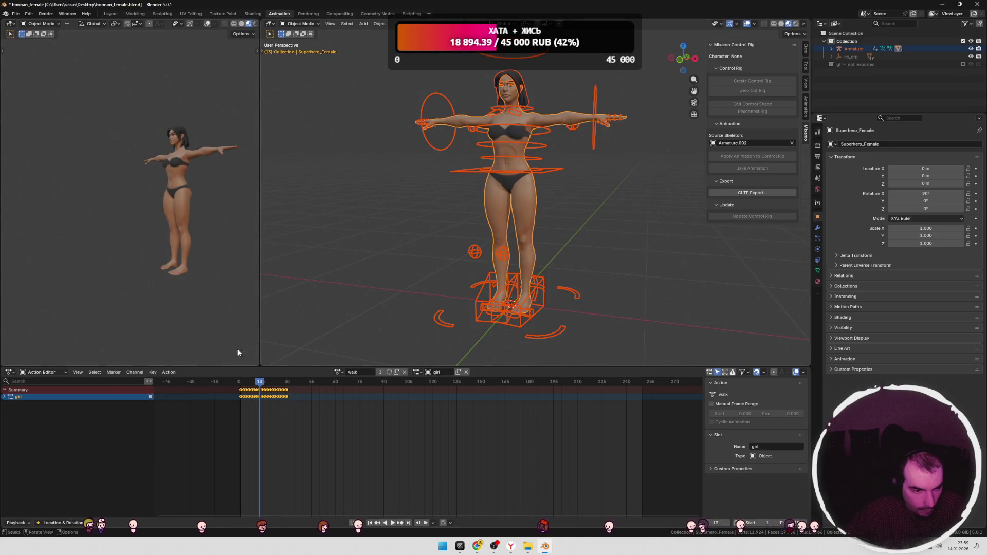
pyautogui.click(4, 396)
pyautogui.click(44, 372)
pyautogui.click(43, 385)
pyautogui.scroll(-5, 127, 414)
pyautogui.scroll(3, 128, 414)
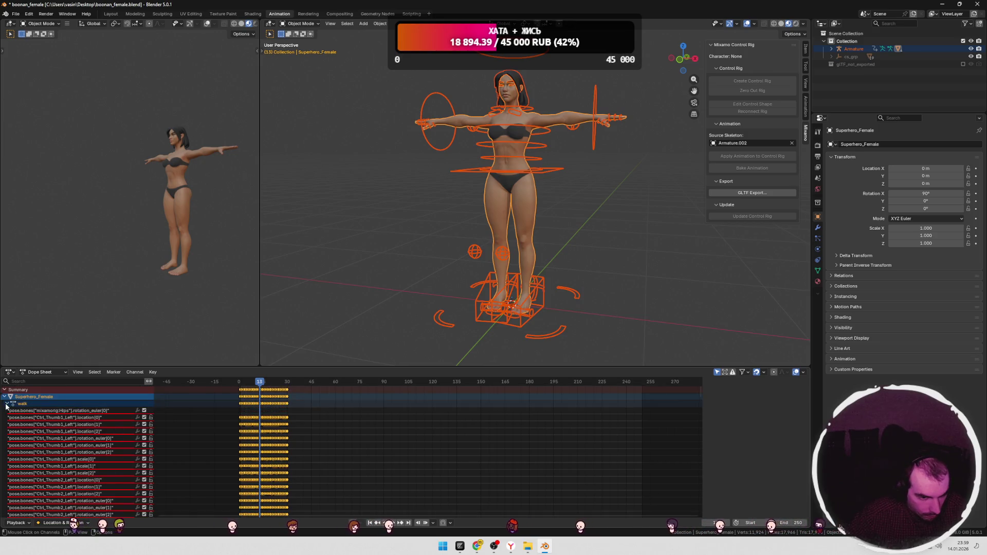
# Step: Filter the channels by 'hi' and then 'z', clear the filter, and undo once
pyautogui.click(46, 382)
pyautogui.write('hips')
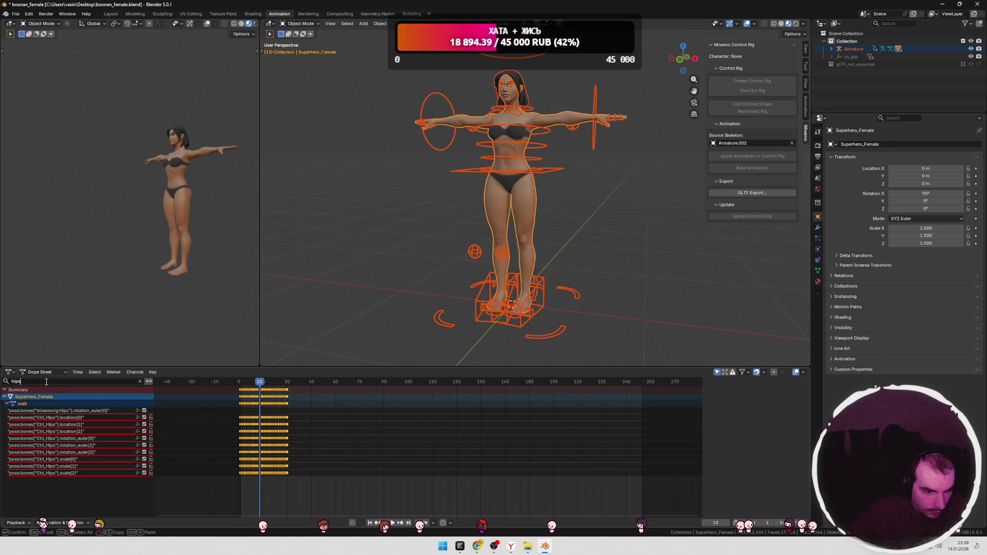
pyautogui.press('BackSpace')
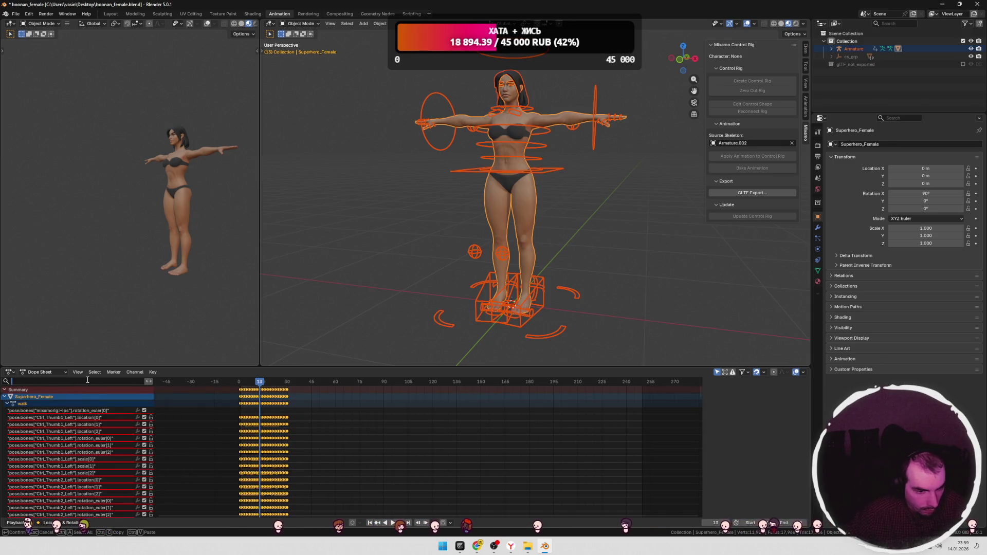
pyautogui.write('z')
pyautogui.press('BackSpace')
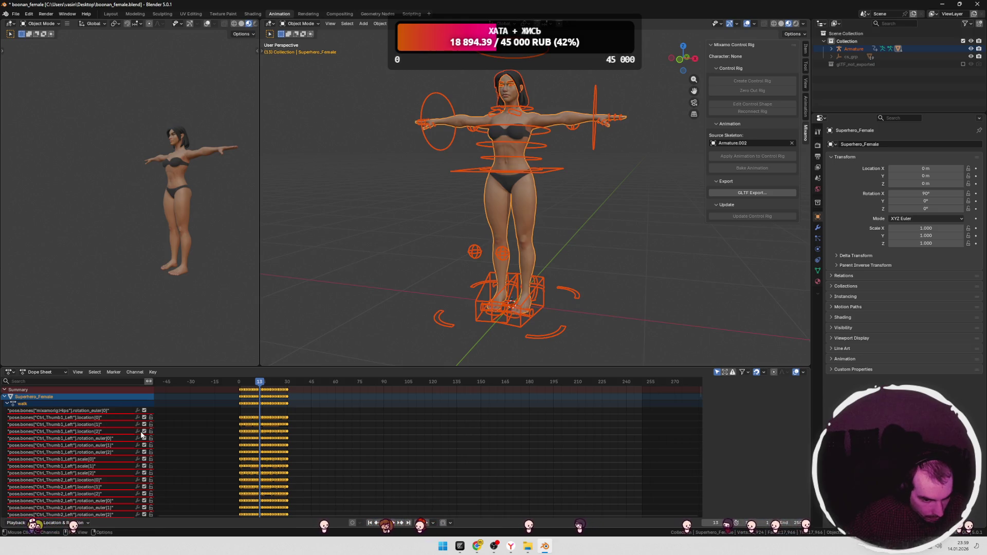
pyautogui.hotkey('ctrl', 'z')
pyautogui.hotkey('ctrl', 'z')
pyautogui.hotkey('ctrl', 'z')
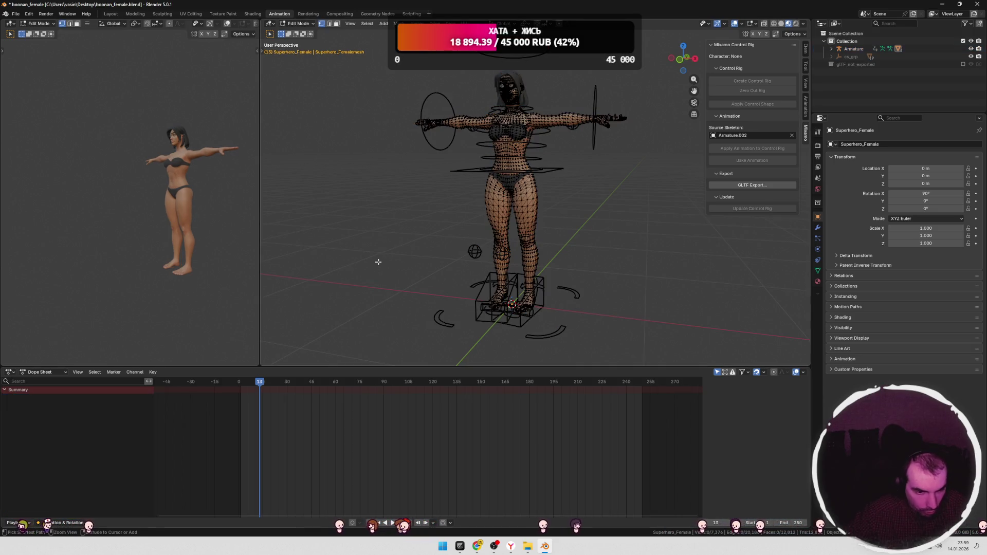
# Step: Undo repeatedly until the Dope Sheet shows the Armature's walk channels for Ctrl_Thumb1_Left
pyautogui.hotkey('ctrl', 'z')
pyautogui.hotkey('ctrl', 'z')
pyautogui.hotkey('ctrl', 'z')
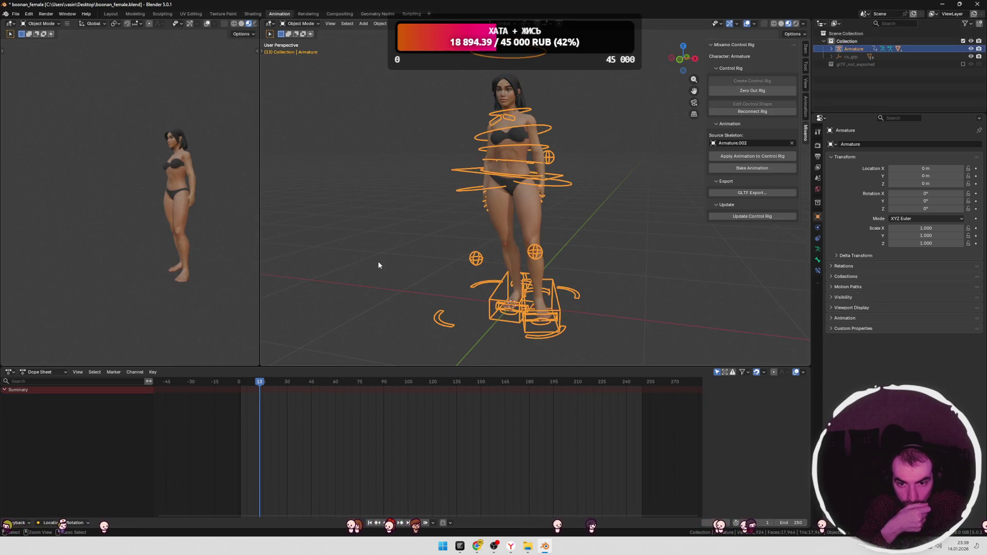
pyautogui.hotkey('ctrl', 'z')
pyautogui.hotkey('ctrl', 'z')
pyautogui.hotkey('ctrl', 'z')
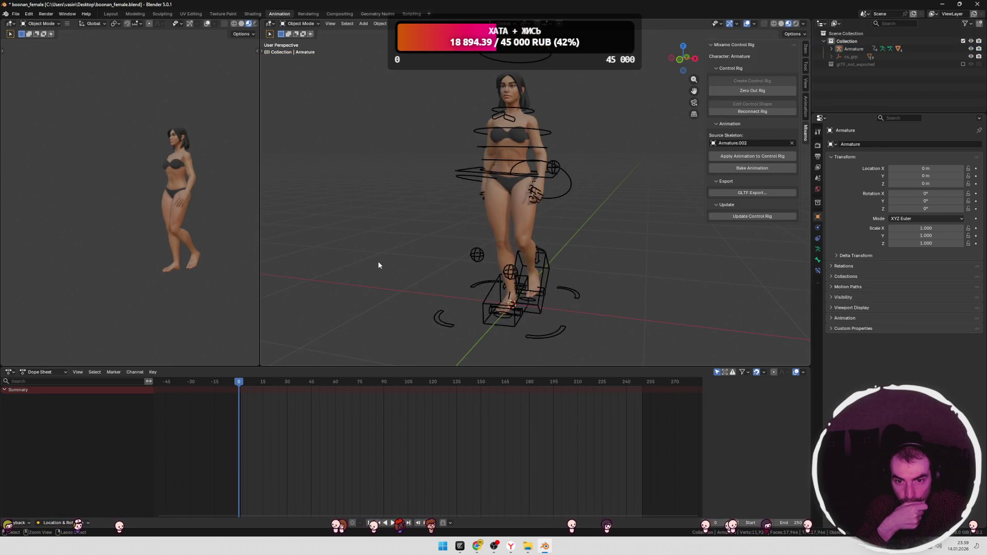
pyautogui.hotkey('ctrl', 'z')
pyautogui.hotkey('ctrl', 'z')
pyautogui.hotkey('ctrl', 'z')
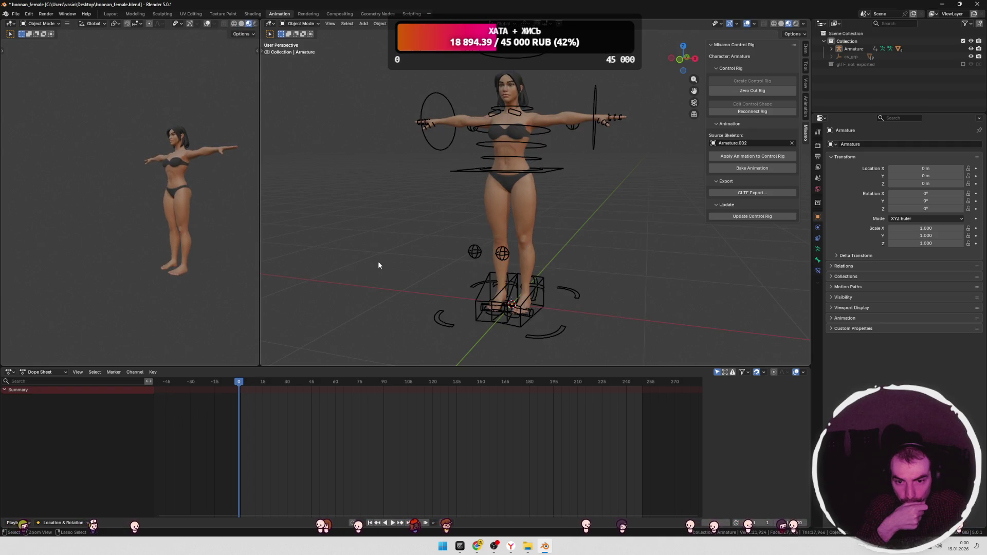
pyautogui.hotkey('ctrl', 'z')
pyautogui.hotkey('ctrl', 'z')
pyautogui.hotkey('ctrl', 'z')
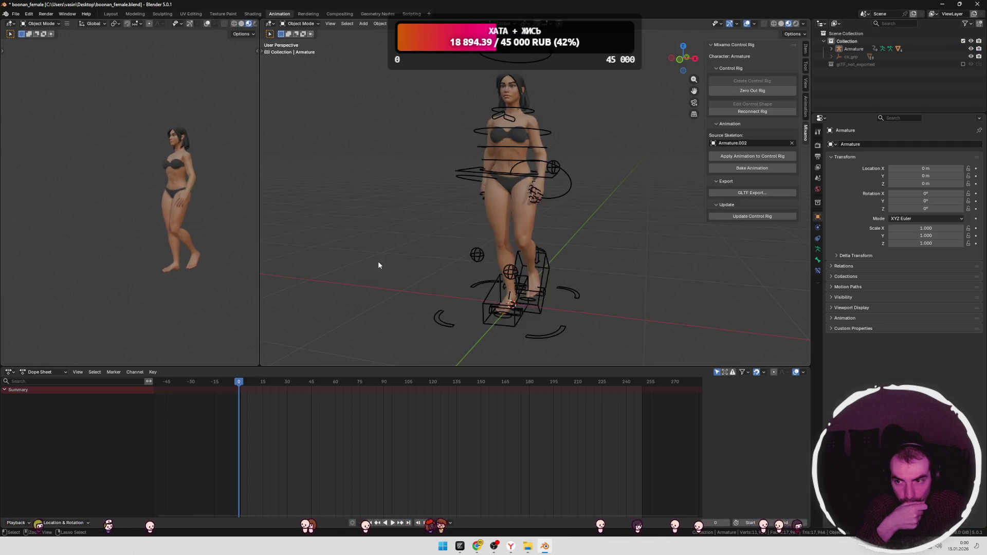
pyautogui.hotkey('ctrl', 'z')
pyautogui.hotkey('ctrl', 'z')
pyautogui.hotkey('ctrl', 'z')
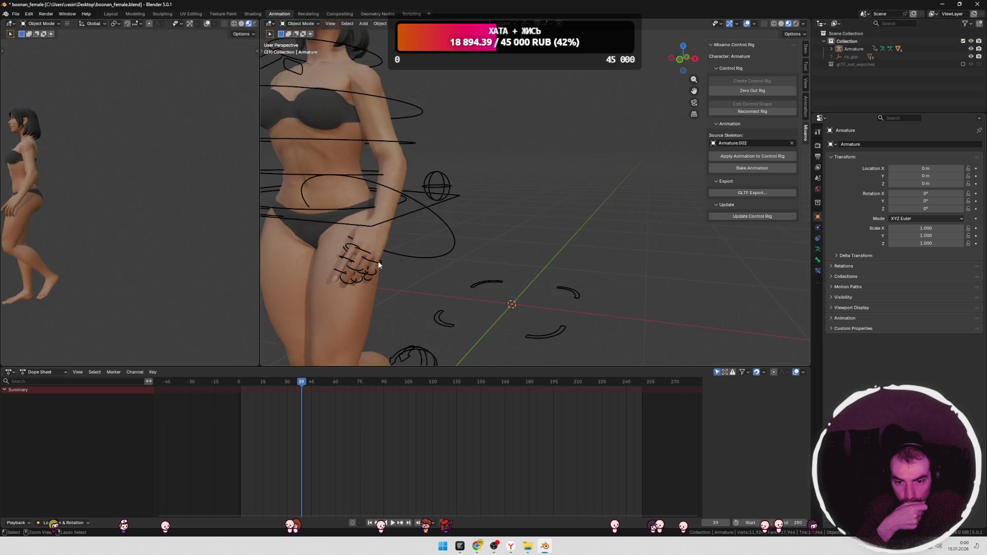
pyautogui.hotkey('ctrl', 'z')
pyautogui.hotkey('ctrl', 'z')
pyautogui.hotkey('ctrl', 'z')
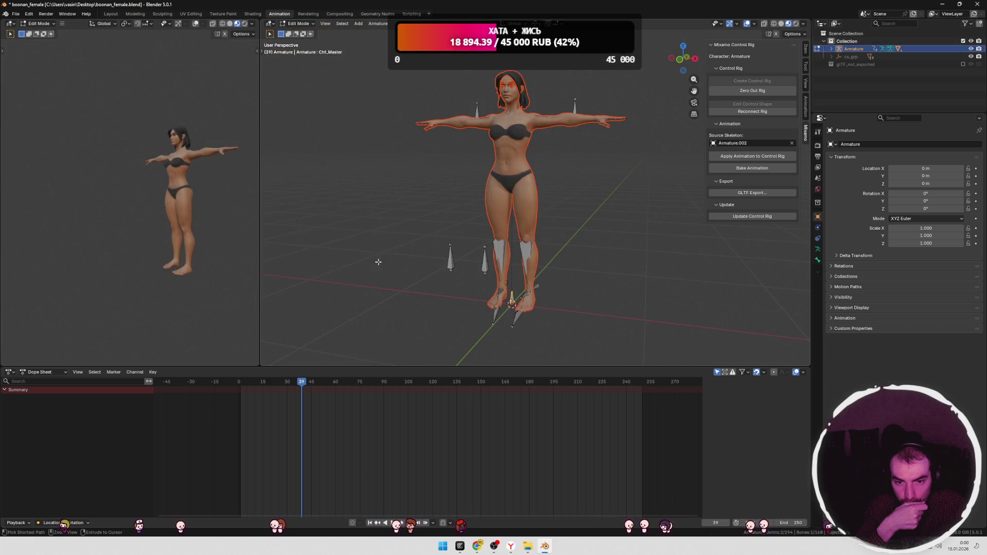
pyautogui.hotkey('ctrl', 'z')
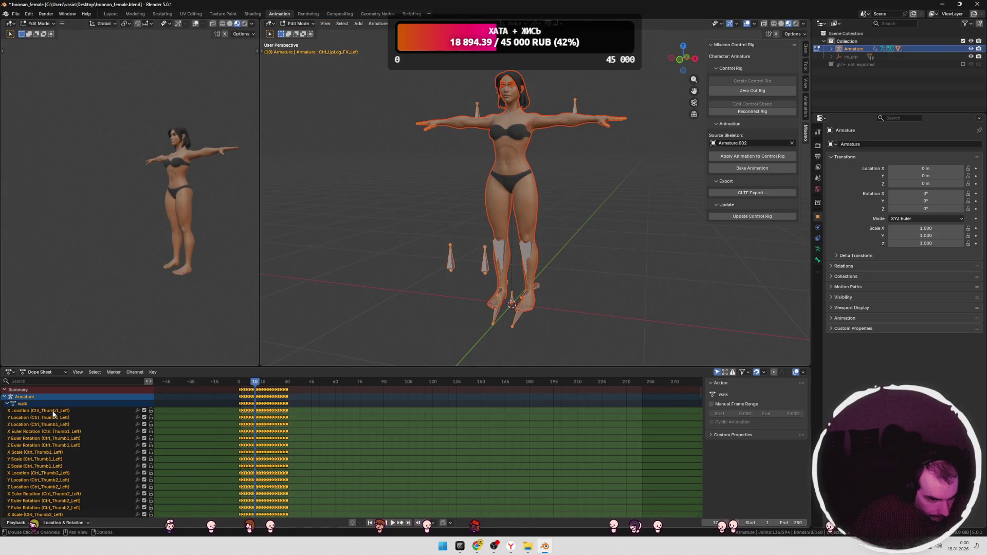
# Step: Turn off the Z channels of Ctrl_Thumb1–3_Left, returning the armature to Object Mode
pyautogui.click(44, 382)
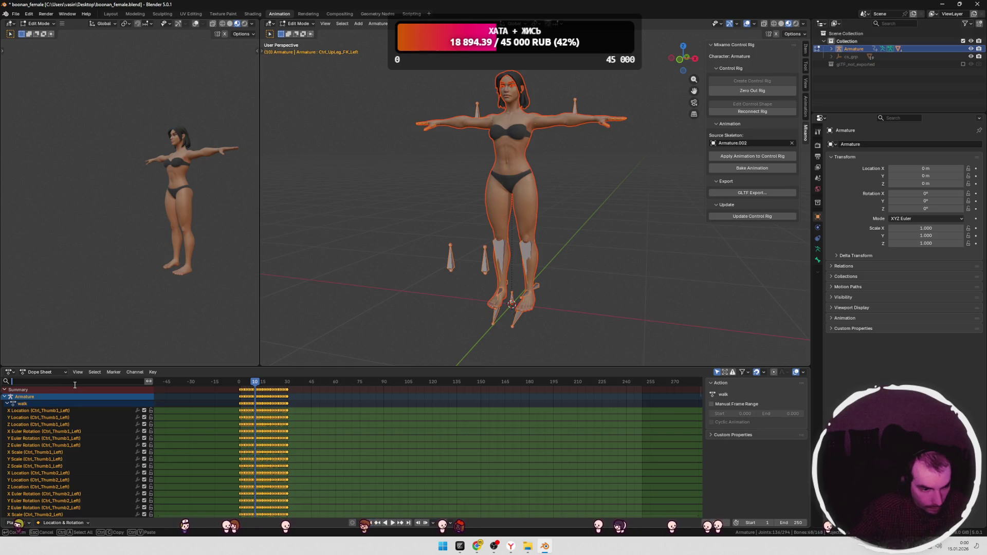
pyautogui.click(144, 427)
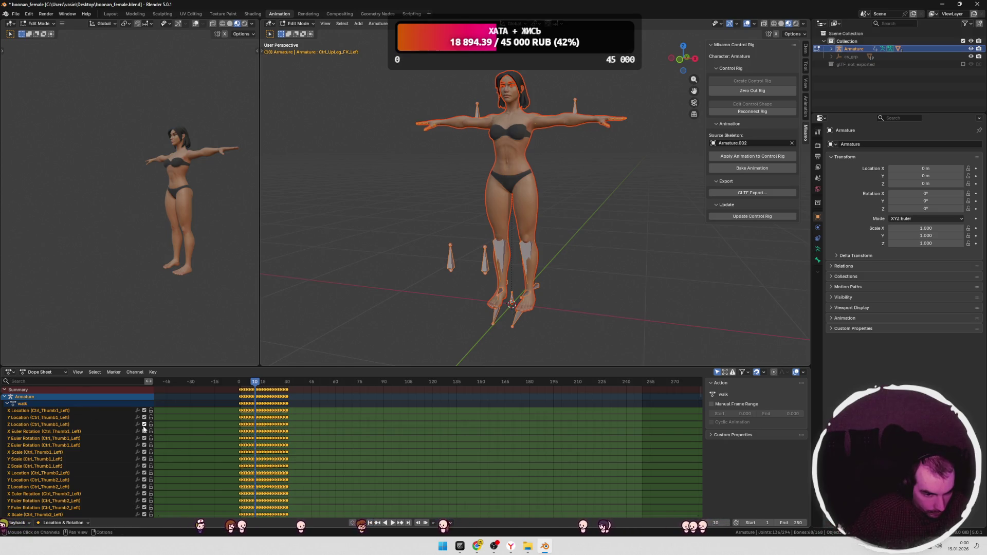
pyautogui.click(144, 445)
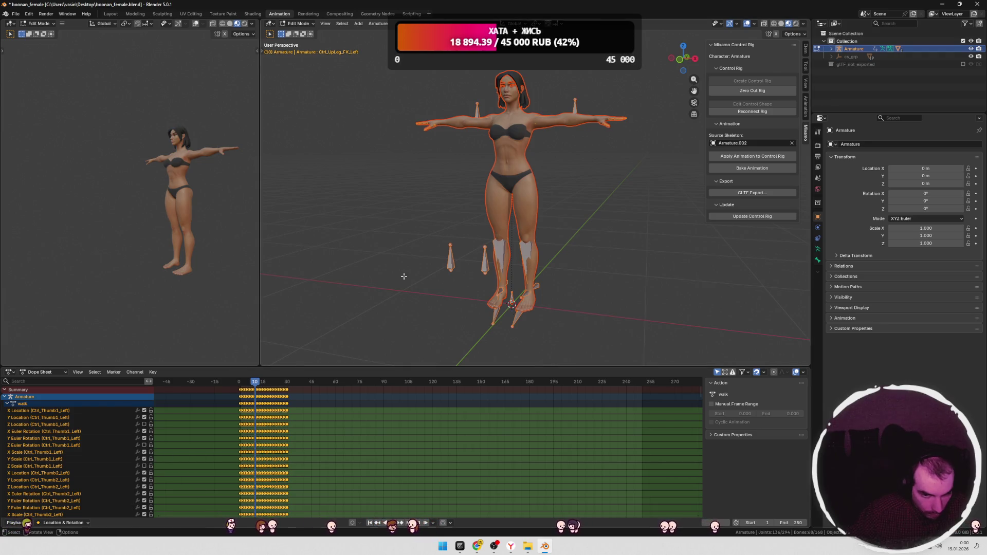
pyautogui.press('Tab')
pyautogui.moveTo(462, 257); pyautogui.dragTo(401, 257, button='middle')
pyautogui.scroll(-2, 139, 429)
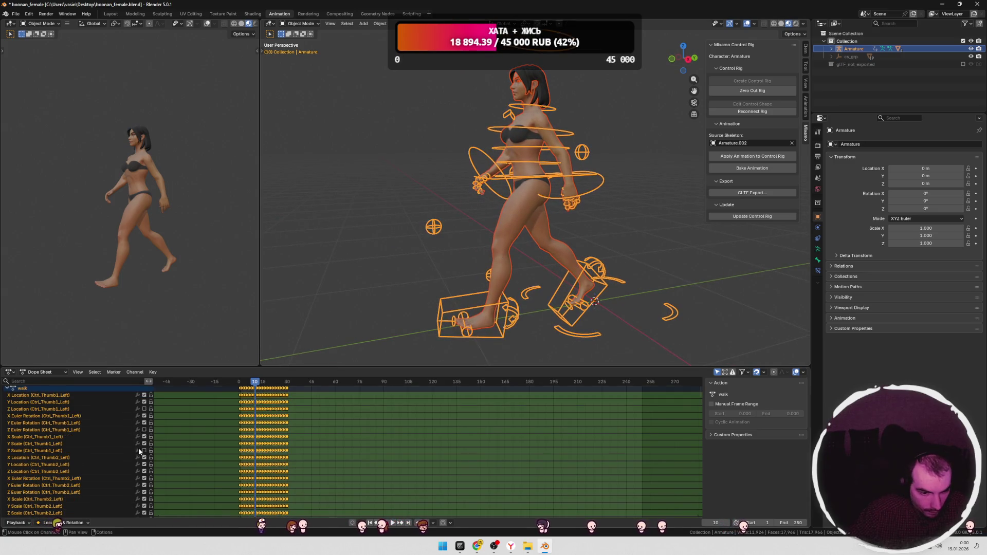
pyautogui.scroll(-1, 144, 459)
pyautogui.click(144, 461)
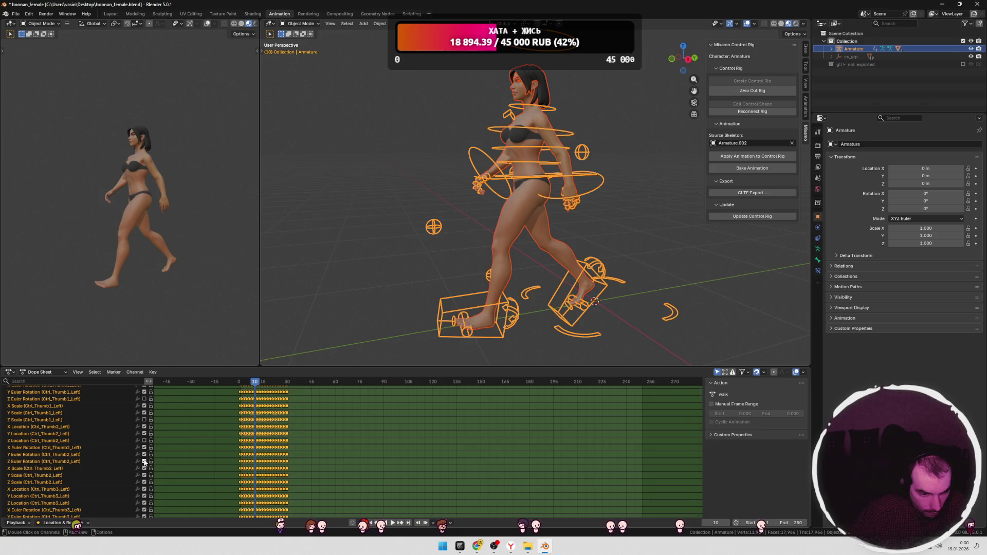
pyautogui.scroll(-1, 146, 486)
pyautogui.click(144, 487)
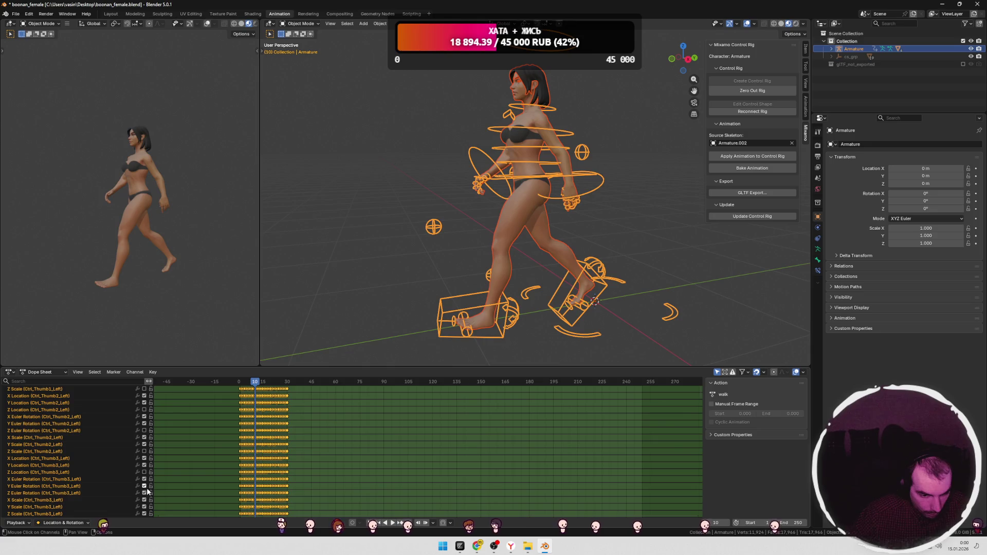
# Step: Disable the Z channels, including Z Scale, of Ctrl_Index3_Left
pyautogui.scroll(-3, 146, 492)
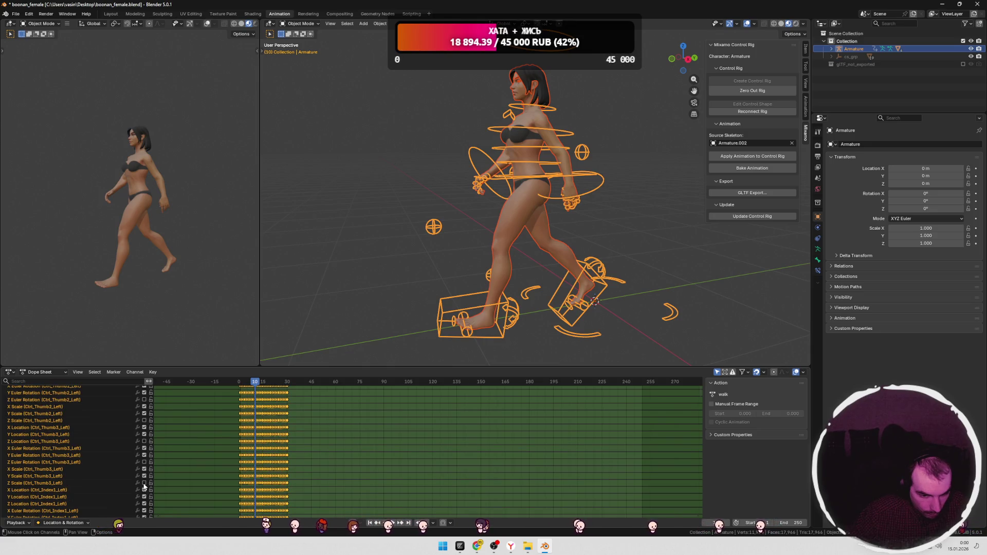
pyautogui.scroll(-1, 144, 485)
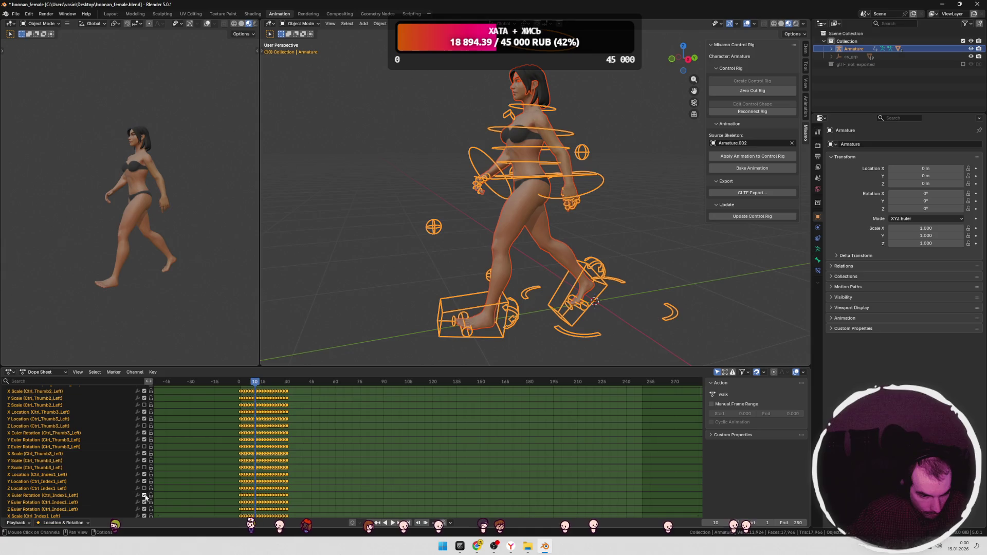
pyautogui.scroll(-3, 145, 501)
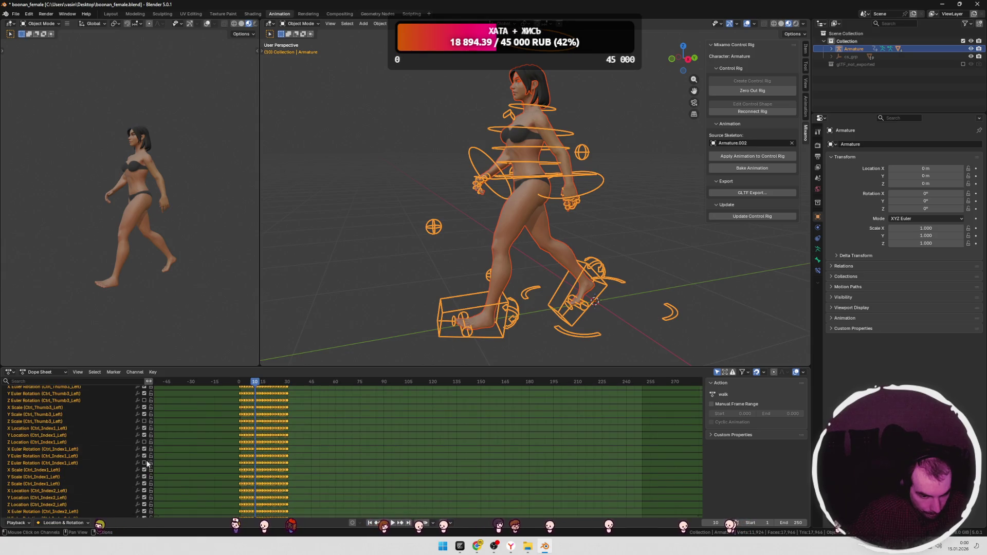
pyautogui.scroll(-1, 146, 498)
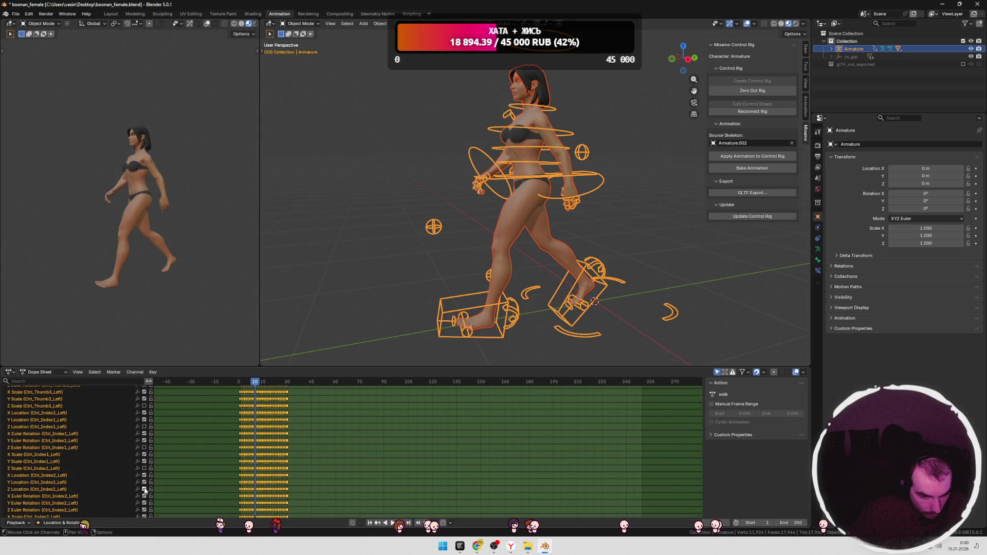
pyautogui.scroll(-1, 145, 486)
pyautogui.scroll(-2, 145, 485)
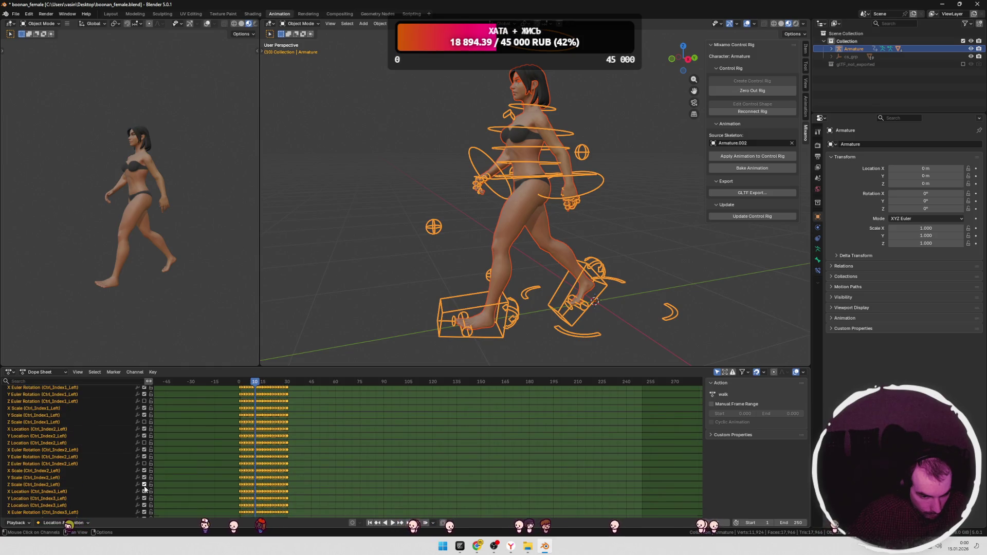
pyautogui.scroll(-1, 145, 488)
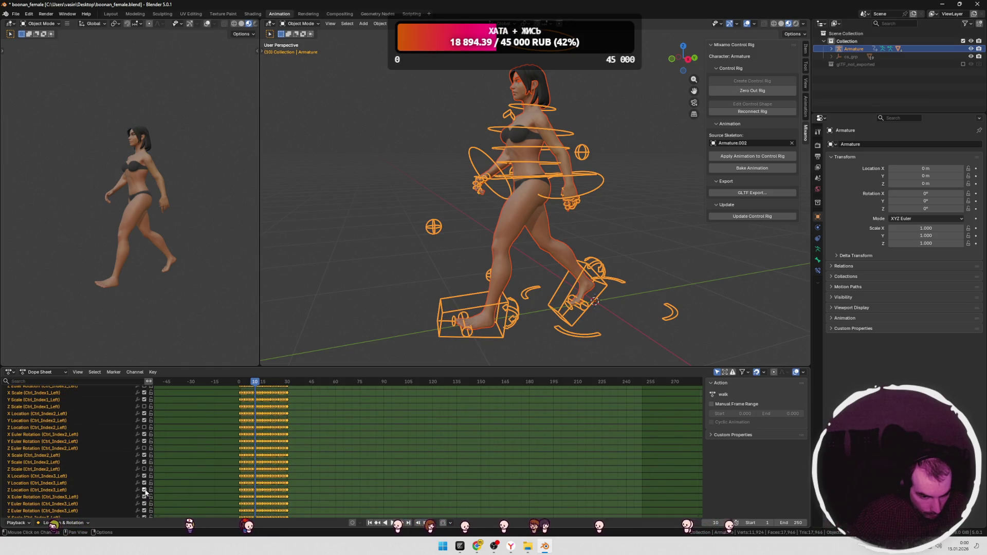
pyautogui.click(144, 490)
pyautogui.scroll(-2, 145, 491)
pyautogui.click(145, 489)
pyautogui.scroll(-2, 145, 490)
pyautogui.click(144, 485)
# Step: Disable Ctrl_Middle1_Left's Z location, rotation and scale, plus Z channels of Ctrl_Middle2–3_Left
pyautogui.click(144, 506)
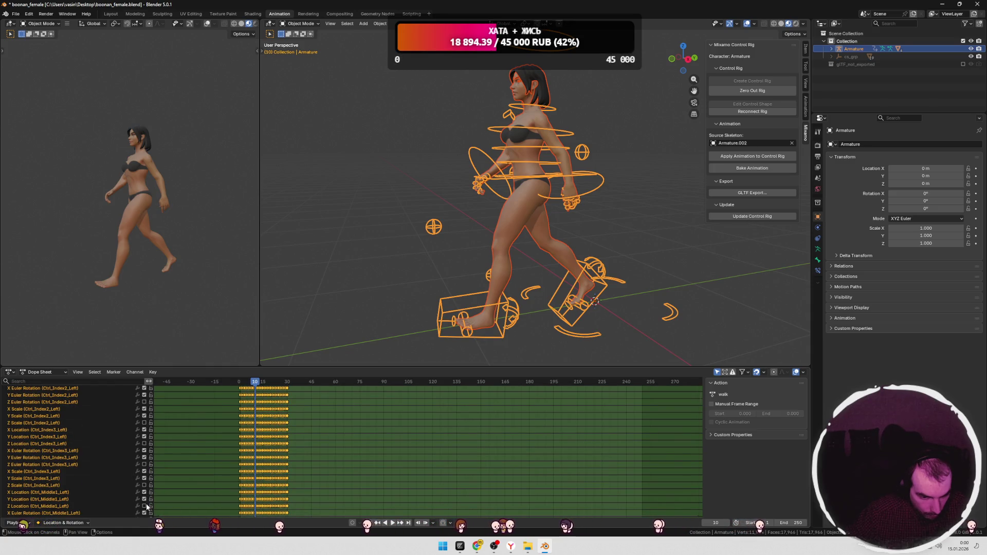
pyautogui.scroll(-2, 147, 506)
pyautogui.click(145, 496)
pyautogui.scroll(-2, 149, 496)
pyautogui.click(144, 486)
pyautogui.scroll(-2, 146, 486)
pyautogui.click(144, 476)
pyautogui.scroll(-3, 148, 462)
pyautogui.scroll(-1, 149, 457)
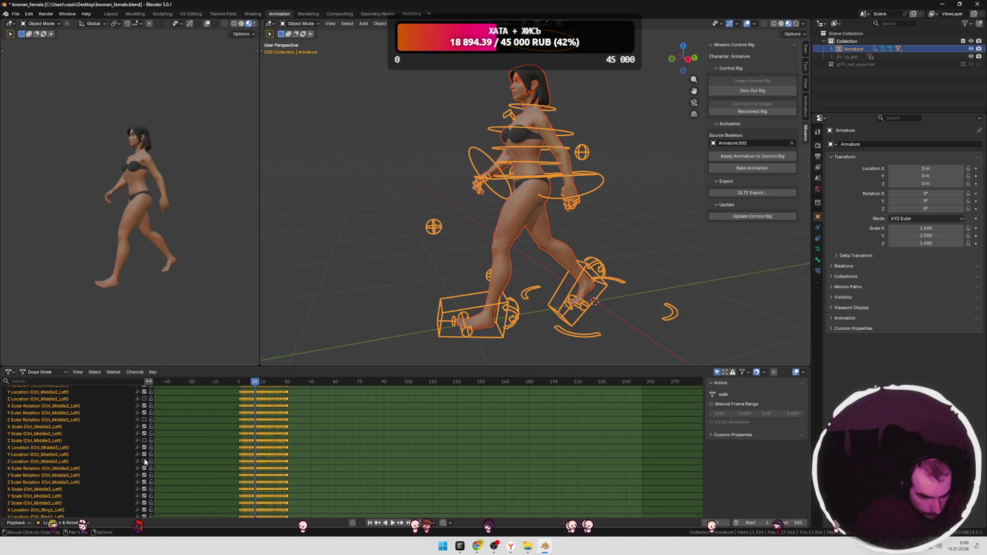
pyautogui.click(145, 481)
# Step: Disable the Ctrl_Pinky1_Left Z Scale and Ctrl_Pinky2_Left Z Location curves
pyautogui.scroll(-3, 146, 470)
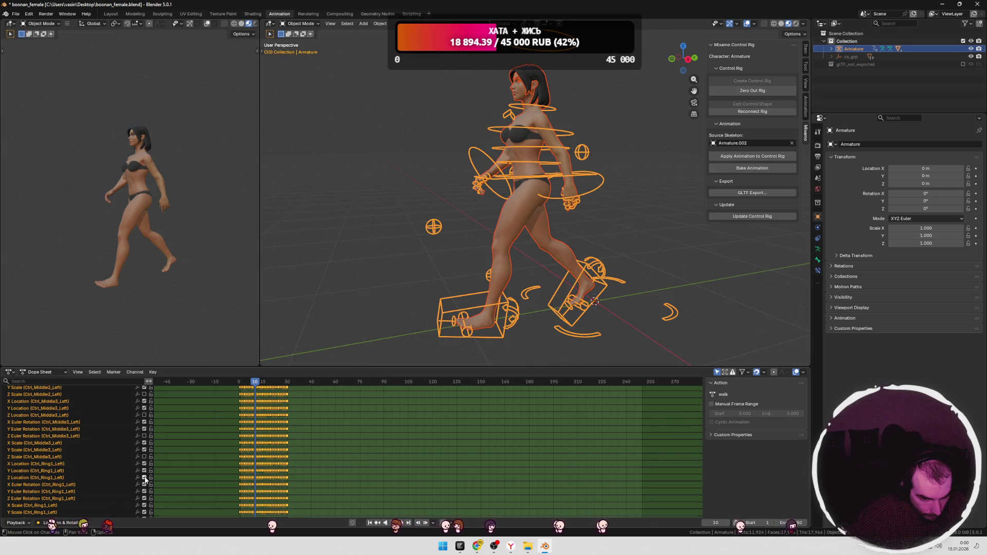
pyautogui.scroll(-5, 146, 483)
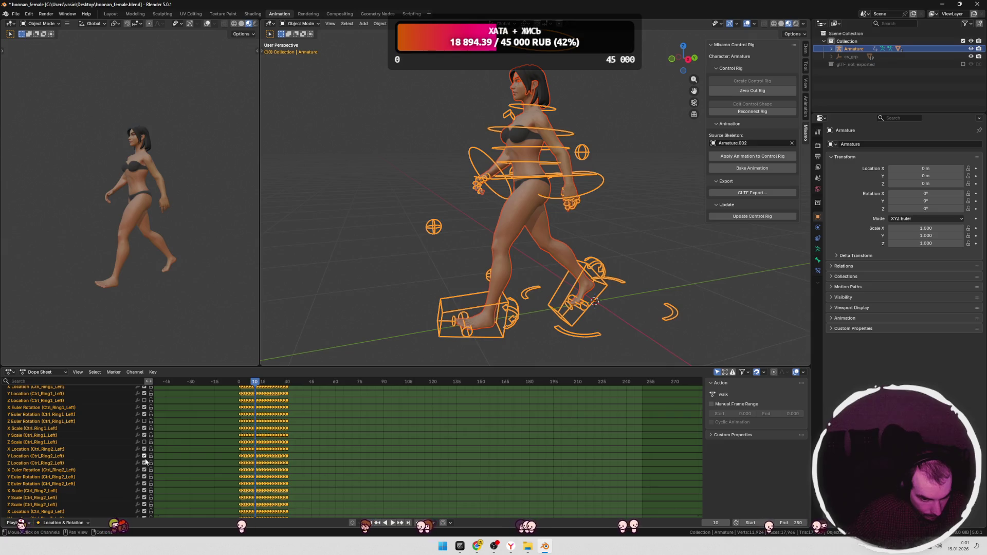
pyautogui.scroll(-2, 146, 484)
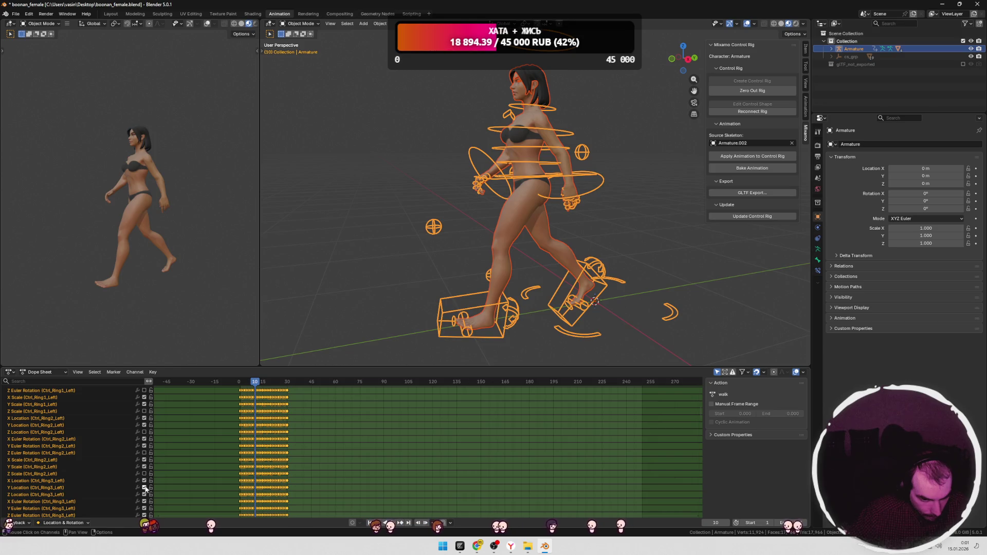
pyautogui.scroll(-3, 146, 494)
pyautogui.scroll(-3, 150, 429)
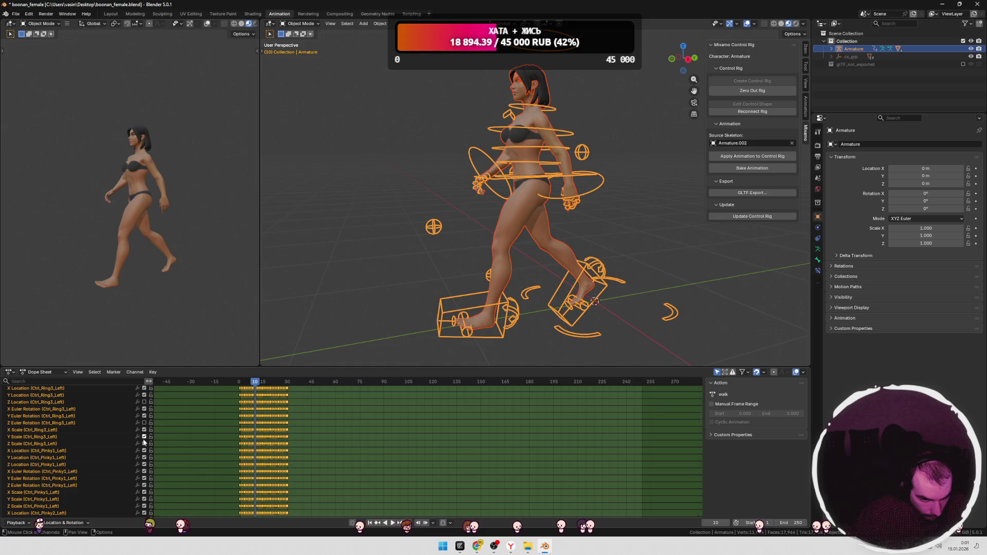
pyautogui.scroll(-2, 145, 477)
pyautogui.click(144, 475)
pyautogui.click(145, 495)
# Step: Disable Ctrl_Pinky2_Left Z Scale, all Ctrl_Pinky3_Left Z curves, and Ctrl_Thumb1_Right Z Location
pyautogui.scroll(-3, 146, 479)
pyautogui.scroll(-1, 146, 480)
pyautogui.click(144, 475)
pyautogui.click(144, 497)
pyautogui.scroll(-5, 146, 478)
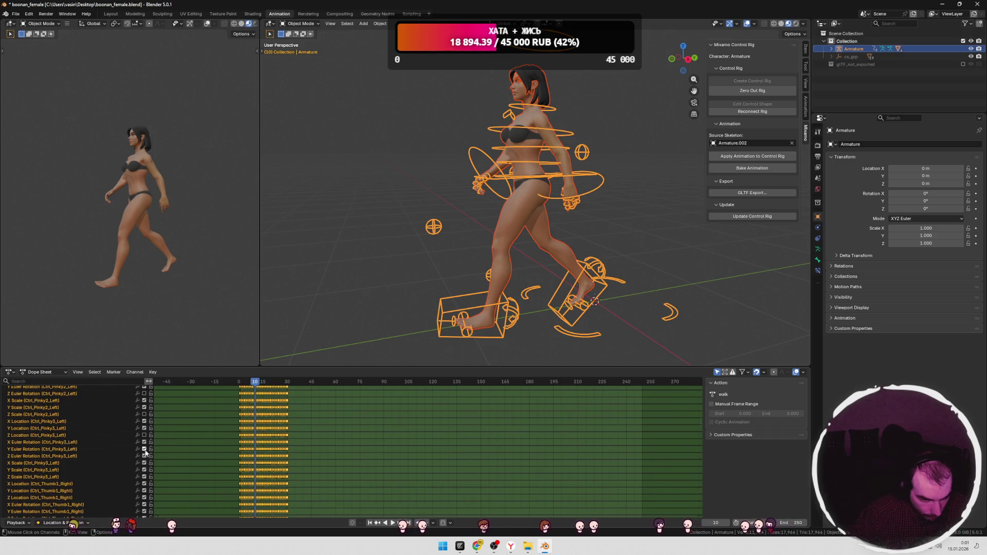
pyautogui.click(145, 441)
pyautogui.click(144, 461)
pyautogui.click(144, 482)
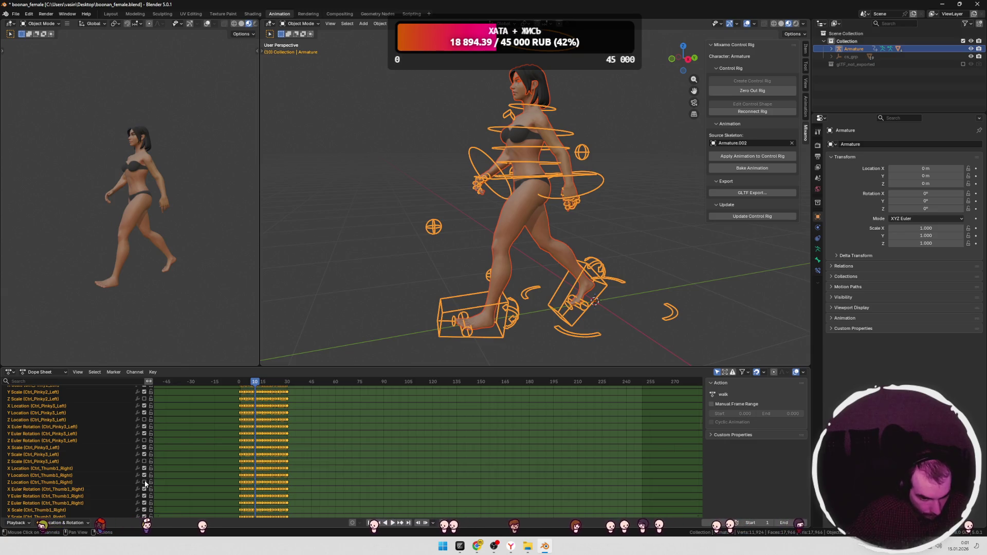
# Step: Disable the Z Euler Rotation and Z Scale curves of Ctrl_Thumb1_Right, then play the walk
pyautogui.scroll(-2, 145, 475)
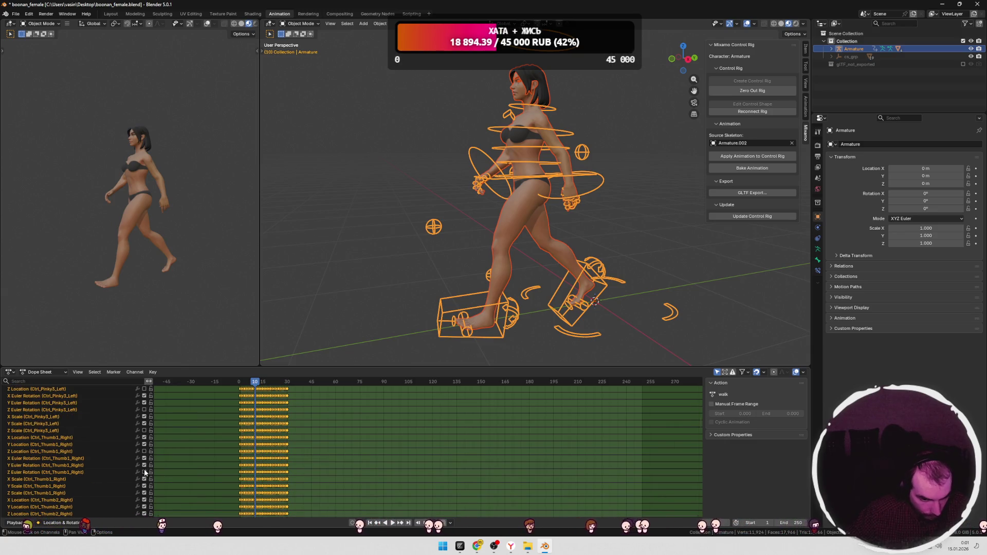
pyautogui.click(144, 472)
pyautogui.scroll(-2, 146, 466)
pyautogui.click(144, 462)
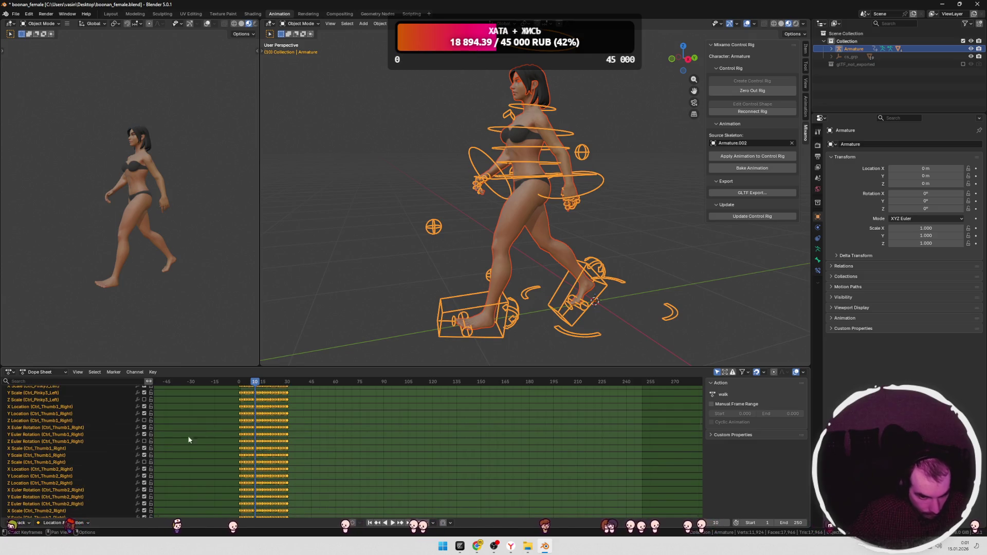
pyautogui.press('space')
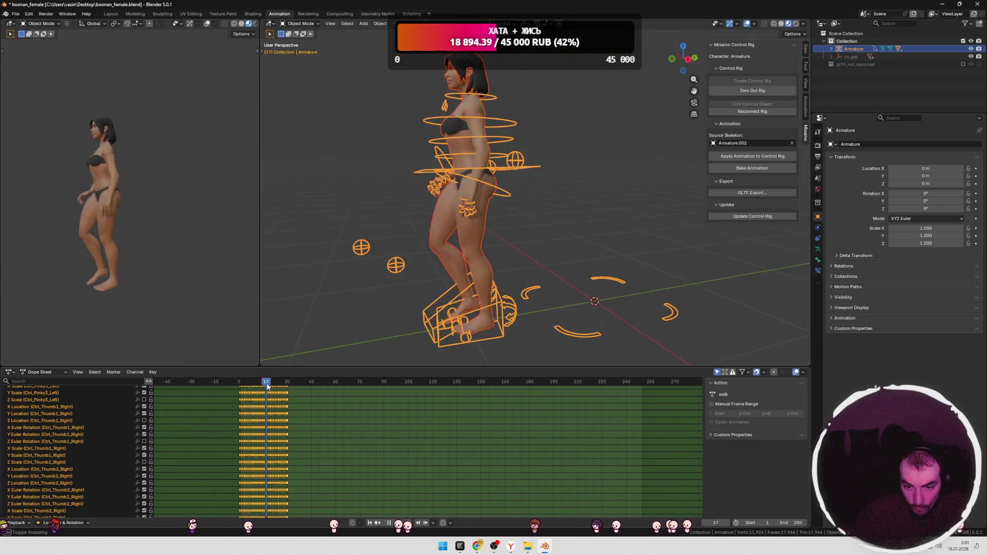
# Step: Disable a Ctrl_Thumb3_Right scale curve, Ctrl_Index1_Right Z Scale and Ctrl_Index2_Right Z Location
pyautogui.scroll(-2, 144, 441)
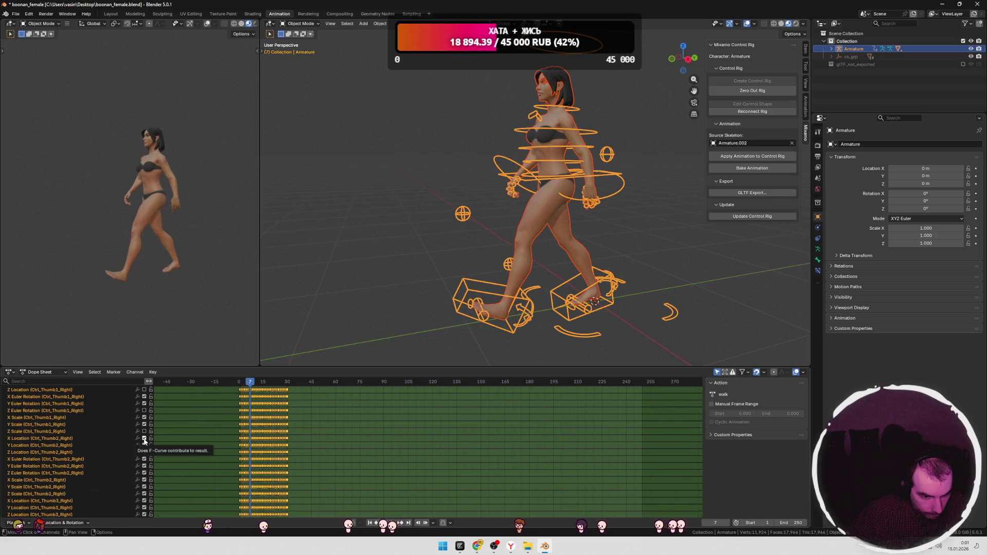
pyautogui.scroll(-1, 145, 439)
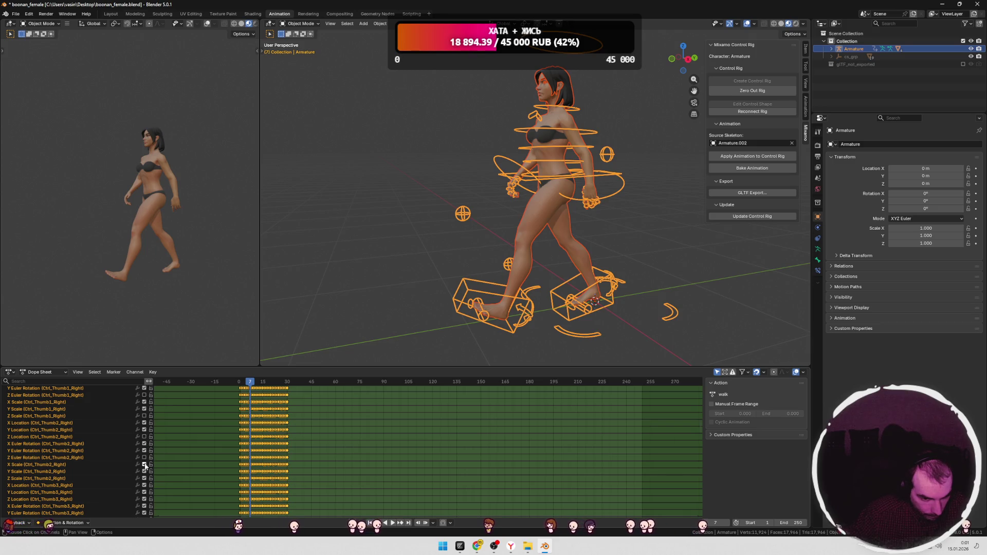
pyautogui.scroll(-2, 145, 481)
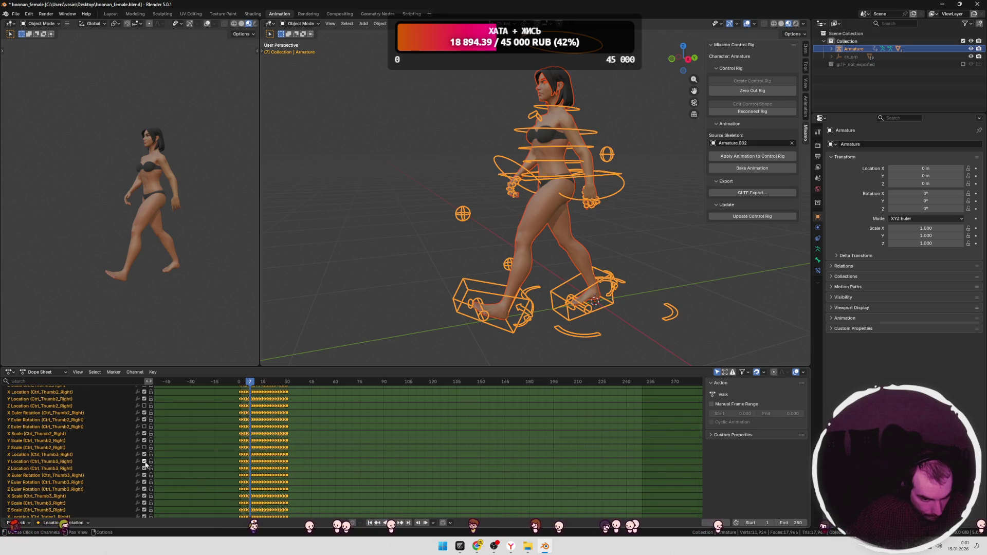
pyautogui.scroll(-1, 145, 483)
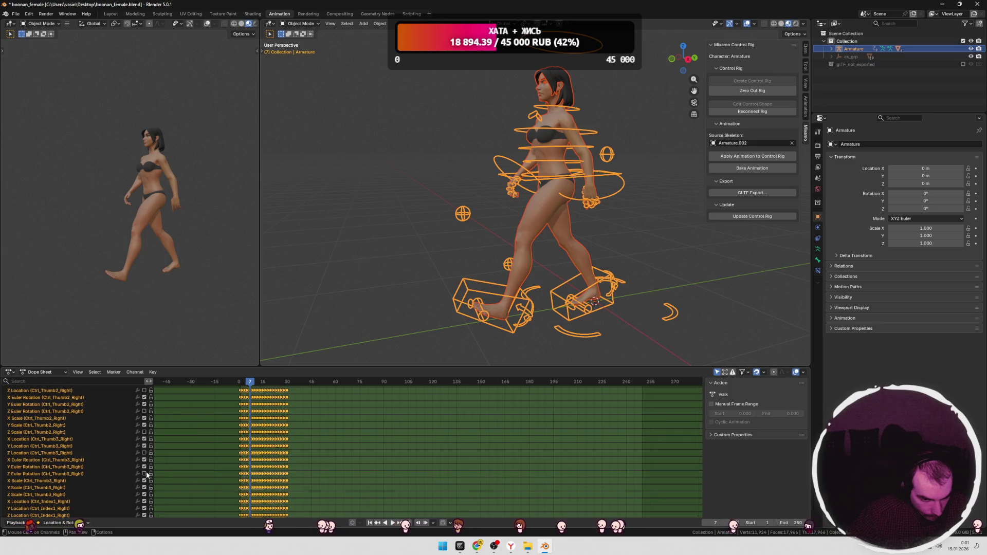
pyautogui.scroll(-1, 146, 474)
pyautogui.click(145, 472)
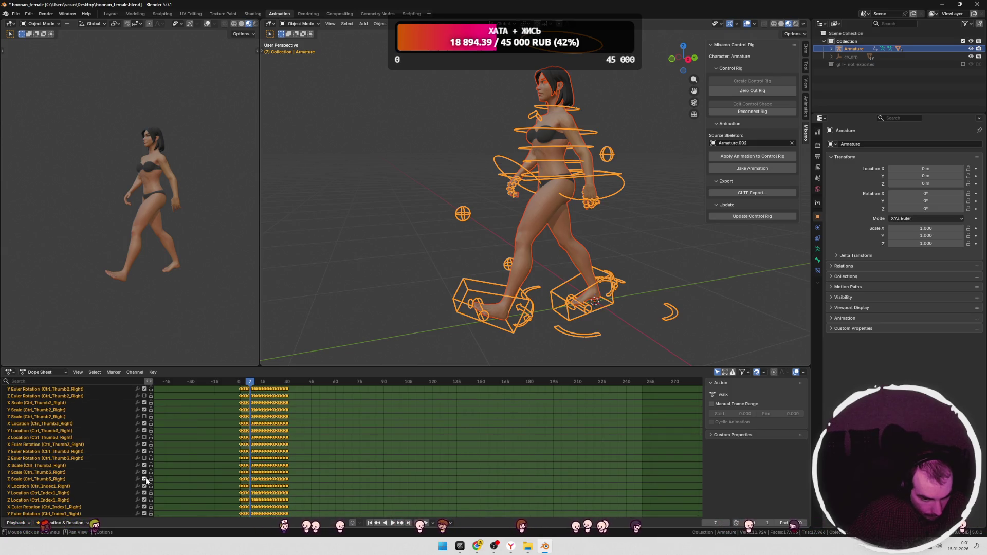
pyautogui.scroll(-1, 146, 481)
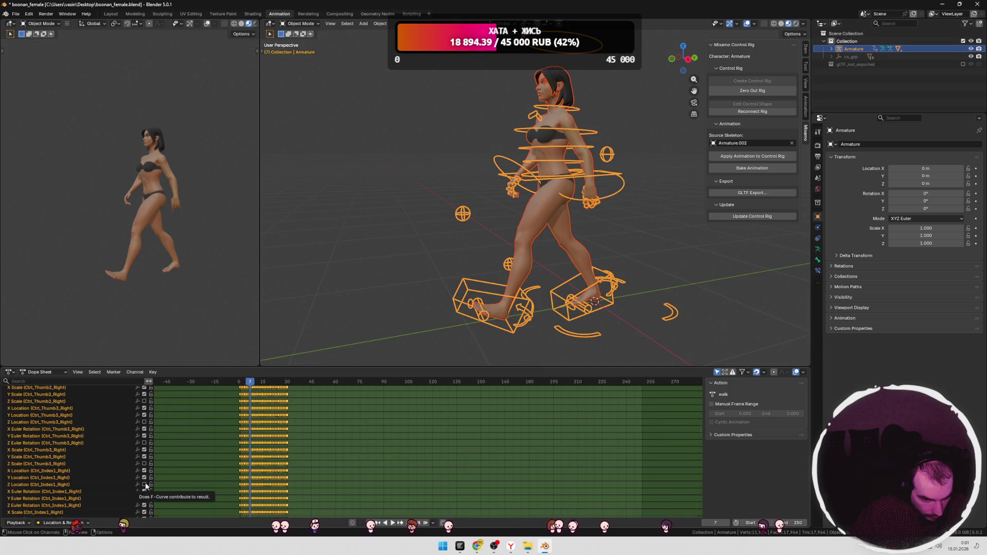
pyautogui.scroll(-1, 145, 485)
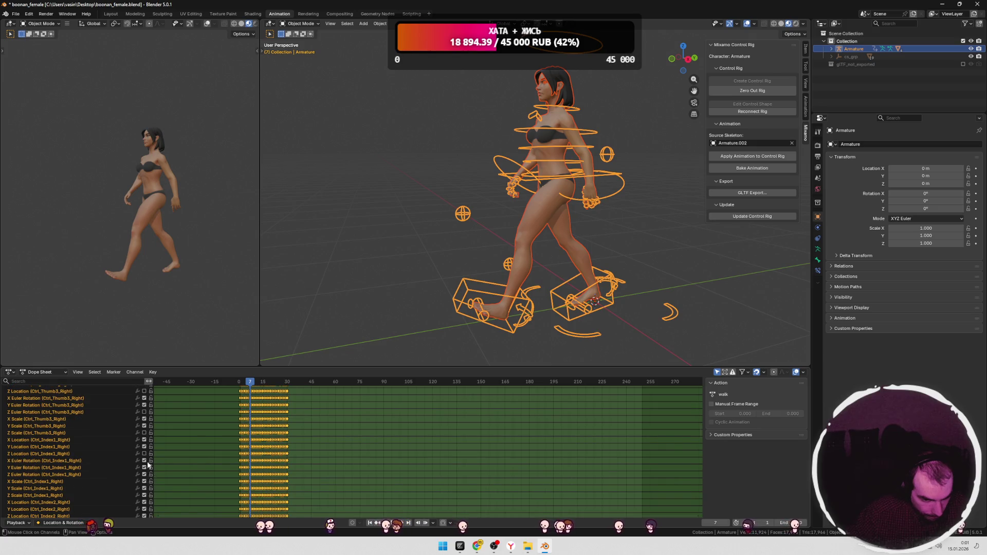
pyautogui.scroll(-2, 147, 483)
pyautogui.click(144, 464)
pyautogui.click(145, 485)
# Step: Scroll through the remaining right-hand finger channels and scrub back through frames to inspect the walk pose
pyautogui.scroll(-1, 147, 485)
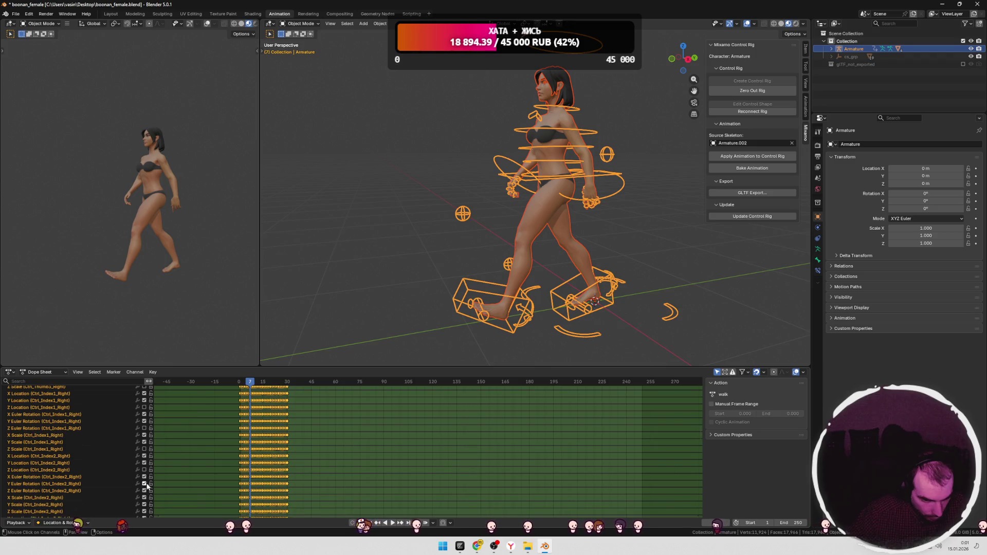
pyautogui.scroll(-2, 147, 492)
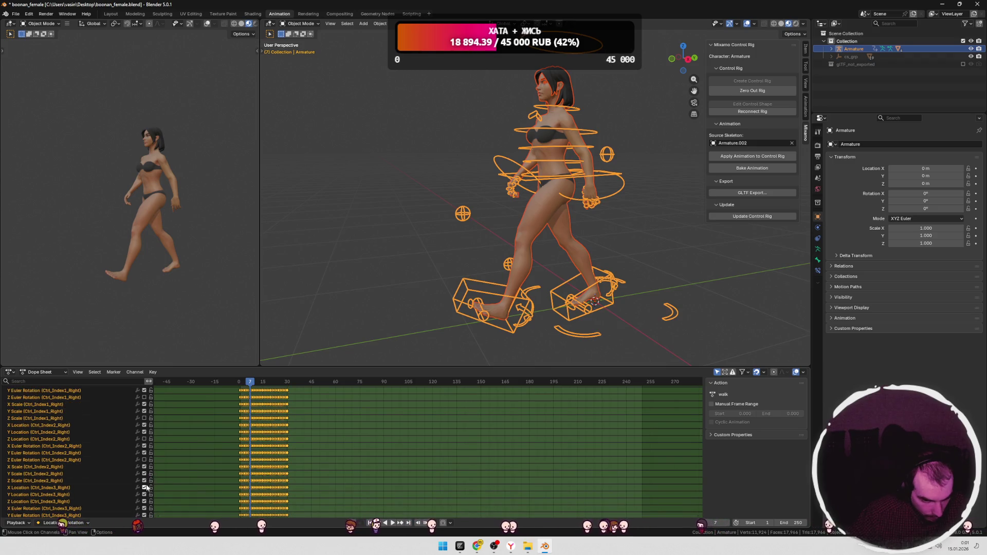
pyautogui.scroll(-1, 146, 482)
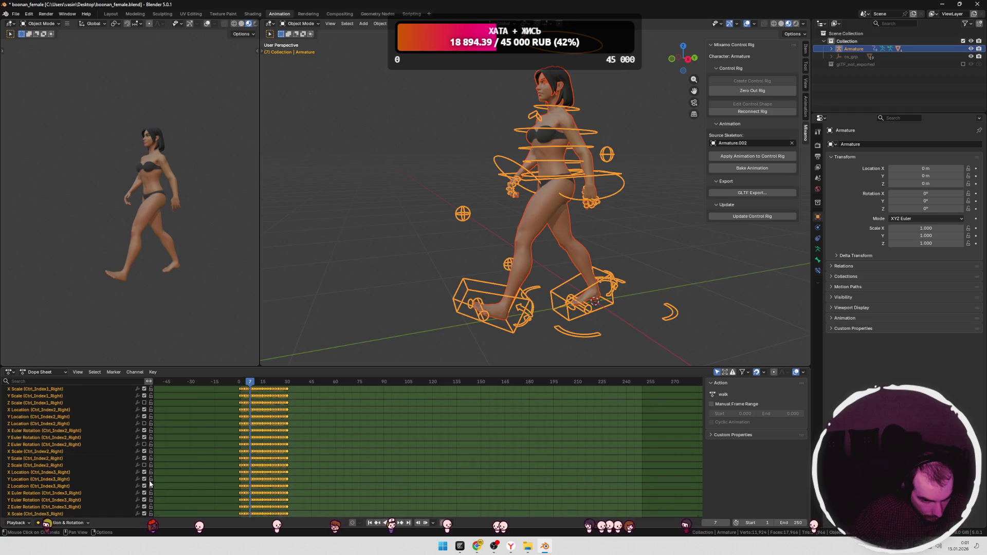
pyautogui.scroll(-3, 146, 485)
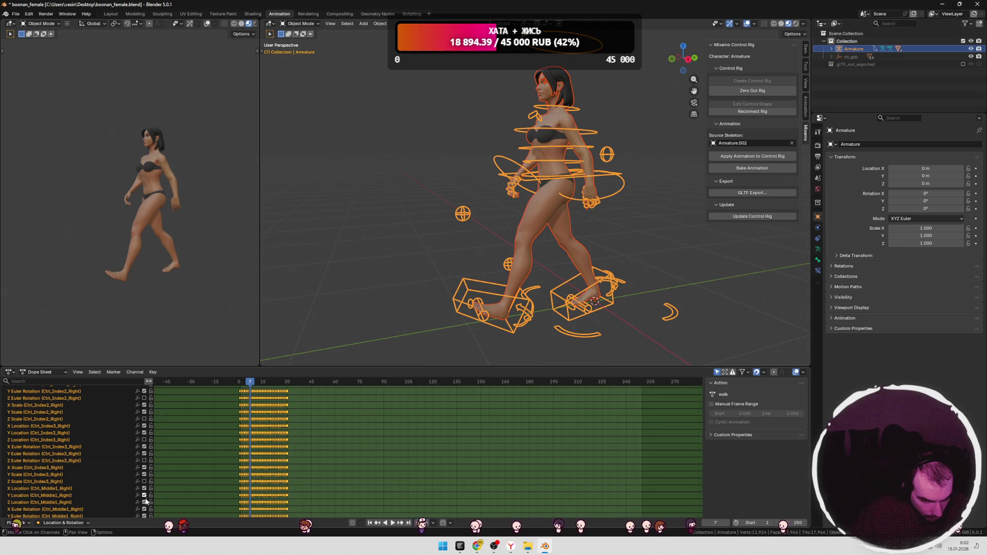
pyautogui.scroll(-4, 146, 455)
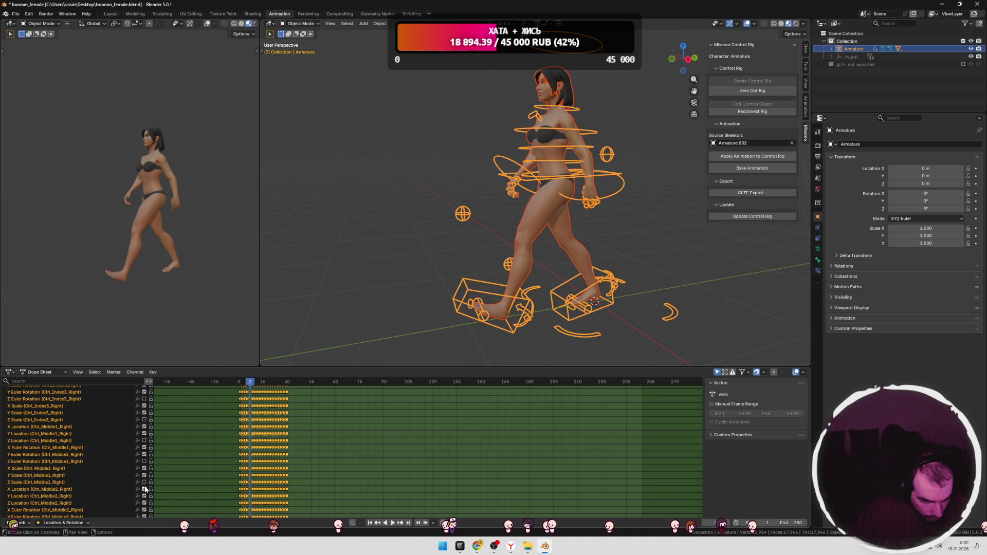
pyautogui.scroll(-4, 146, 493)
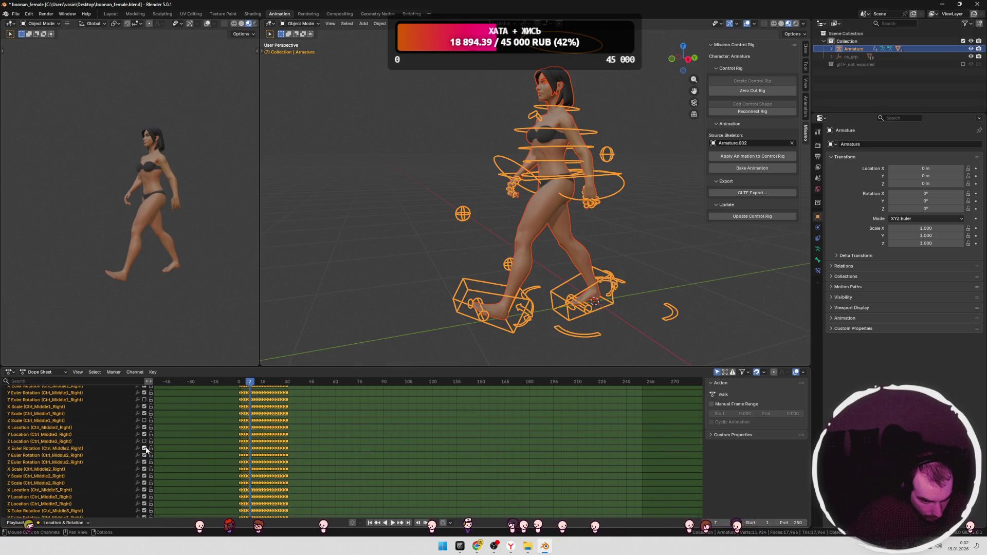
pyautogui.scroll(-3, 146, 483)
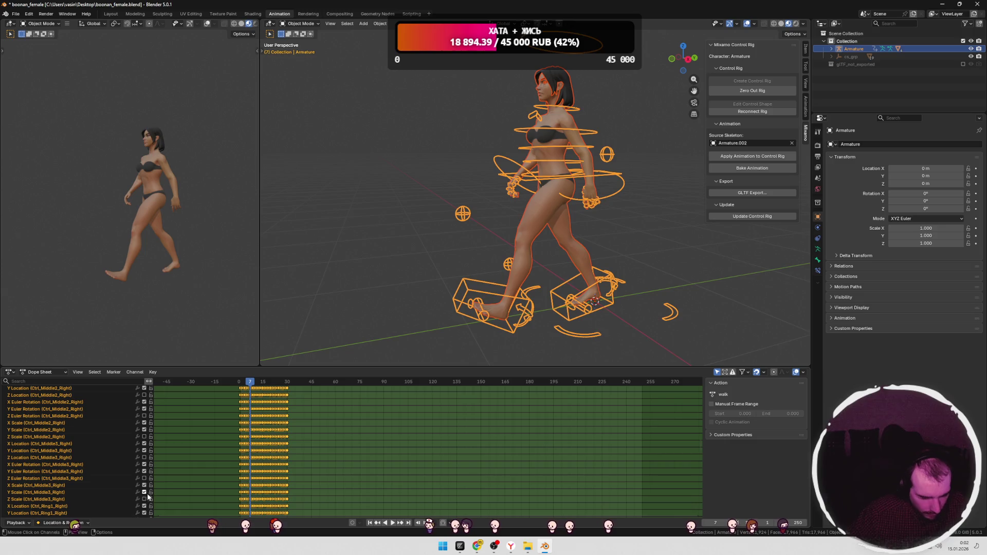
pyautogui.scroll(-3, 146, 498)
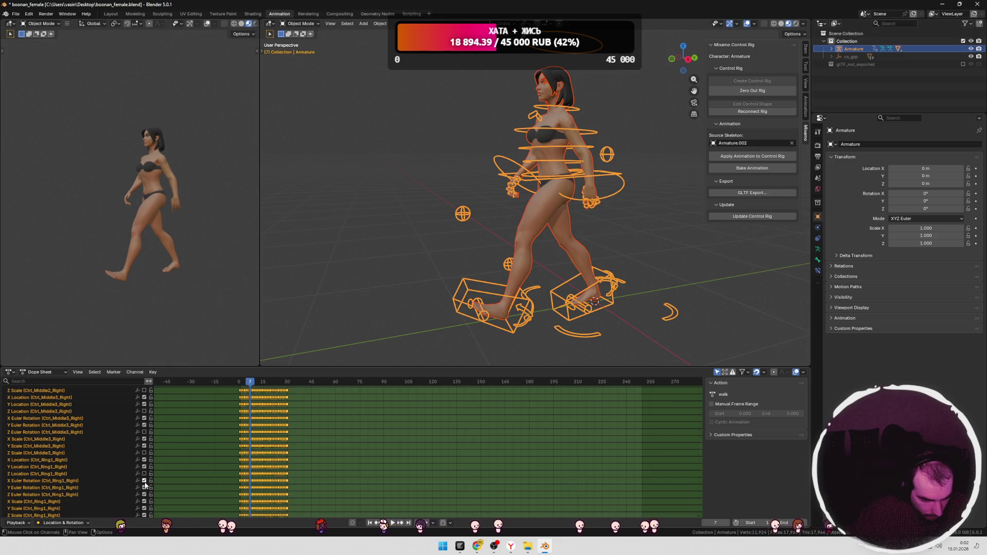
pyautogui.scroll(-3, 146, 488)
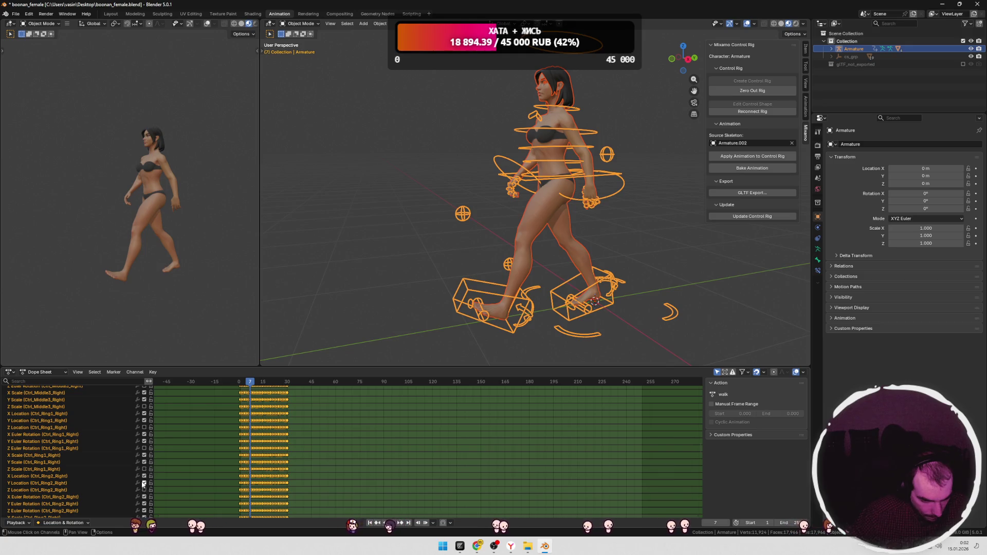
pyautogui.scroll(-2, 144, 485)
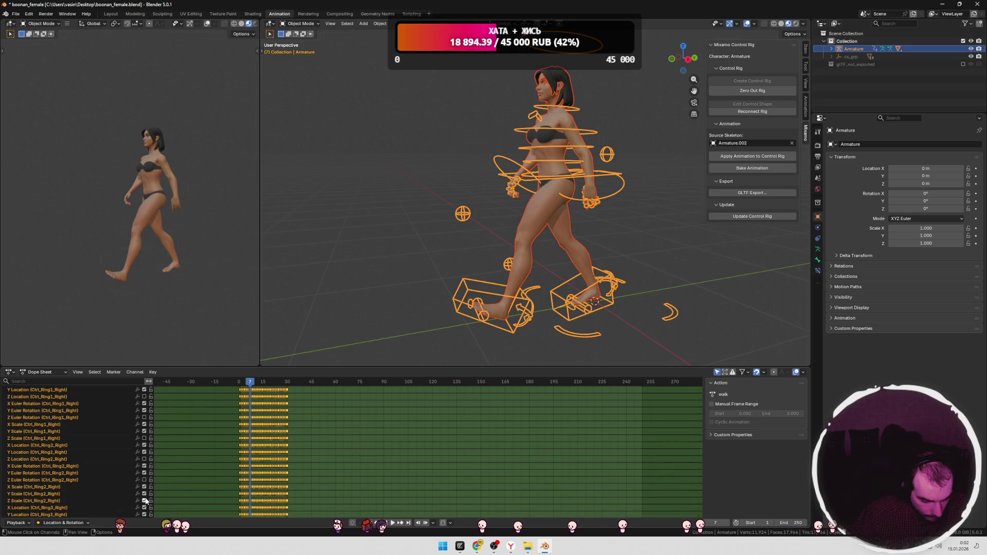
pyautogui.scroll(-2, 145, 487)
pyautogui.scroll(-1, 147, 479)
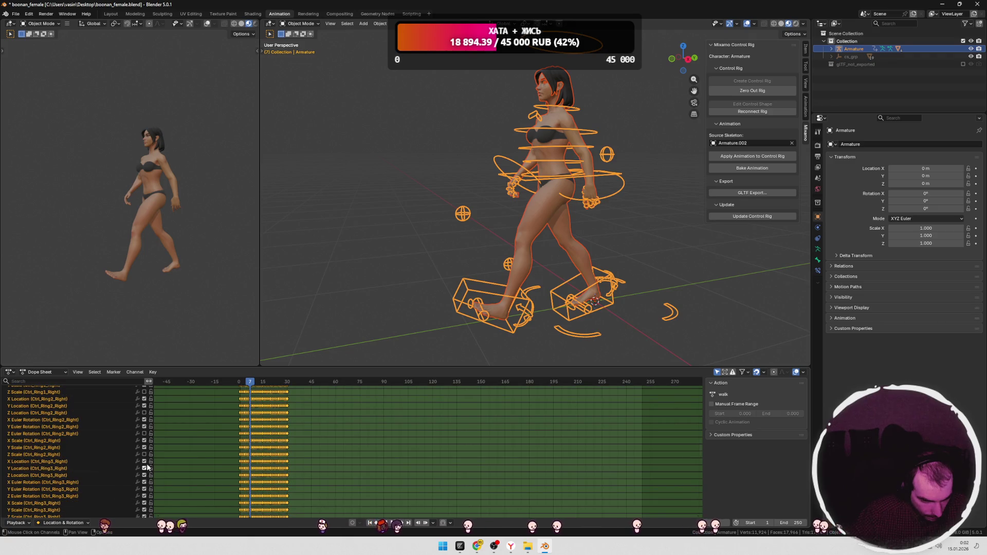
pyautogui.scroll(-3, 146, 491)
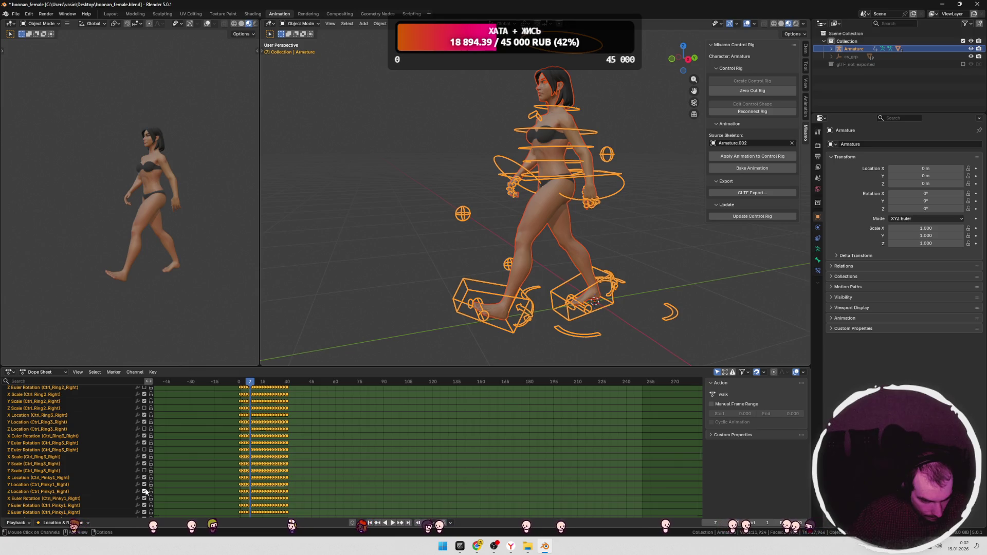
pyautogui.scroll(-1, 146, 493)
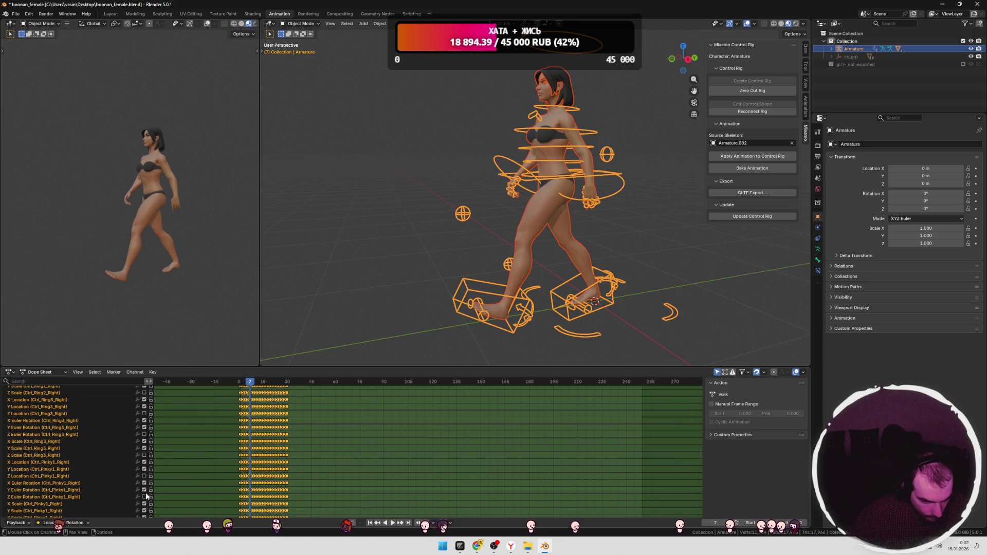
pyautogui.moveTo(255, 383)
pyautogui.mouseDown()
pyautogui.moveTo(267, 384)
pyautogui.moveTo(250, 389)
pyautogui.mouseUp()
pyautogui.scroll(-5, 149, 455)
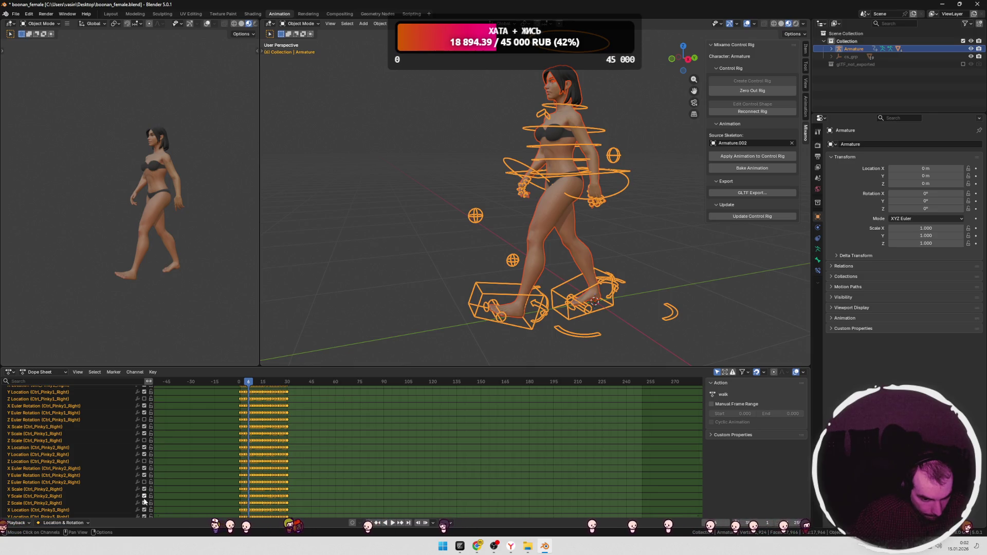
pyautogui.scroll(-3, 144, 474)
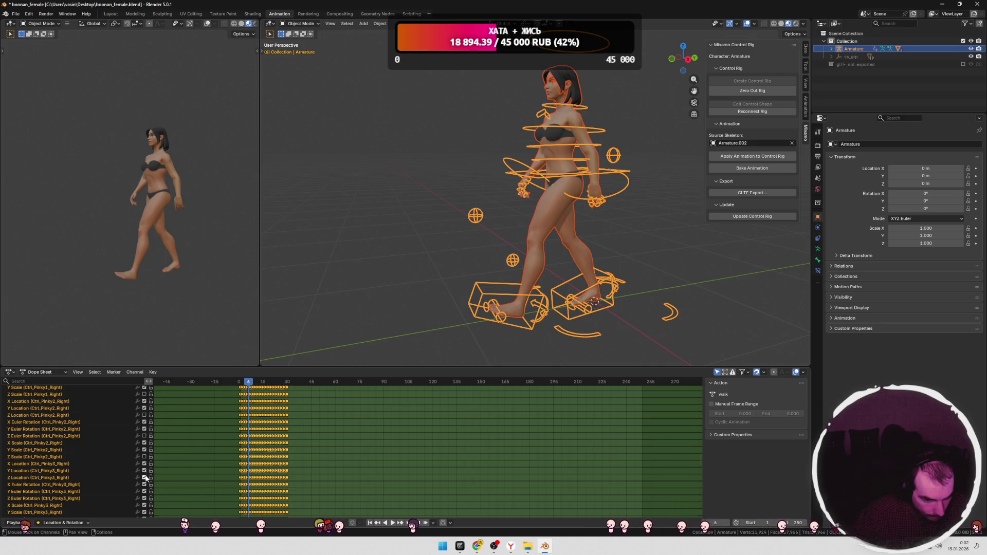
pyautogui.scroll(-4, 144, 499)
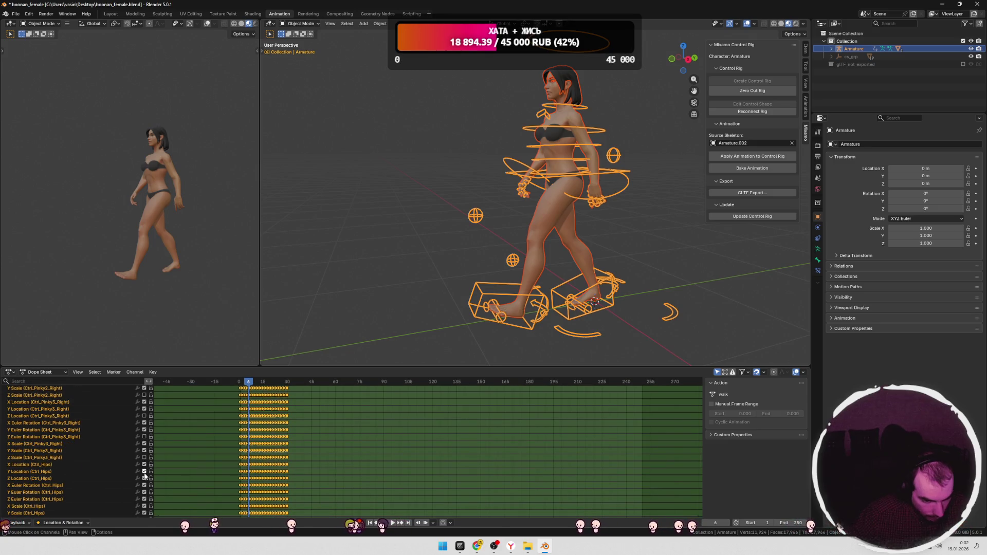
# Step: Turn off the Z Location, Z Euler Rotation and Z Scale channels of Ctrl_Spine
pyautogui.scroll(-3, 145, 494)
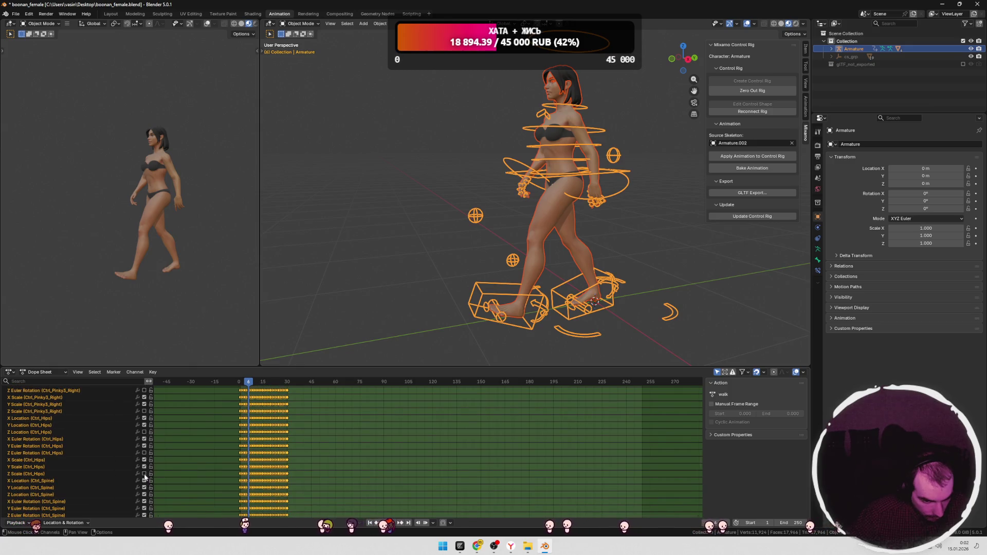
pyautogui.scroll(-1, 145, 478)
pyautogui.click(144, 479)
pyautogui.click(144, 499)
pyautogui.scroll(-2, 143, 492)
pyautogui.scroll(-4, 144, 493)
pyautogui.click(144, 428)
# Step: Turn off the Z Location, Z Rotation and Z Scale channels of Ctrl_Spine1 and Ctrl_Spine2
pyautogui.click(144, 448)
pyautogui.click(145, 469)
pyautogui.click(144, 490)
pyautogui.click(145, 511)
pyautogui.scroll(-6, 145, 509)
pyautogui.click(144, 440)
pyautogui.click(145, 460)
# Step: Turn off the Z Location, Z Rotation and Z Scale channels of Ctrl_Neck and Ctrl_Head
pyautogui.click(144, 481)
pyautogui.scroll(-1, 145, 483)
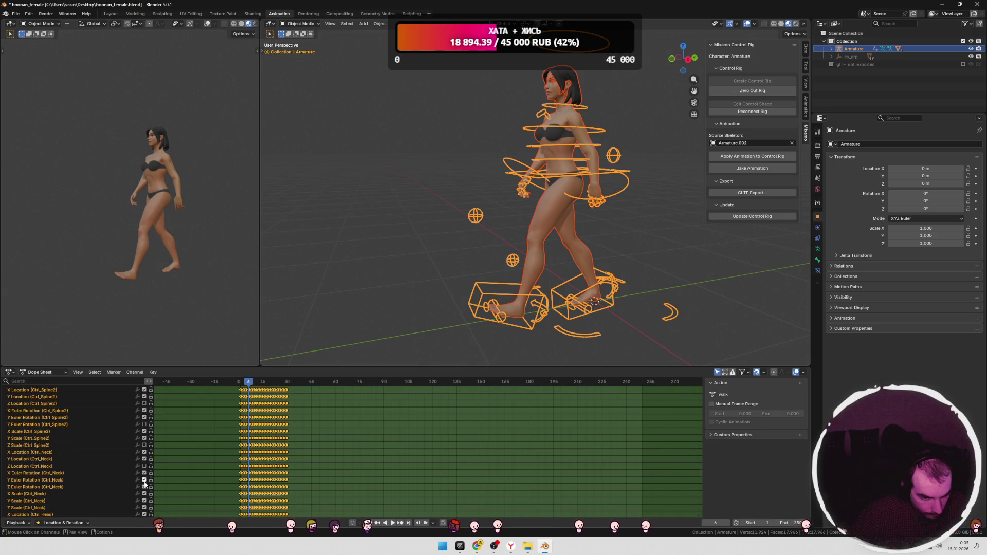
pyautogui.click(145, 487)
pyautogui.scroll(-3, 145, 478)
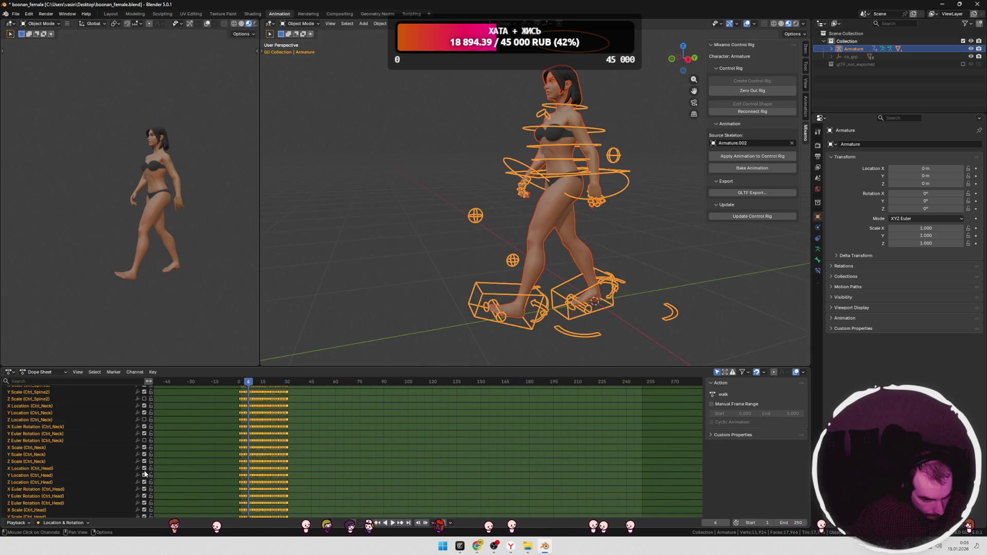
pyautogui.click(145, 461)
pyautogui.scroll(-1, 146, 462)
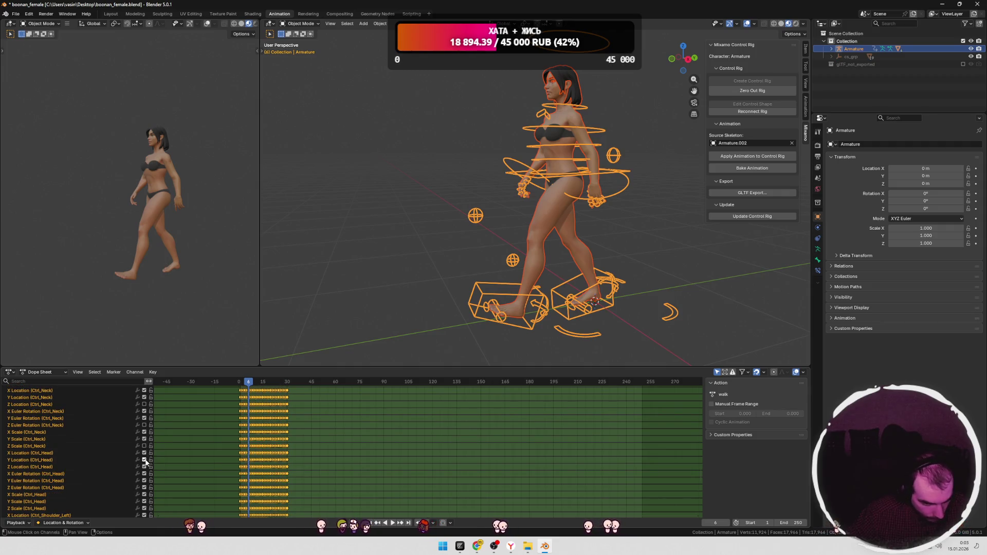
pyautogui.click(145, 467)
pyautogui.scroll(-1, 146, 466)
pyautogui.click(145, 467)
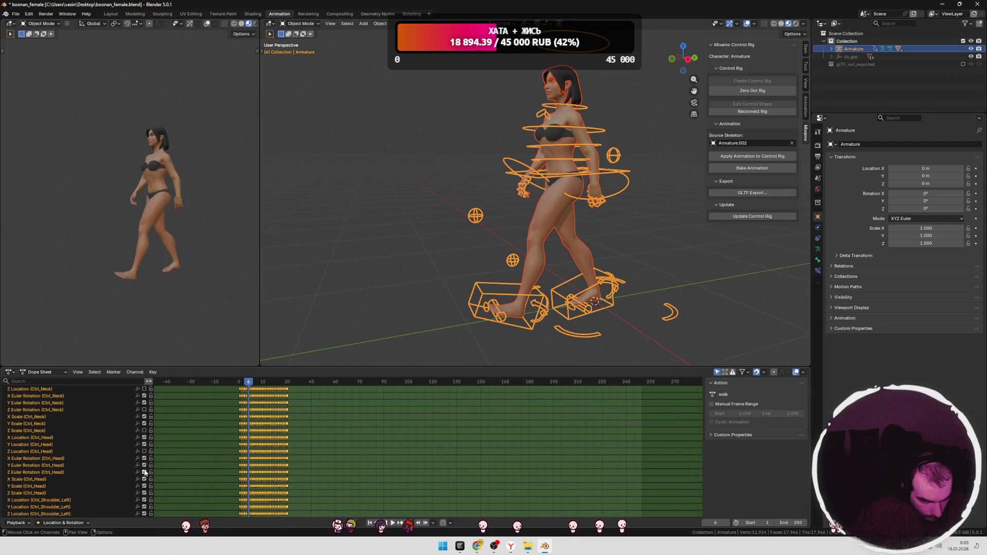
pyautogui.scroll(-2, 145, 458)
pyautogui.click(145, 461)
# Step: Turn off Ctrl_Shoulder_Left's three Z channels and Ctrl_Shoulder_Right's Z Location and Rotation, then scrub the timeline
pyautogui.click(144, 483)
pyautogui.scroll(-2, 145, 483)
pyautogui.click(145, 458)
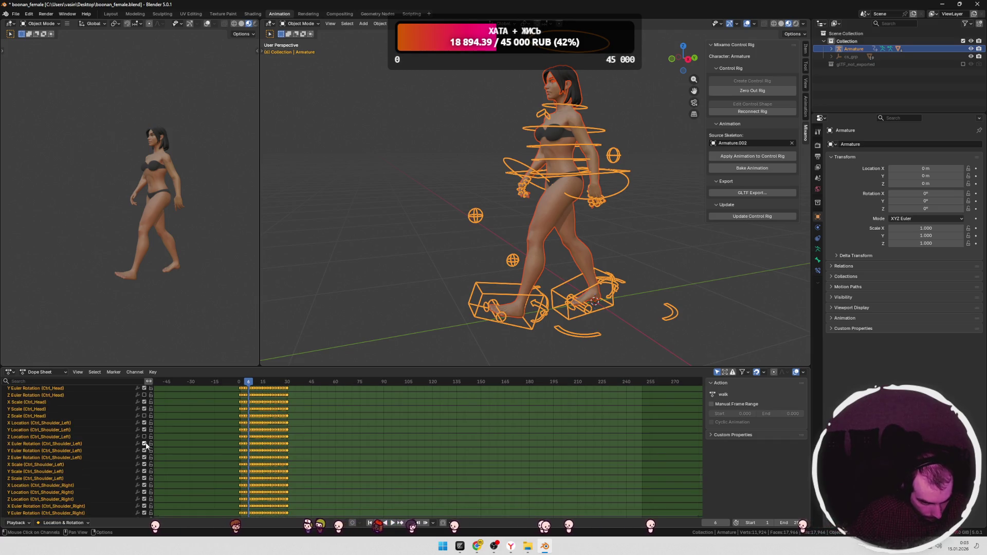
pyautogui.click(145, 478)
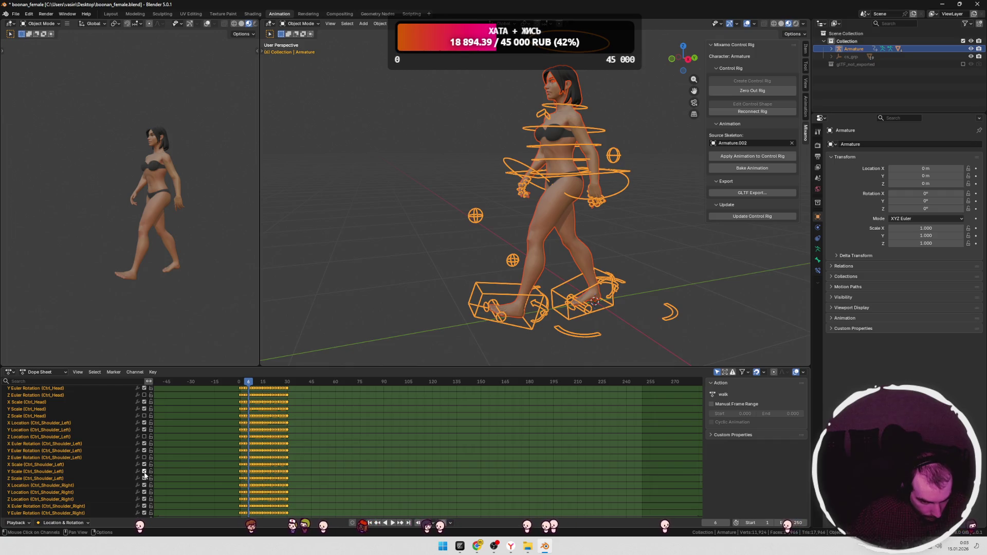
pyautogui.scroll(-3, 146, 478)
pyautogui.click(145, 437)
pyautogui.click(145, 458)
pyautogui.moveTo(242, 382)
pyautogui.mouseDown()
pyautogui.moveTo(287, 384)
pyautogui.moveTo(249, 382)
pyautogui.moveTo(261, 382)
pyautogui.mouseUp()
# Step: Play the walk animation briefly to check the result, then stop playback
pyautogui.scroll(-2, 145, 439)
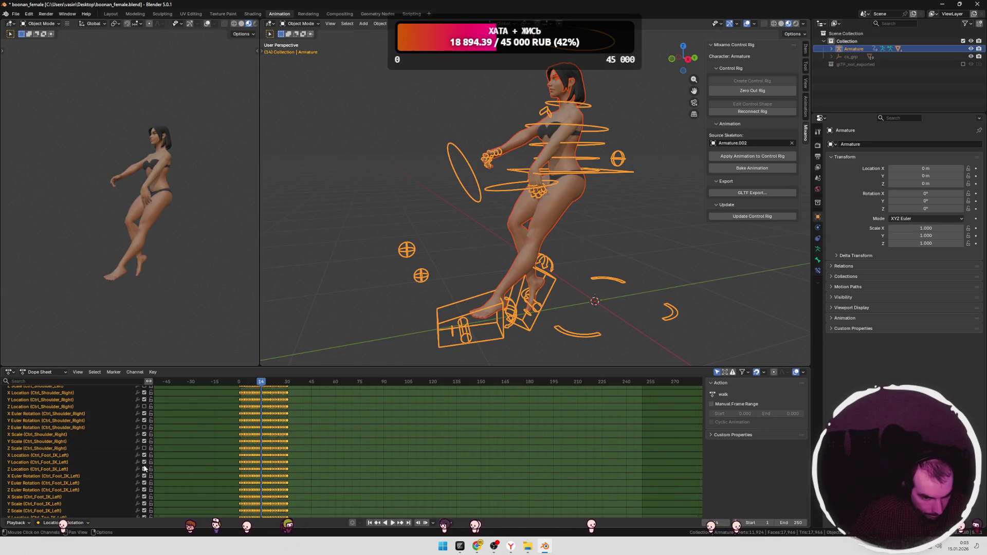
pyautogui.press('space')
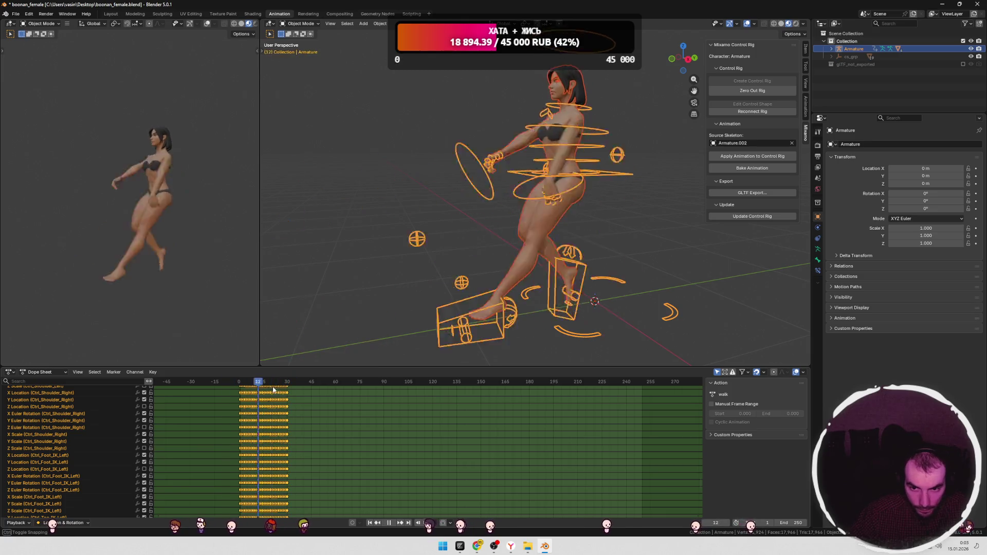
pyautogui.press('space')
# Step: Turn off Ctrl_LegPole_IK_Left's Z Rotation and all three Z channels of Ctrl_Foot_IK_Right
pyautogui.scroll(-4, 145, 449)
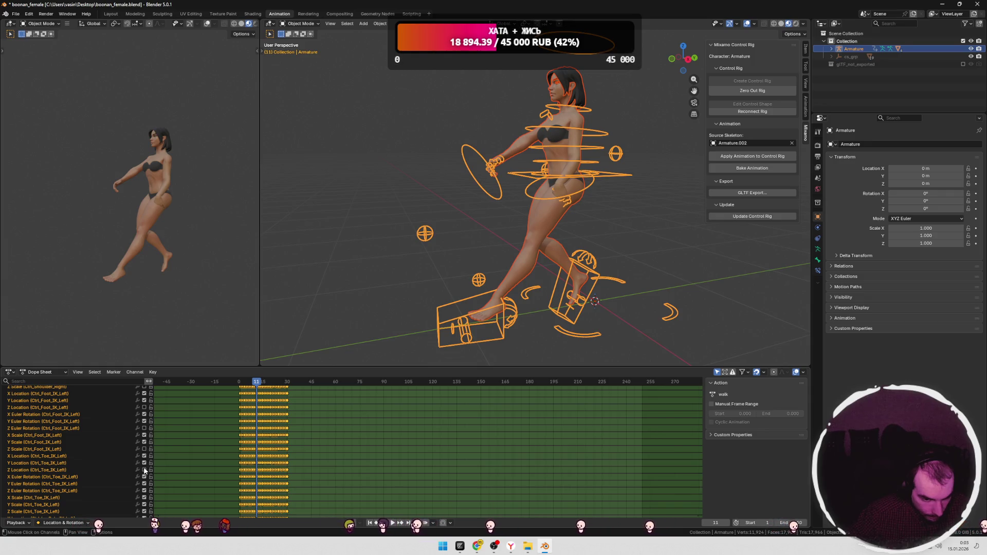
pyautogui.scroll(-1, 145, 483)
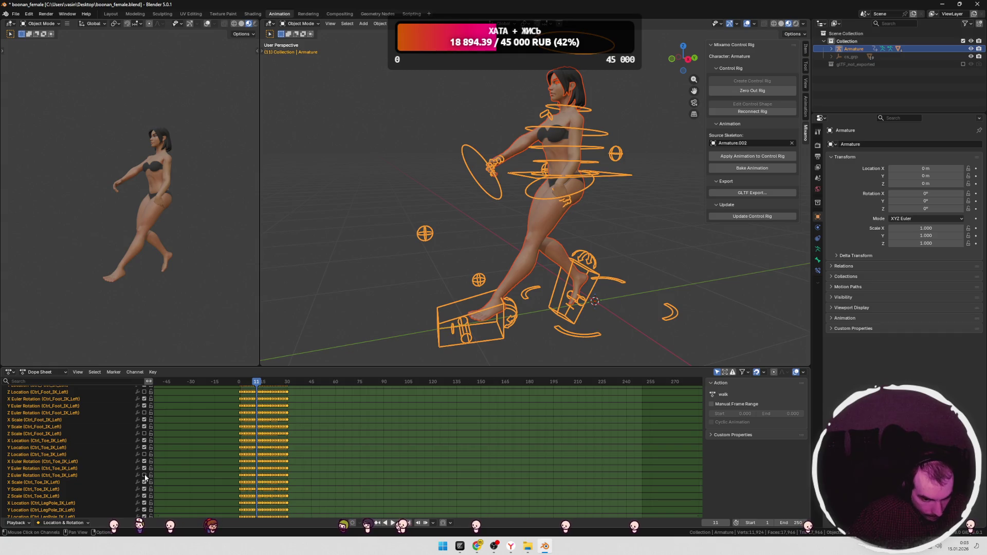
pyautogui.scroll(-1, 145, 479)
pyautogui.scroll(-1, 145, 476)
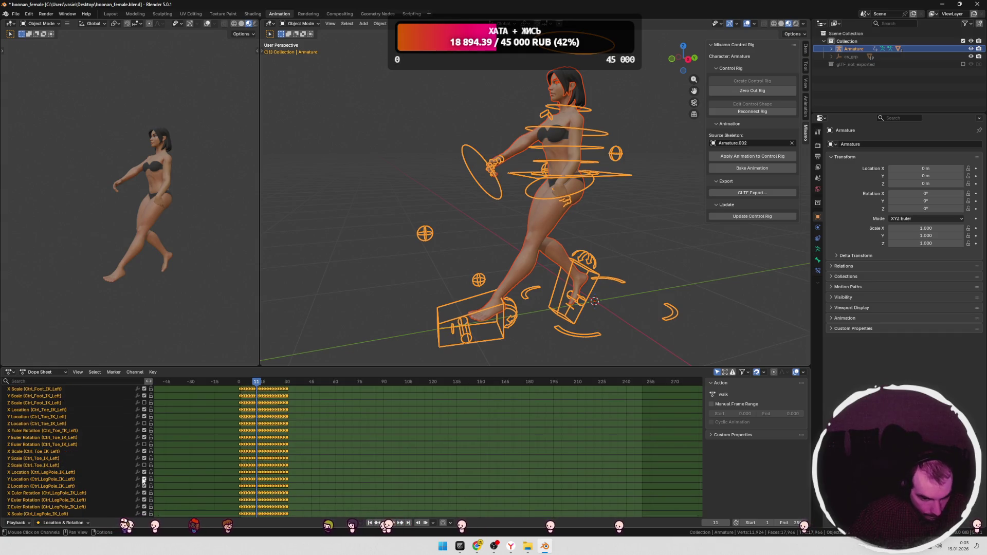
pyautogui.scroll(-3, 146, 474)
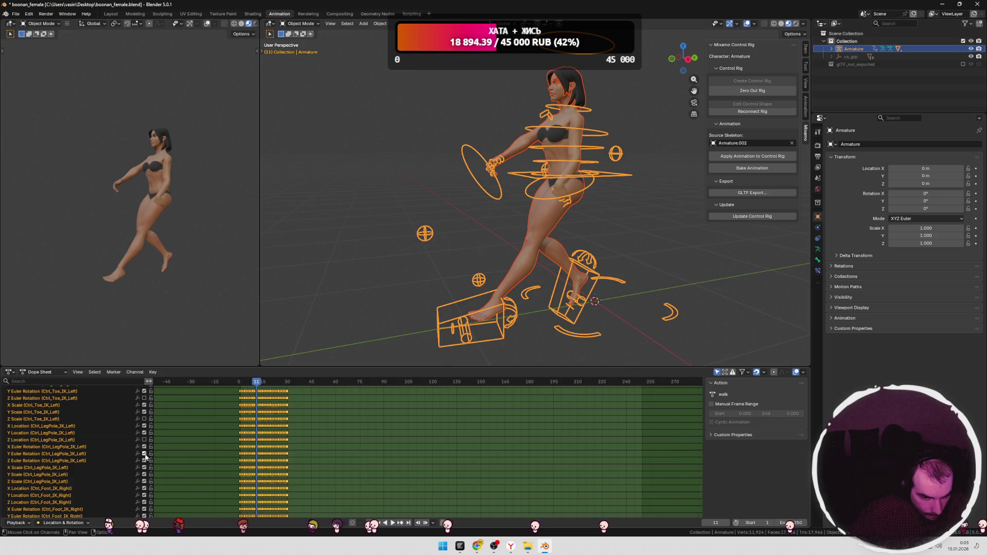
pyautogui.click(145, 460)
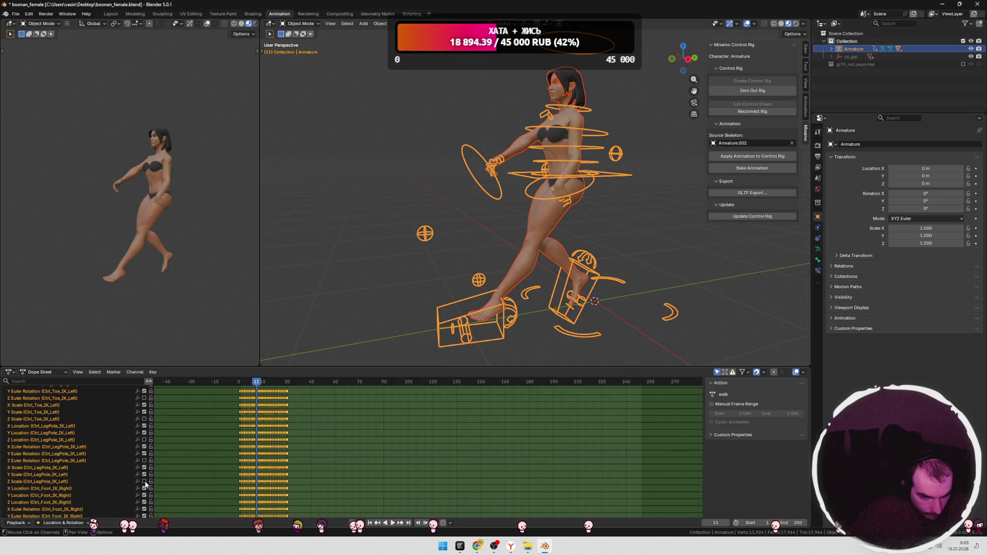
pyautogui.scroll(-2, 145, 483)
pyautogui.click(145, 472)
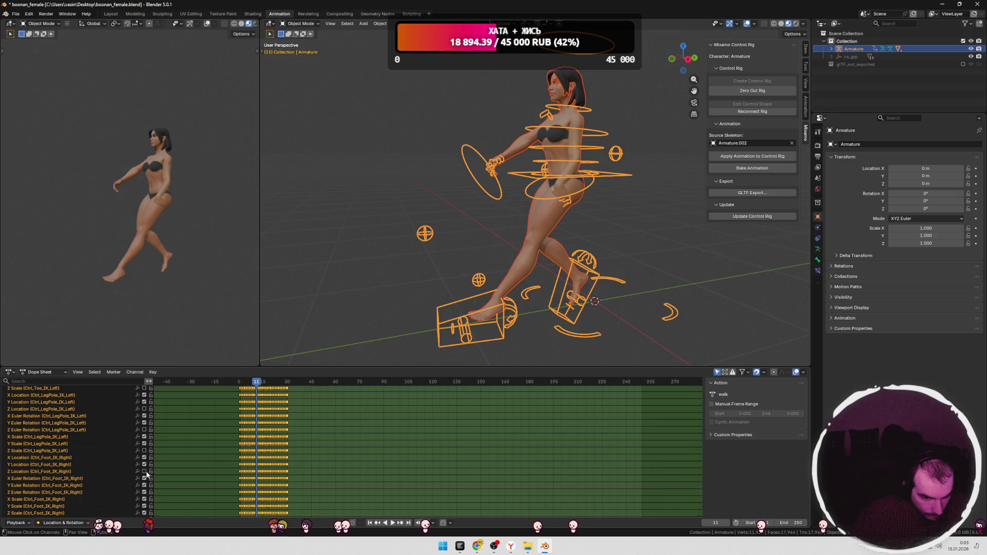
pyautogui.scroll(-1, 146, 472)
pyautogui.click(144, 471)
pyautogui.scroll(-2, 145, 469)
pyautogui.click(145, 466)
# Step: Turn off Ctrl_Toe_IK_Right's Z Scale and Ctrl_LegPole_IK_Right's Z Location and Z Rotation
pyautogui.scroll(-1, 145, 467)
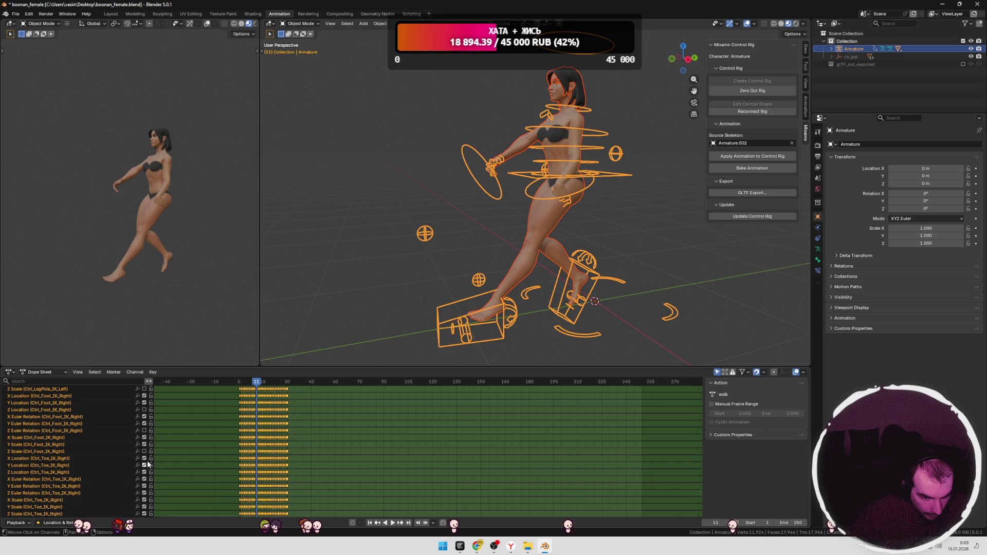
pyautogui.scroll(-2, 147, 472)
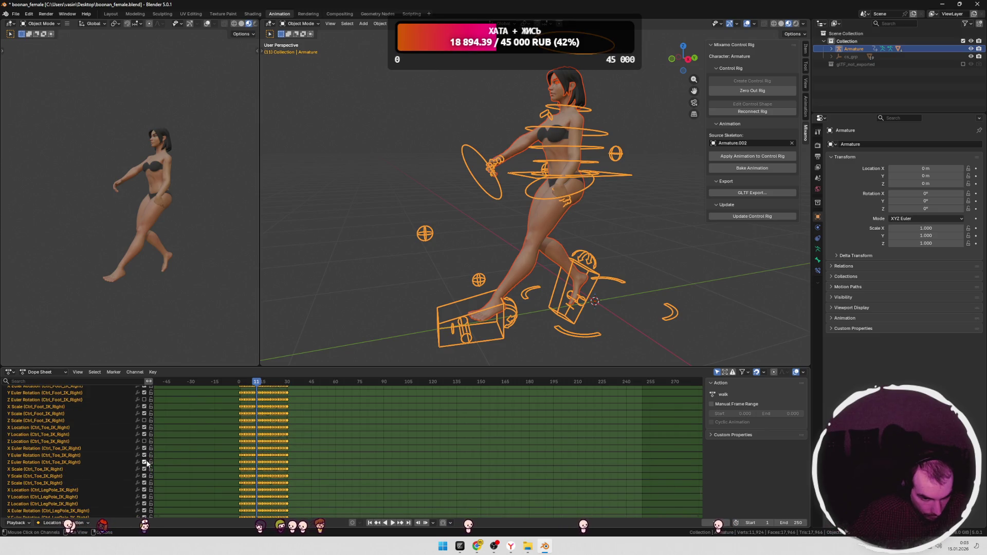
pyautogui.scroll(-1, 145, 470)
pyautogui.click(145, 467)
pyautogui.click(144, 488)
pyautogui.scroll(-2, 146, 489)
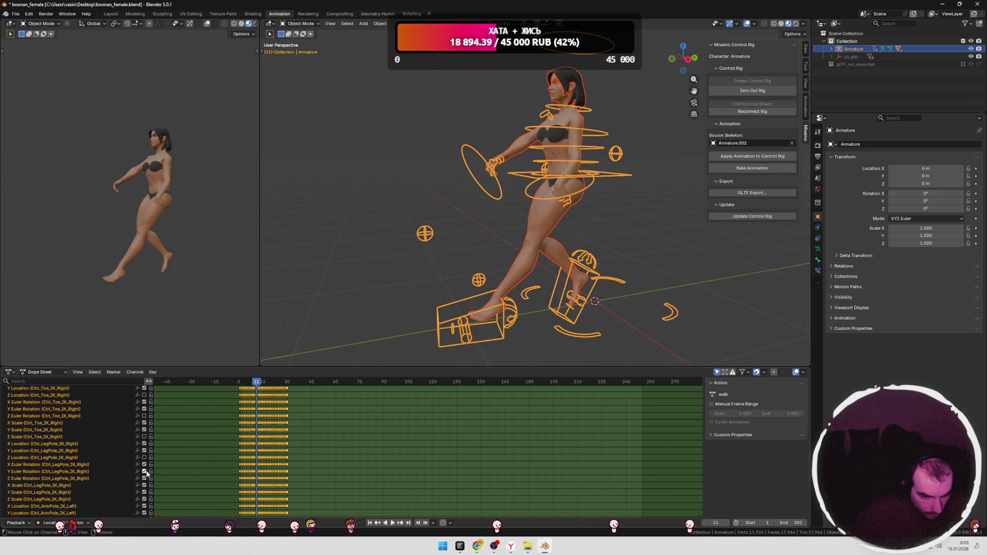
pyautogui.click(144, 477)
# Step: Turn off Ctrl_ArmPole_IK_Left's Z Location and Ctrl_Hand_IK_Left's Z Scale, then review frame 14
pyautogui.scroll(-1, 145, 480)
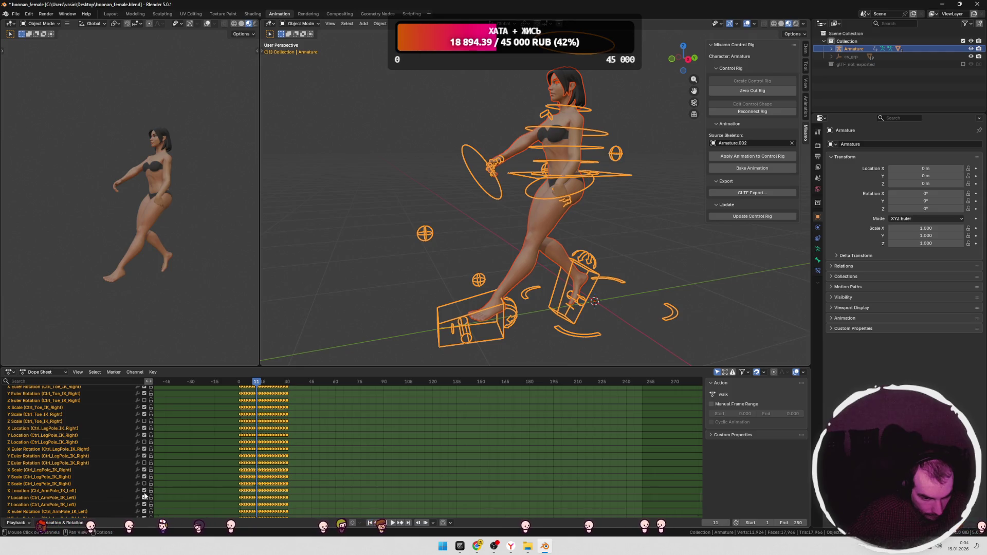
pyautogui.scroll(-2, 147, 482)
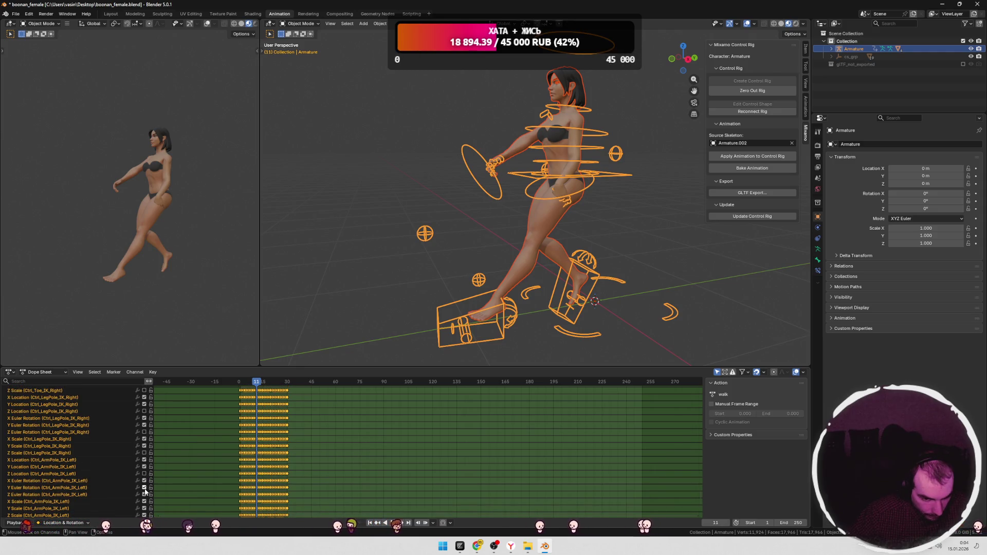
pyautogui.click(144, 474)
pyautogui.scroll(-3, 146, 477)
pyautogui.scroll(-2, 144, 480)
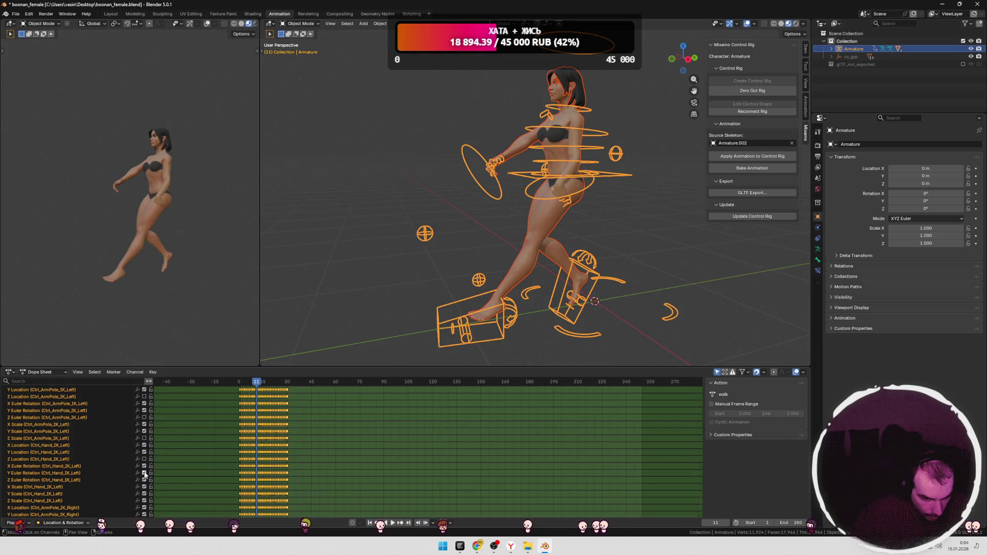
pyautogui.click(144, 500)
pyautogui.scroll(-2, 146, 501)
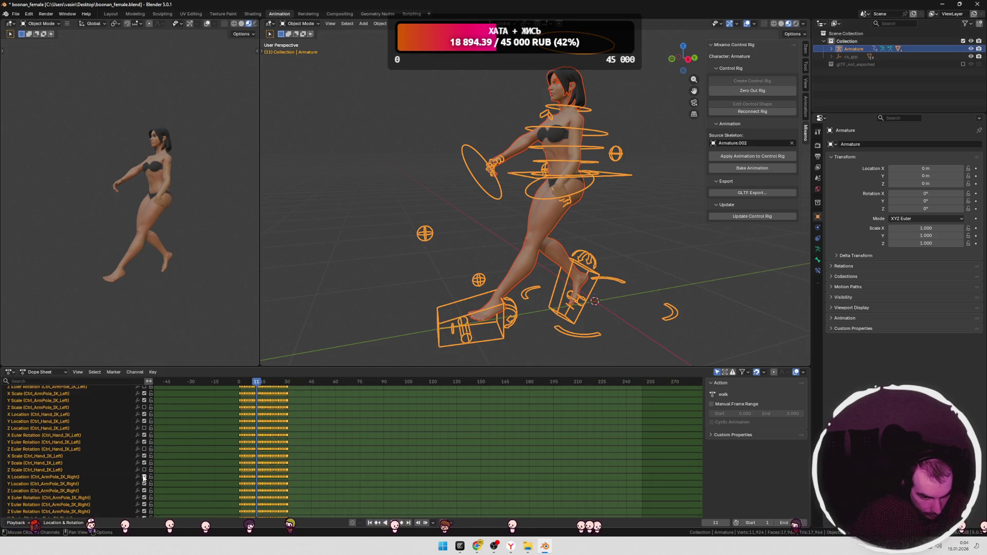
pyautogui.scroll(-2, 145, 502)
pyautogui.moveTo(256, 382)
pyautogui.mouseDown()
pyautogui.moveTo(241, 383)
pyautogui.moveTo(264, 384)
pyautogui.mouseUp()
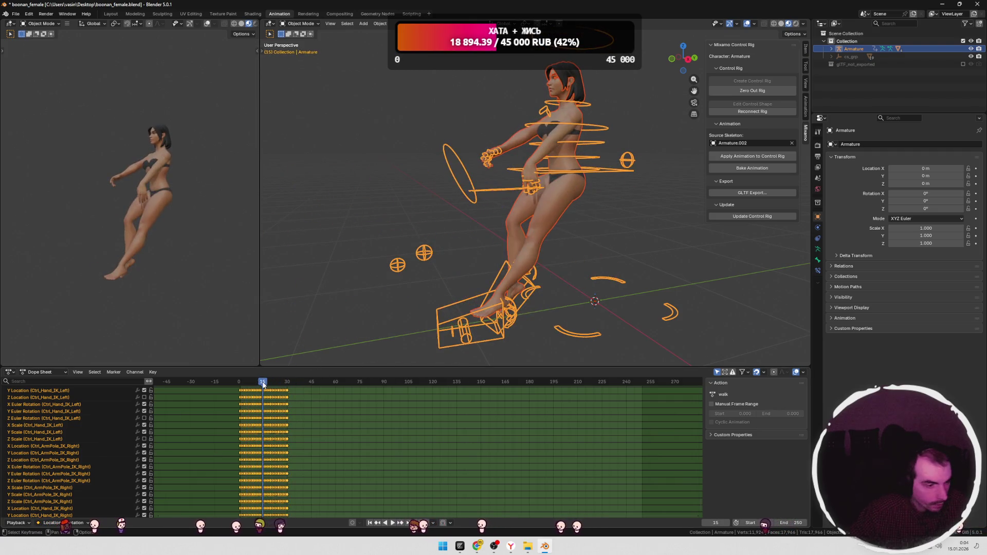
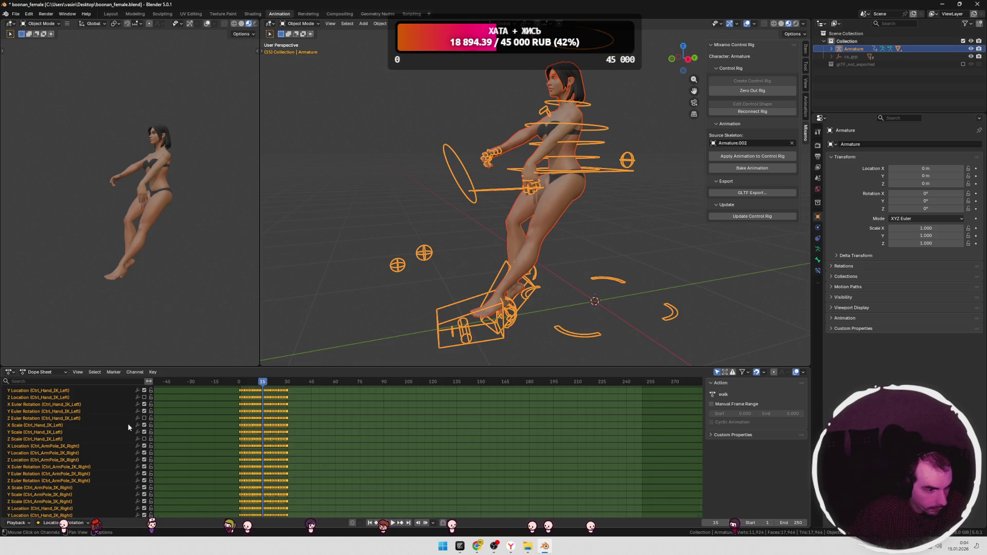
# Step: Switch off Ctrl_ArmPole_IK_Right's Z Scale channel and play the walk to check the pose
pyautogui.scroll(-2, 128, 423)
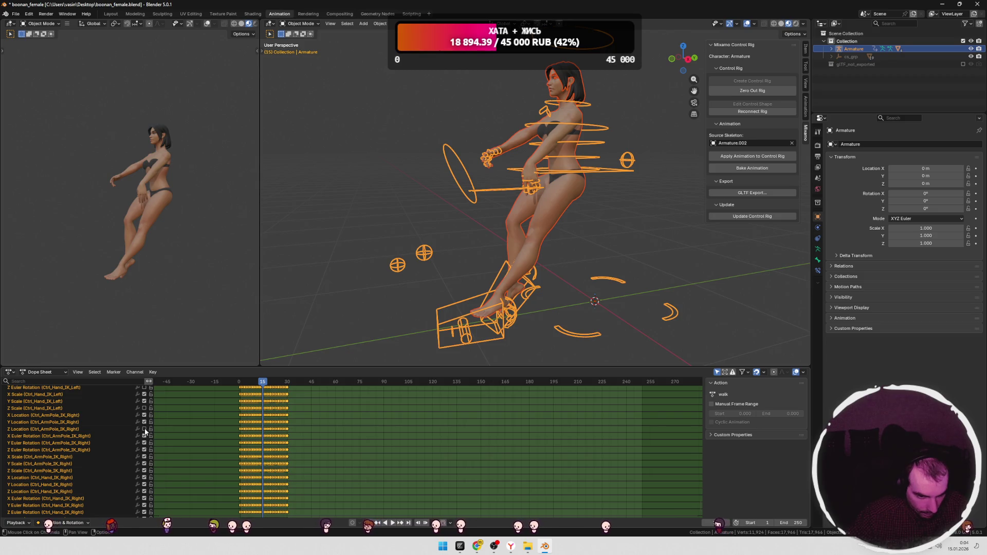
pyautogui.click(145, 470)
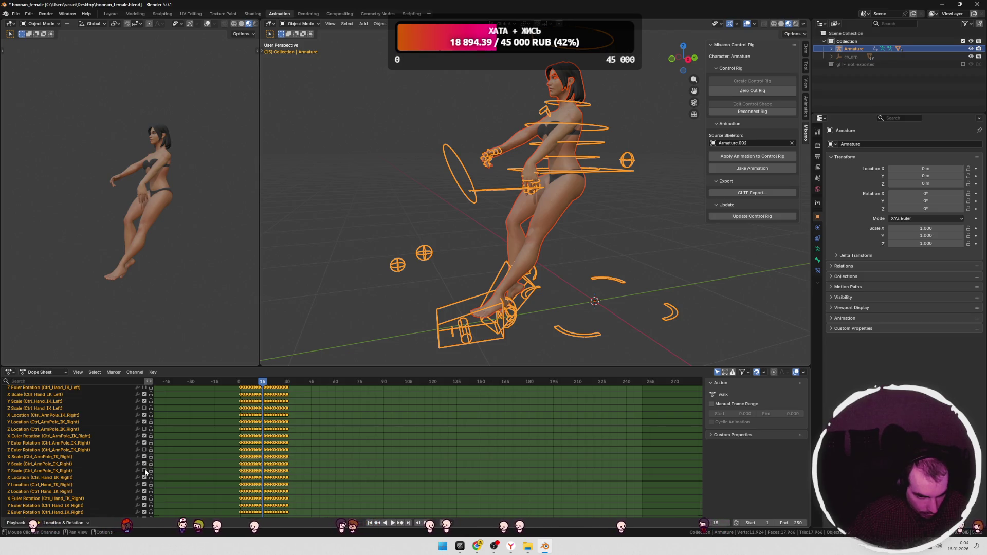
pyautogui.scroll(-2, 144, 488)
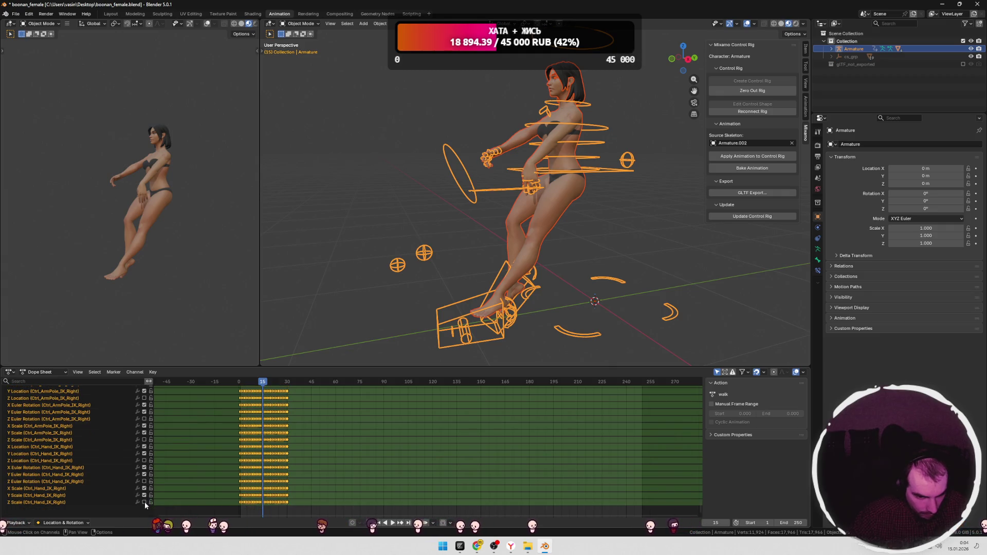
pyautogui.click(250, 382)
pyautogui.press('space')
pyautogui.moveTo(251, 385)
pyautogui.mouseDown()
pyautogui.moveTo(292, 383)
pyautogui.moveTo(257, 384)
pyautogui.mouseUp()
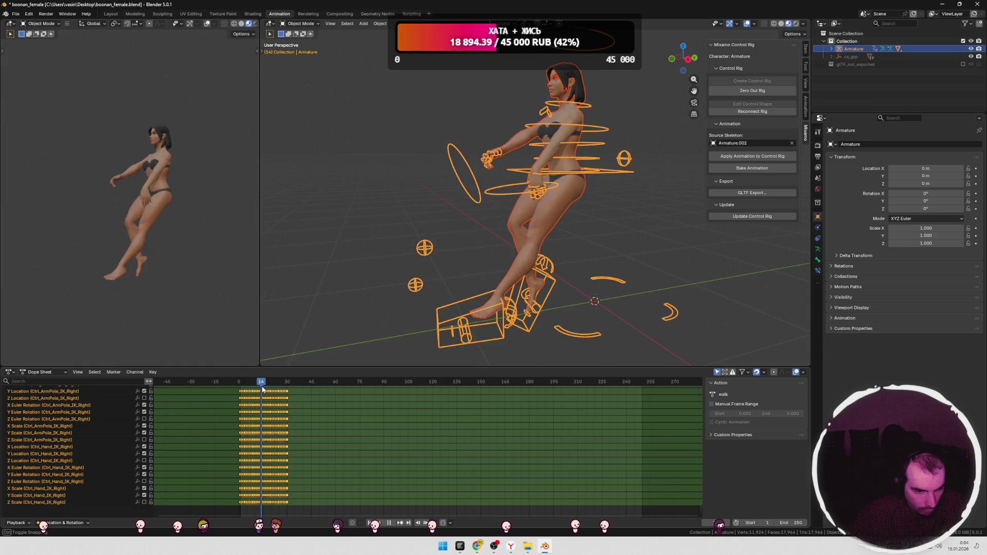
pyautogui.press('space')
# Step: Switch off Ctrl_Hand_IK_Right's X Euler Rotation channel and replay the walk
pyautogui.click(144, 467)
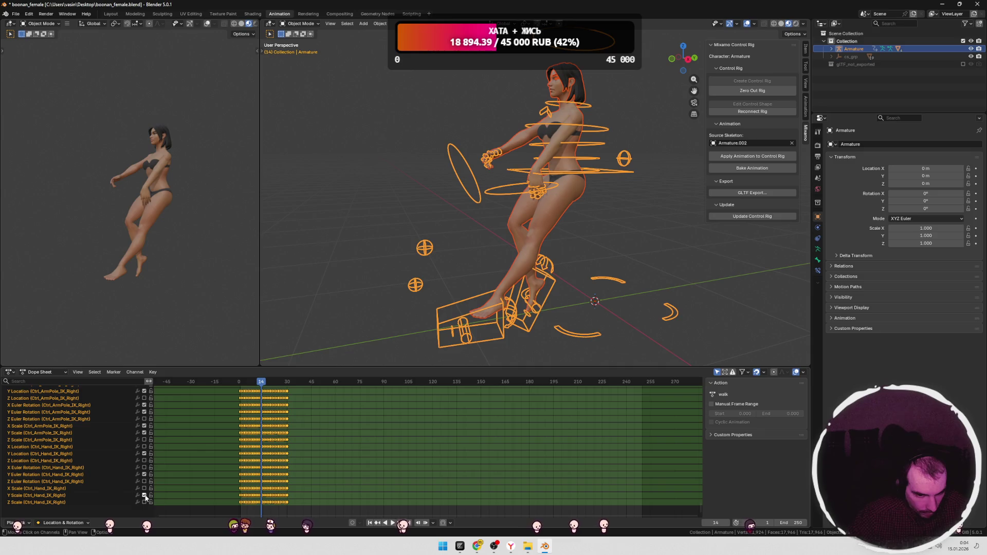
pyautogui.scroll(3, 146, 406)
pyautogui.click(145, 410)
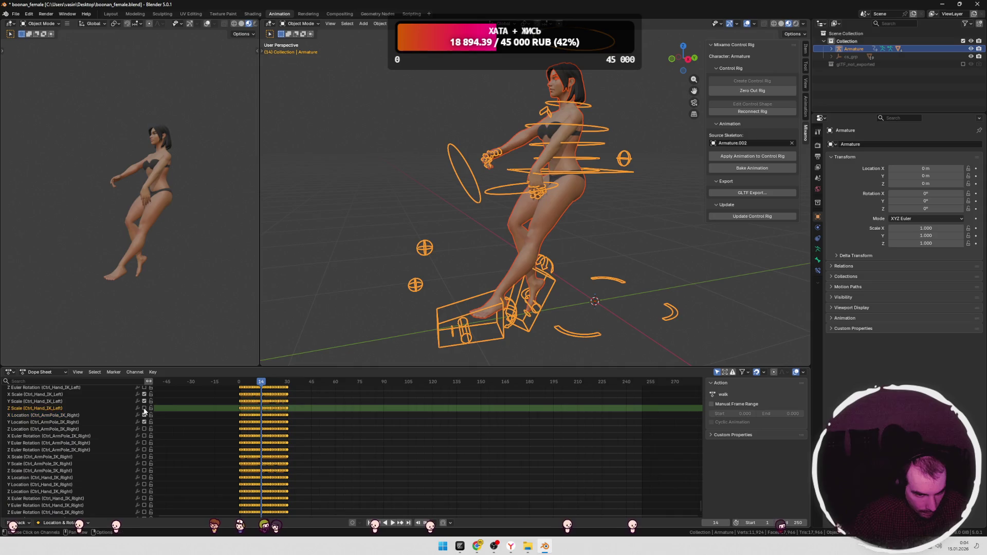
pyautogui.scroll(3, 139, 416)
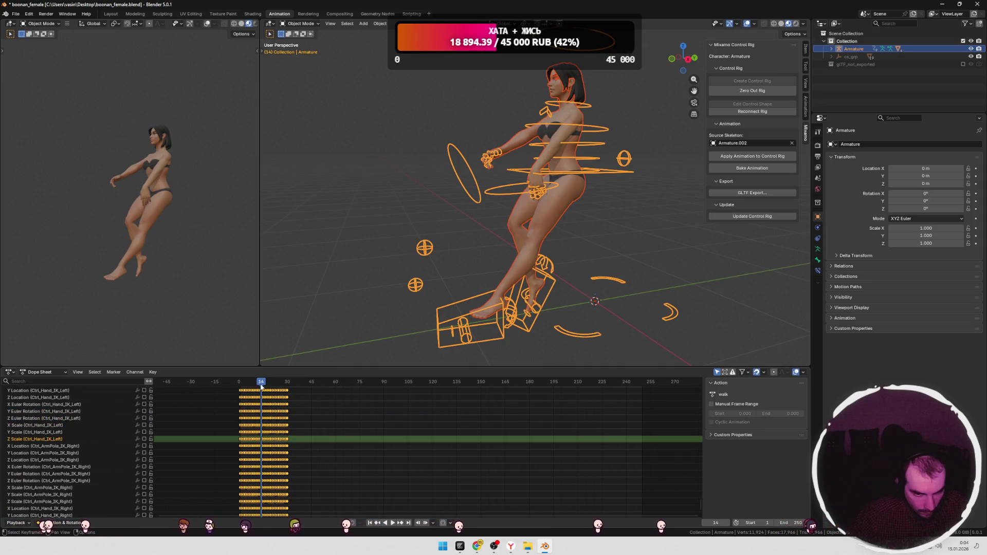
pyautogui.press('space')
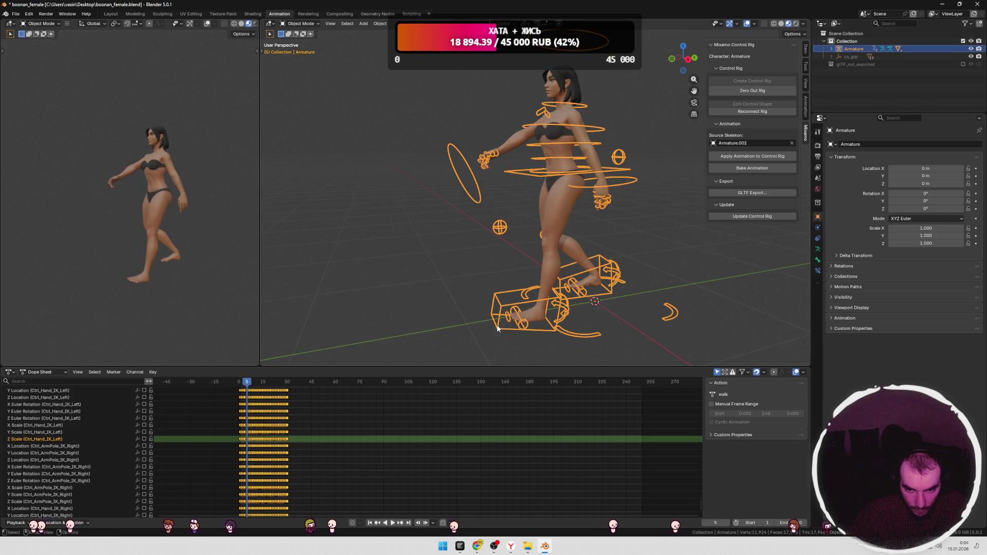
pyautogui.scroll(-15, 103, 437)
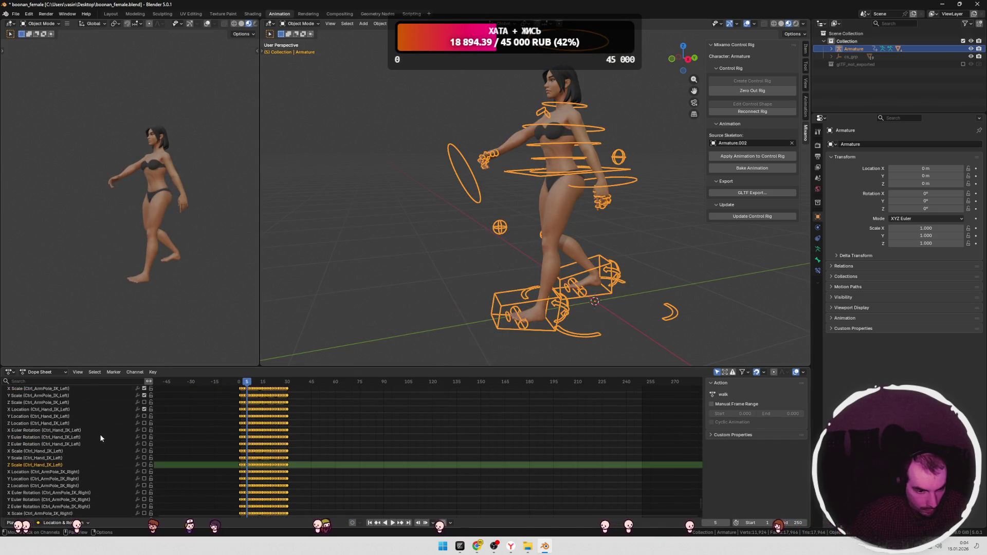
pyautogui.scroll(20, 103, 437)
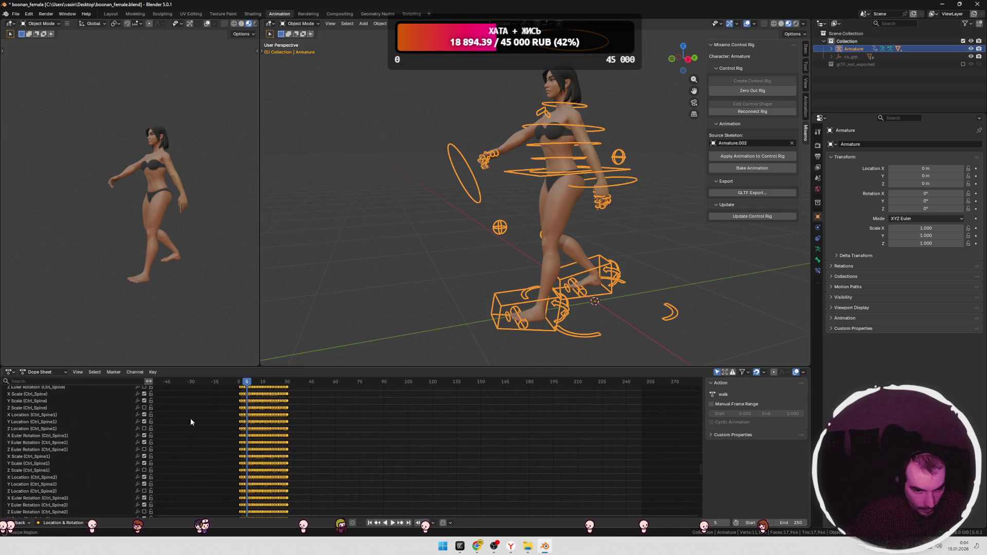
# Step: Briefly view the armature's rest-pose bones in Edit Mode, then leave it again
pyautogui.press('Tab')
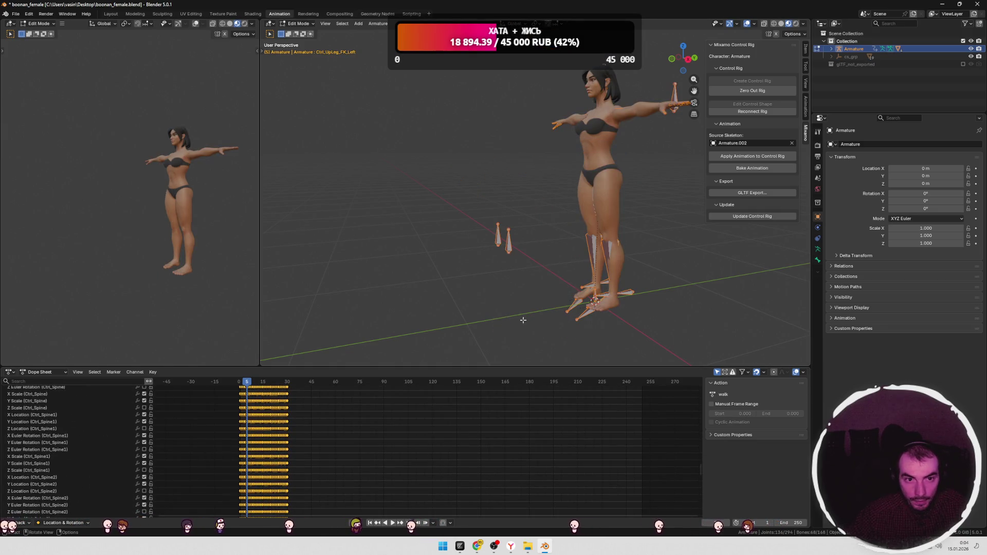
pyautogui.press('Tab')
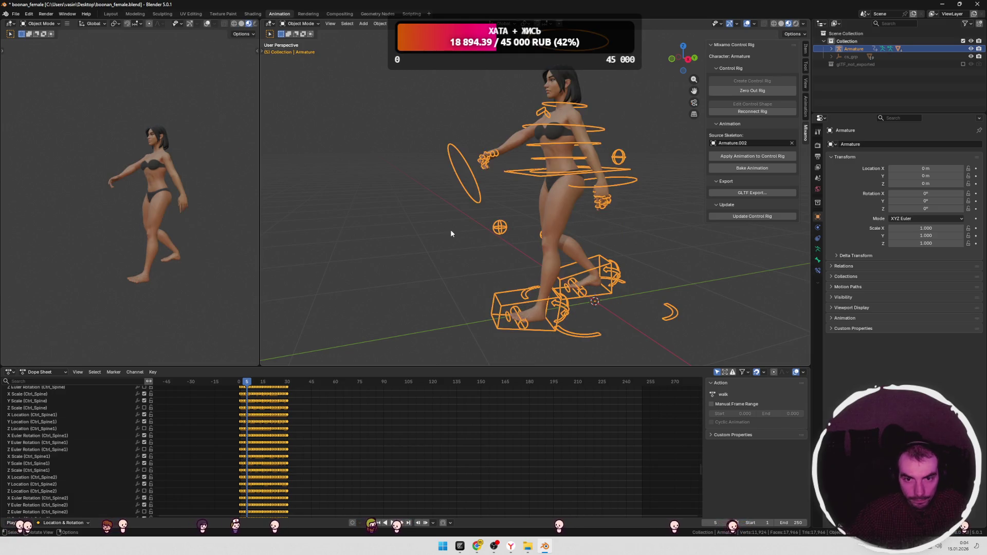
pyautogui.click(299, 23)
# Step: In Pose Mode, select Ctrl_Foot_IK_Left and toggle its X Euler Rotation channel while playing
pyautogui.click(294, 50)
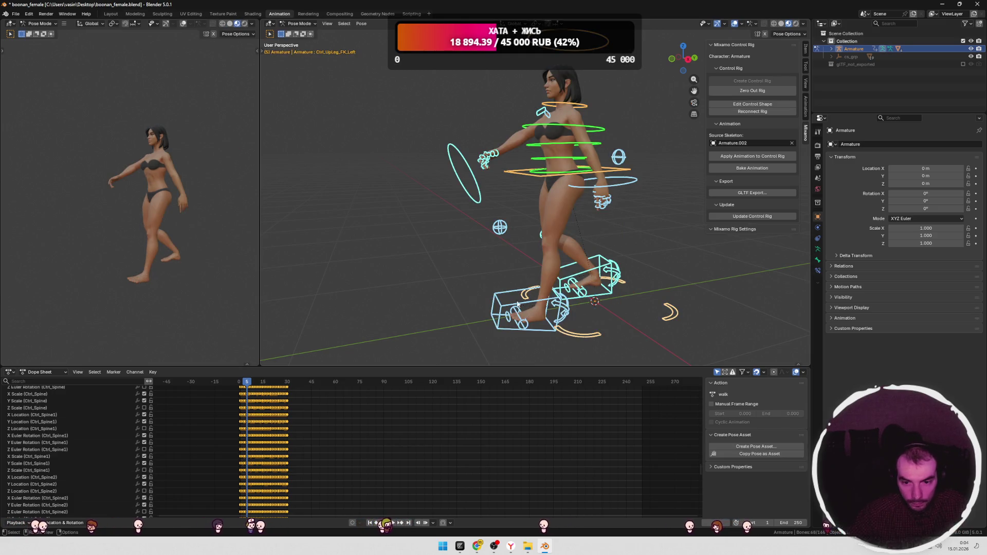
pyautogui.click(497, 307)
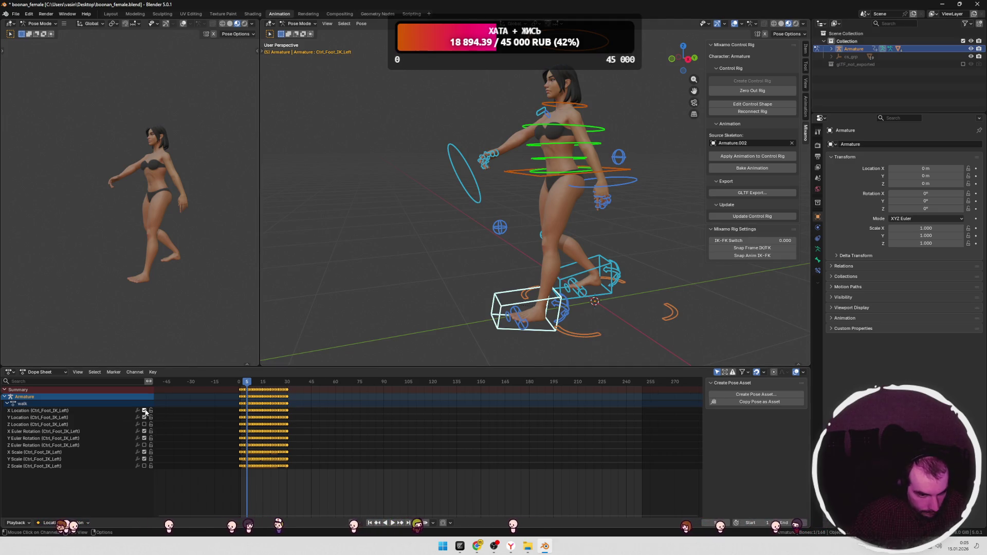
pyautogui.click(145, 431)
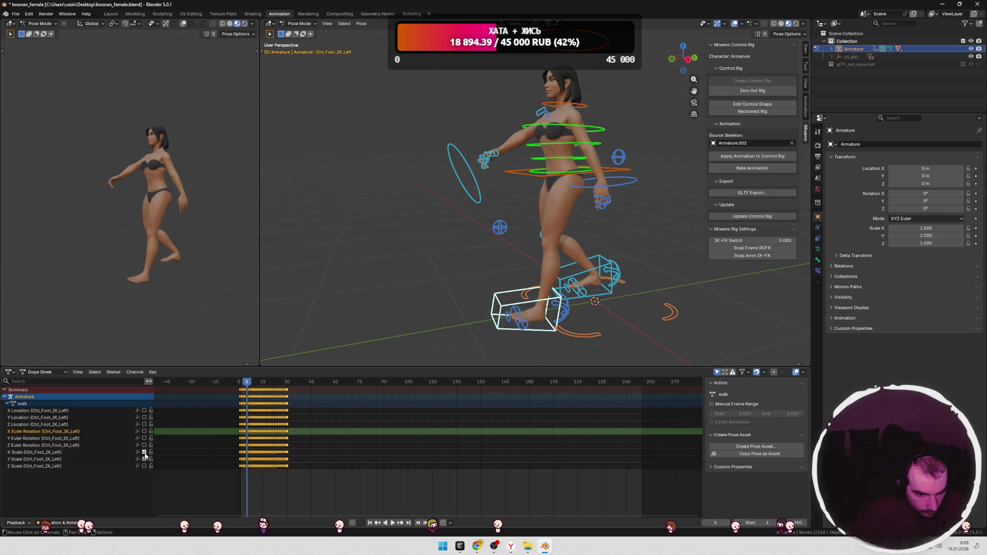
pyautogui.press('space')
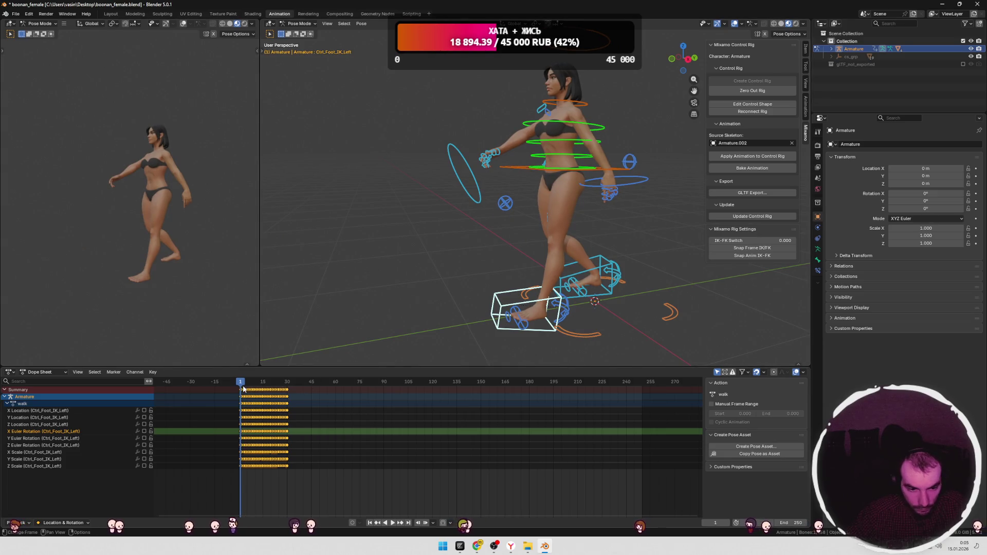
pyautogui.click(261, 382)
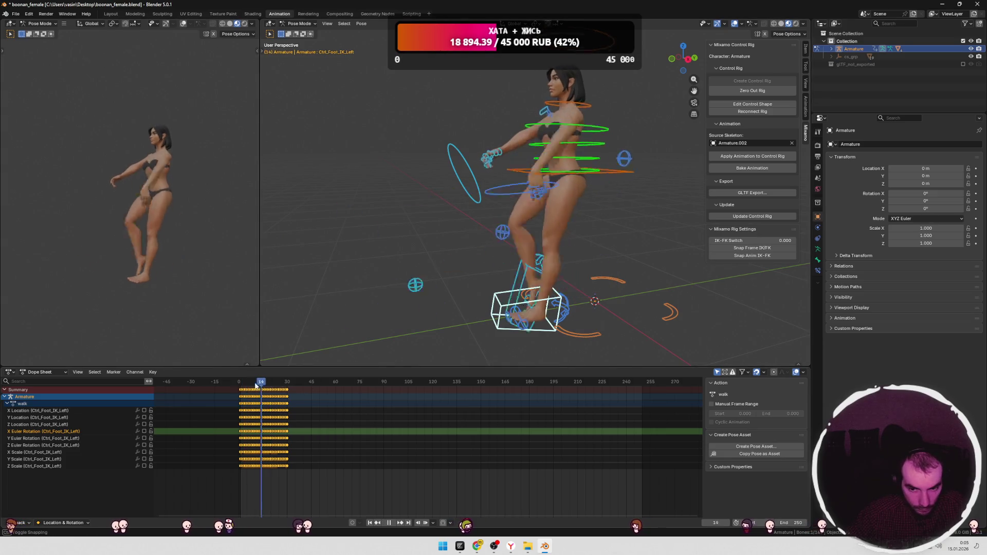
pyautogui.click(144, 431)
pyautogui.press('space')
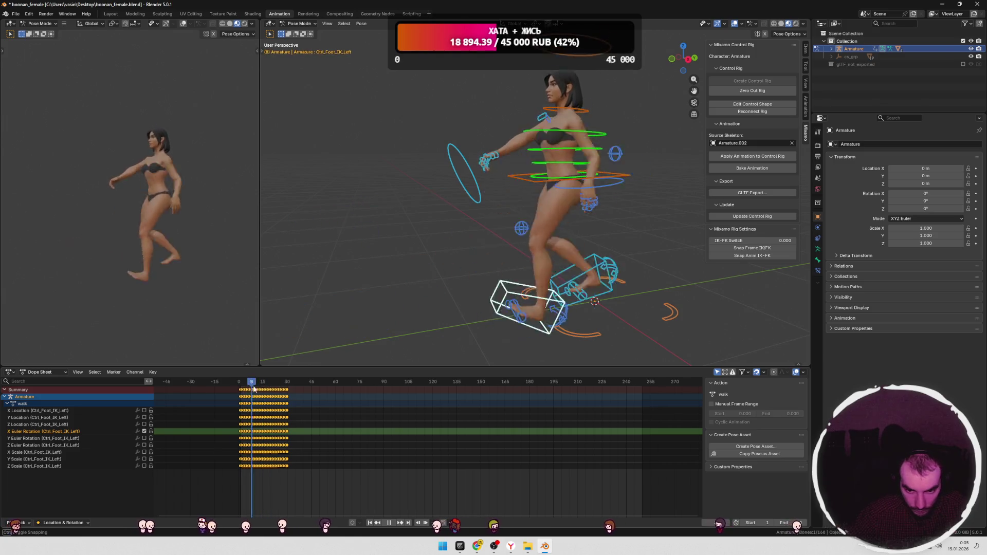
pyautogui.press('Escape')
# Step: Enable the left foot's X/Y/Z Location and Y/Z Euler Rotation channels and replay the walk
pyautogui.click(144, 417)
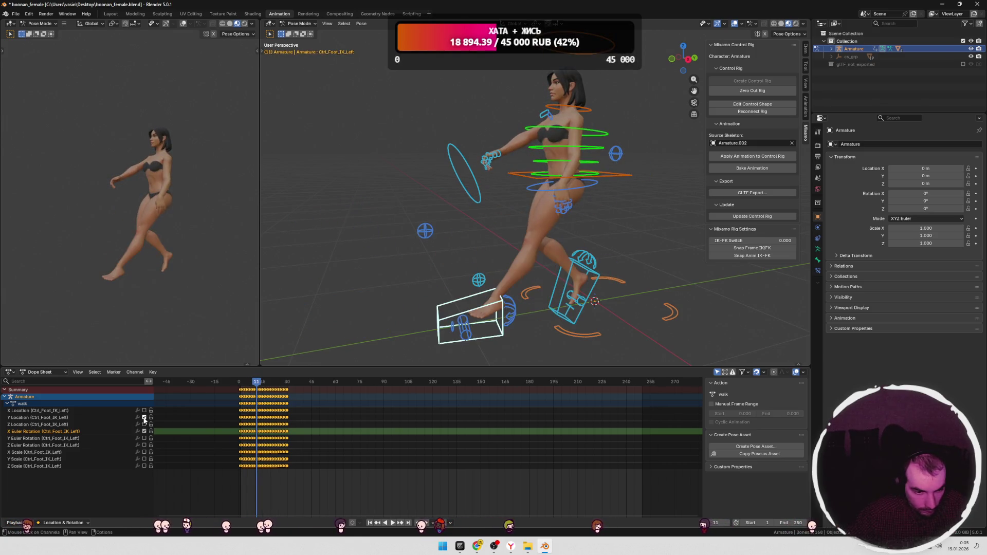
pyautogui.moveTo(257, 382); pyautogui.dragTo(282, 386)
pyautogui.press('Escape')
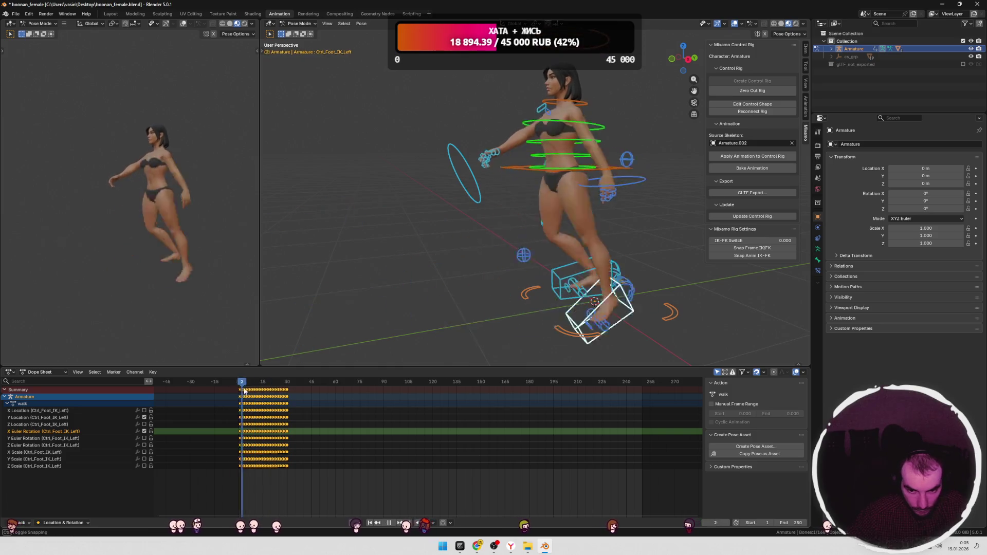
pyautogui.click(144, 410)
pyautogui.click(143, 424)
pyautogui.click(144, 438)
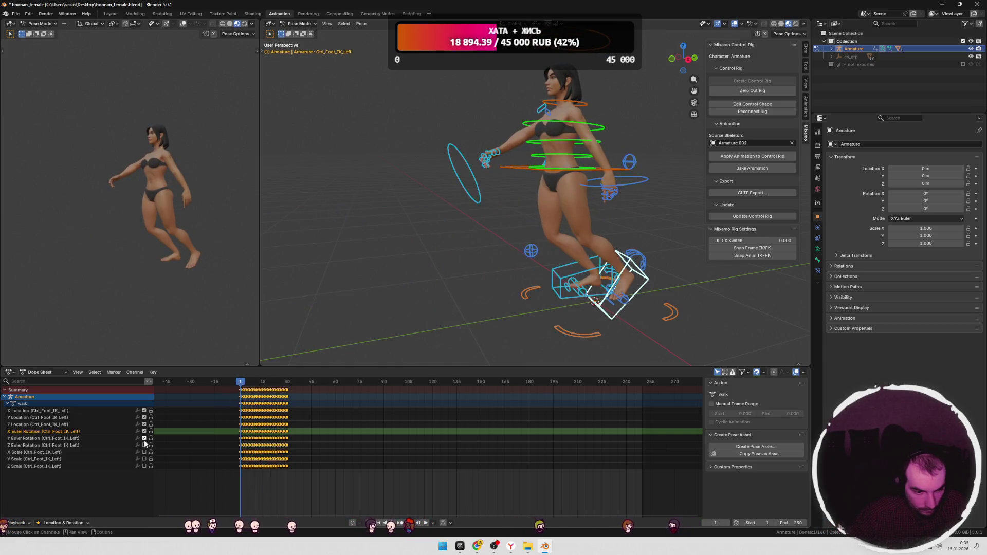
pyautogui.click(144, 445)
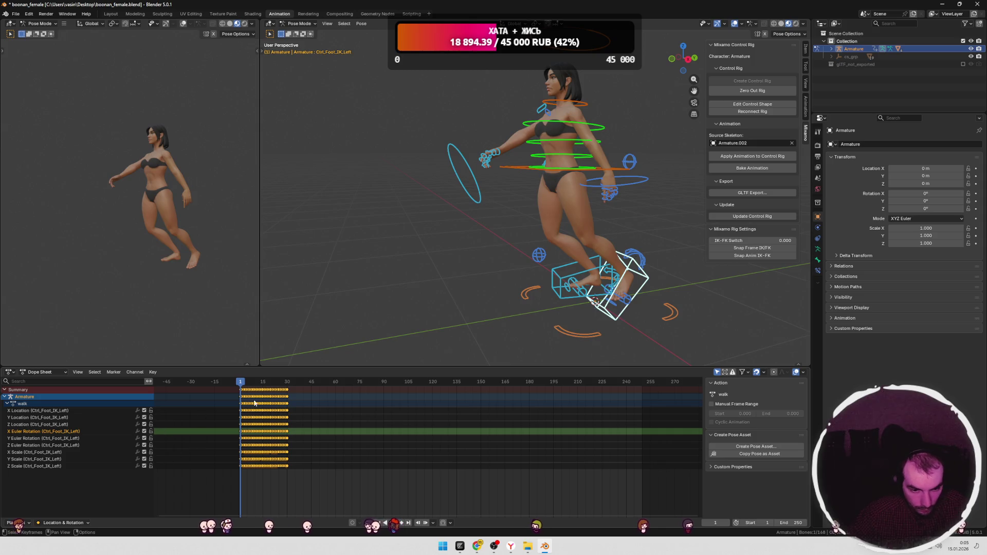
pyautogui.press('space')
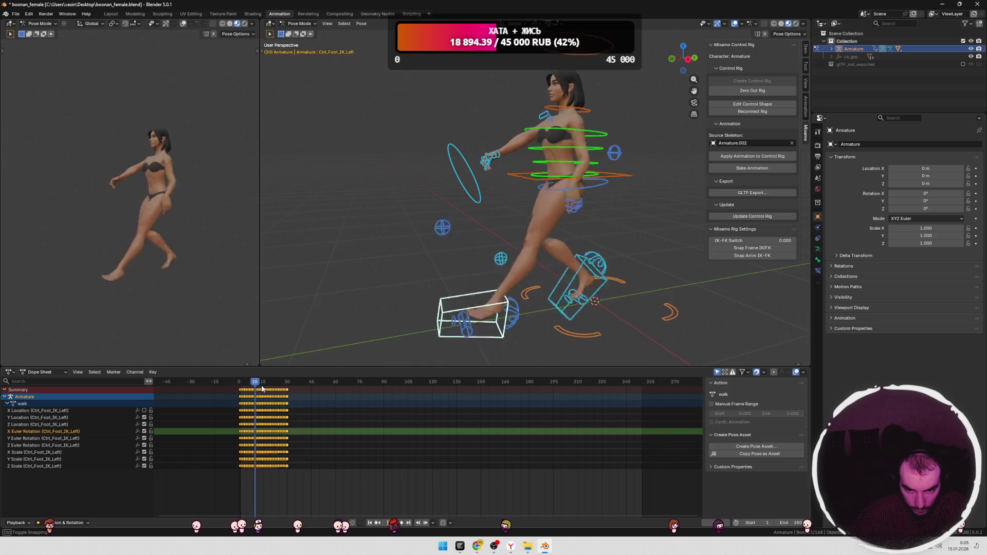
pyautogui.press('Escape')
# Step: Toggle the left foot's X and Y Location channels while scrubbing frames -5 to 13, then return to Object Mode
pyautogui.click(144, 411)
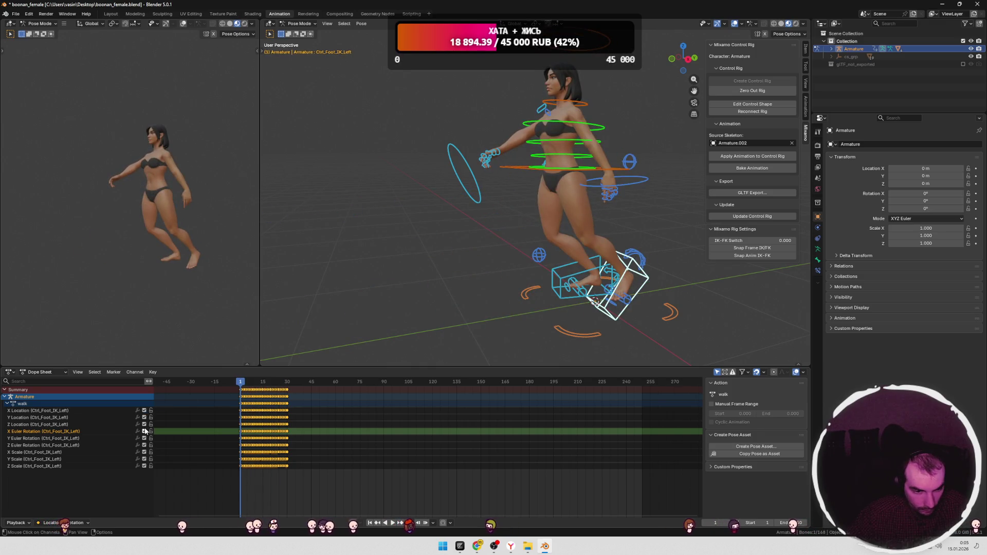
pyautogui.press('space')
pyautogui.click(230, 385)
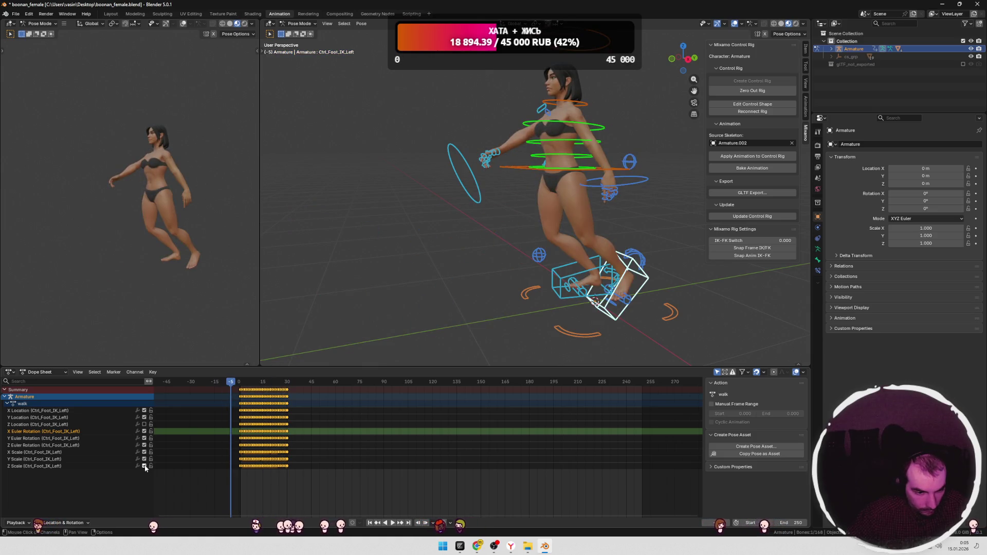
pyautogui.moveTo(229, 385)
pyautogui.mouseDown()
pyautogui.moveTo(249, 387)
pyautogui.moveTo(241, 390)
pyautogui.mouseUp()
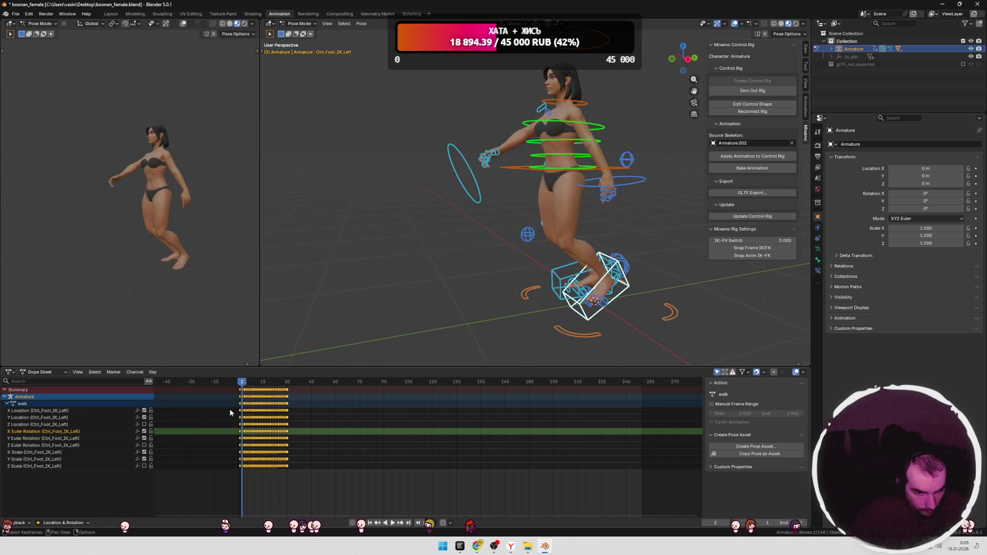
pyautogui.press('space')
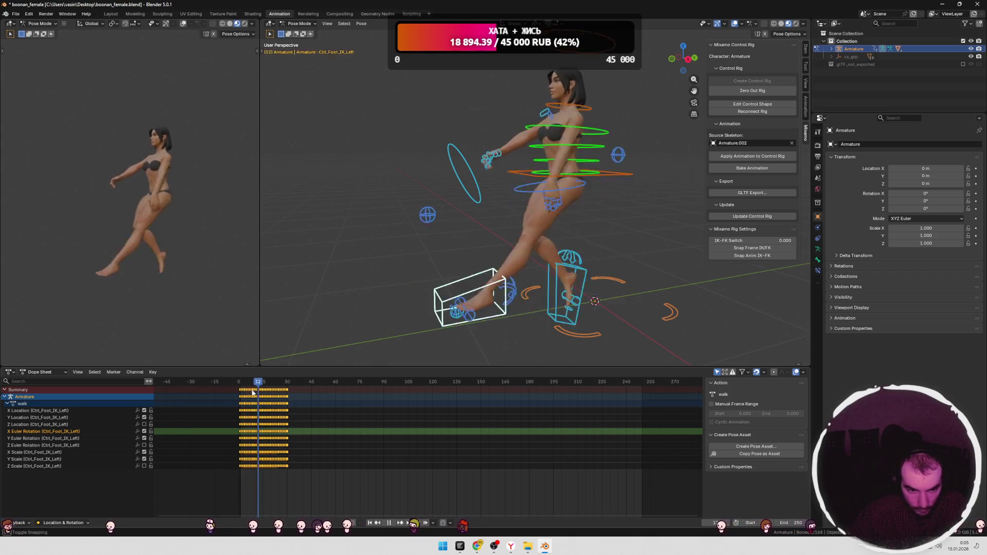
pyautogui.press('Escape')
pyautogui.click(144, 411)
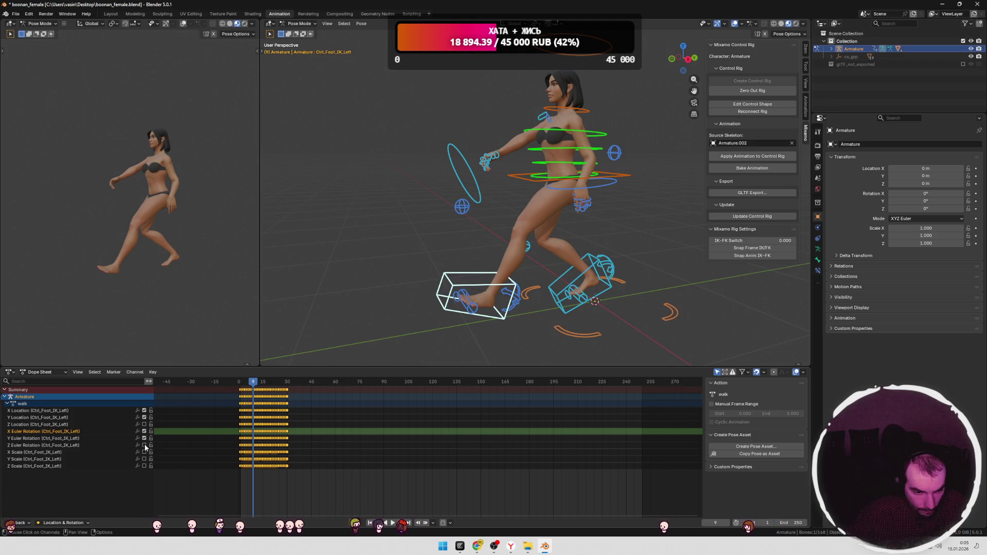
pyautogui.moveTo(252, 382)
pyautogui.mouseDown()
pyautogui.moveTo(265, 385)
pyautogui.moveTo(230, 389)
pyautogui.moveTo(287, 391)
pyautogui.moveTo(240, 393)
pyautogui.moveTo(251, 391)
pyautogui.mouseUp()
pyautogui.click(144, 417)
pyautogui.click(144, 417)
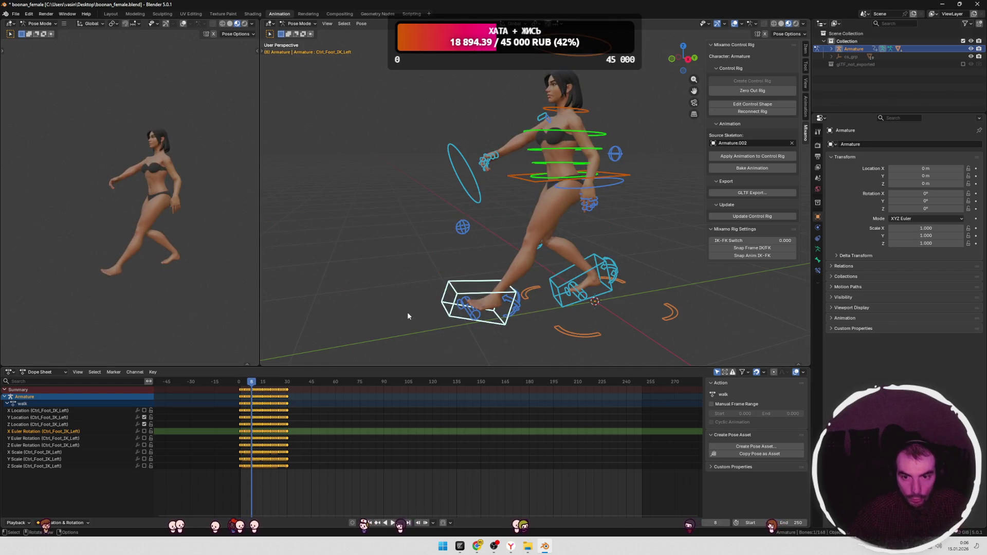
pyautogui.hotkey('ctrl', 'Tab')
pyautogui.moveTo(384, 275); pyautogui.dragTo(460, 283, button='middle')
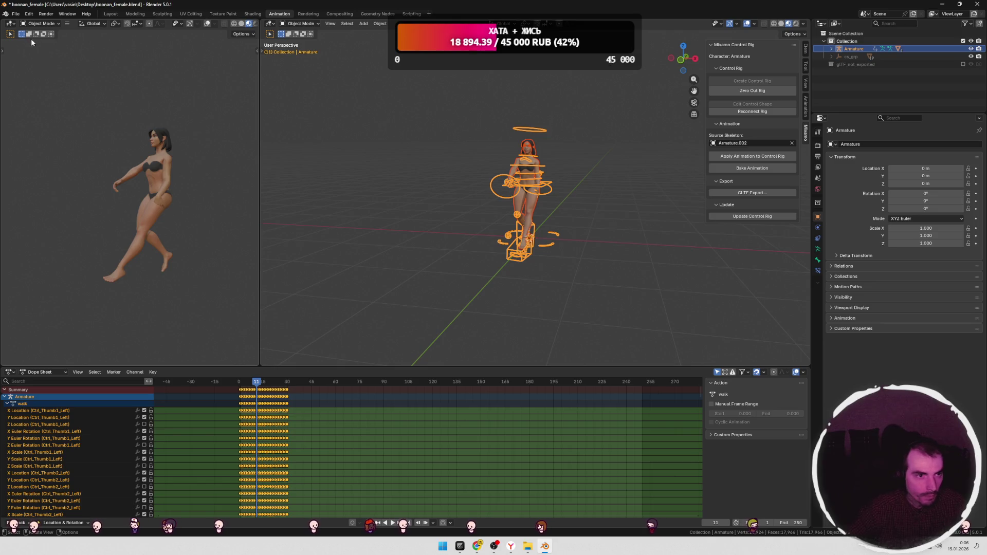
# Step: Start a new General scene without saving and delete the default camera, cube and light
pyautogui.click(15, 14)
pyautogui.moveTo(24, 26)
pyautogui.click(106, 23)
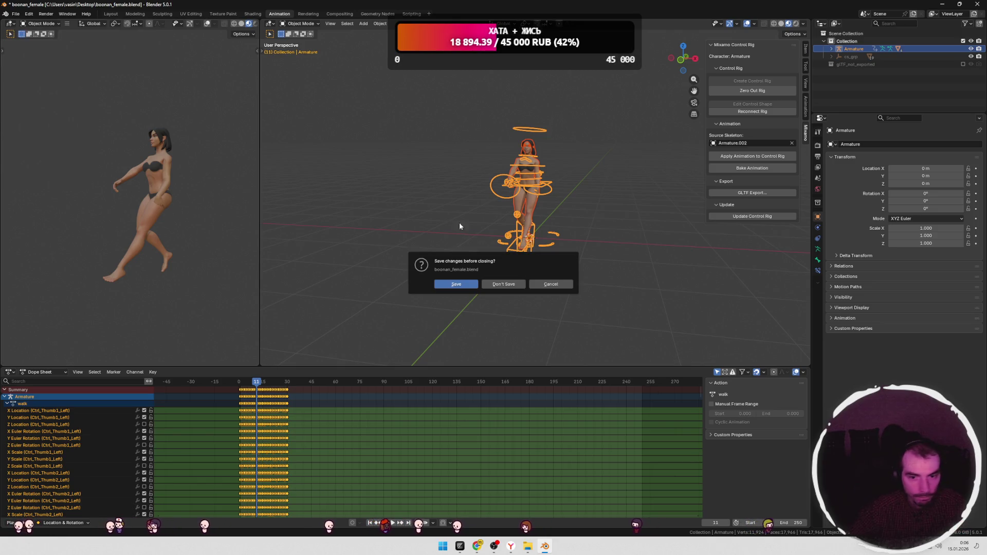
pyautogui.click(501, 283)
pyautogui.moveTo(619, 77); pyautogui.dragTo(236, 319)
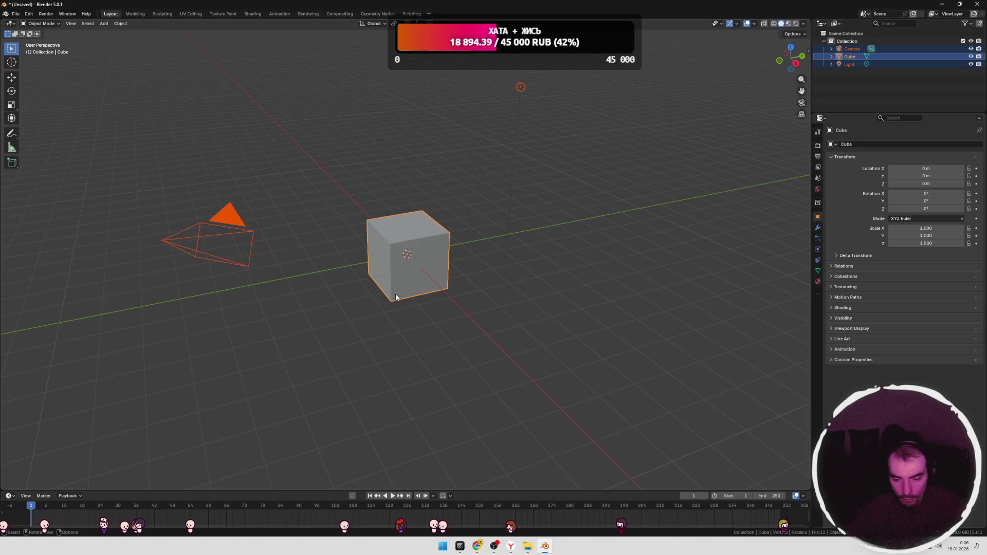
pyautogui.press('Delete')
# Step: Import walking.fbx from the mixamo animations folder into the empty scene
pyautogui.moveTo(529, 550)
pyautogui.click(549, 491)
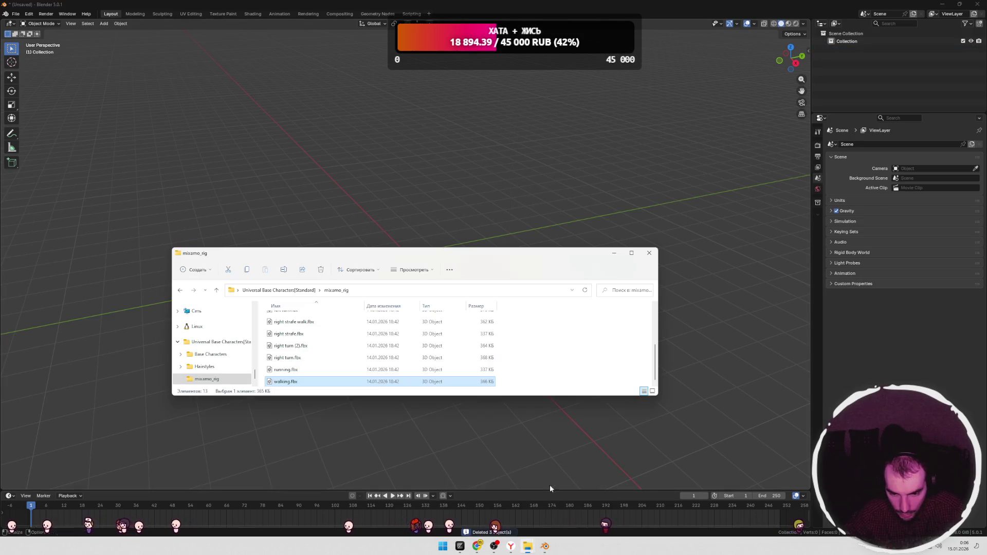
pyautogui.moveTo(287, 382); pyautogui.dragTo(274, 429)
pyautogui.click(262, 525)
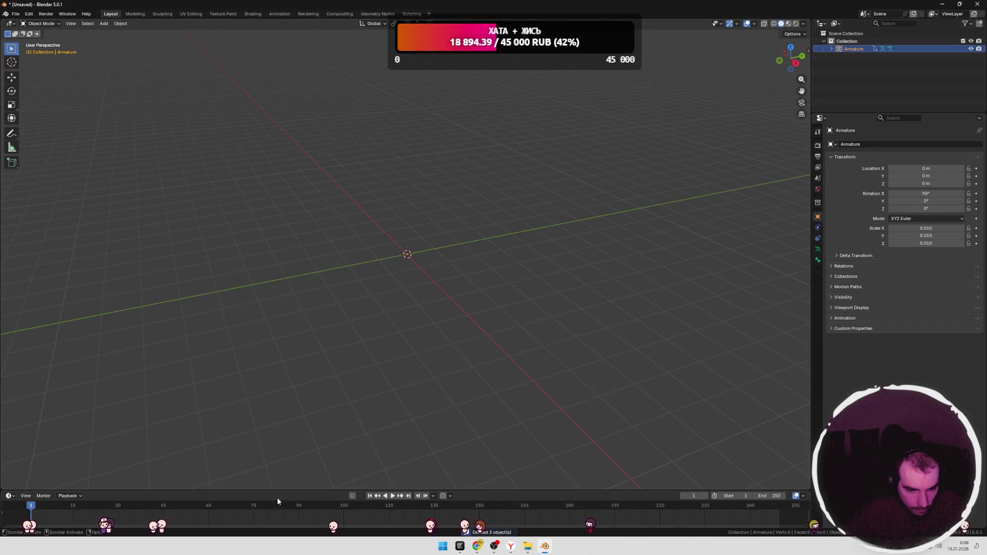
# Step: Enlarge the timeline and look through the Shading and Animation workspaces before returning to Layout
pyautogui.moveTo(535, 491); pyautogui.dragTo(535, 407)
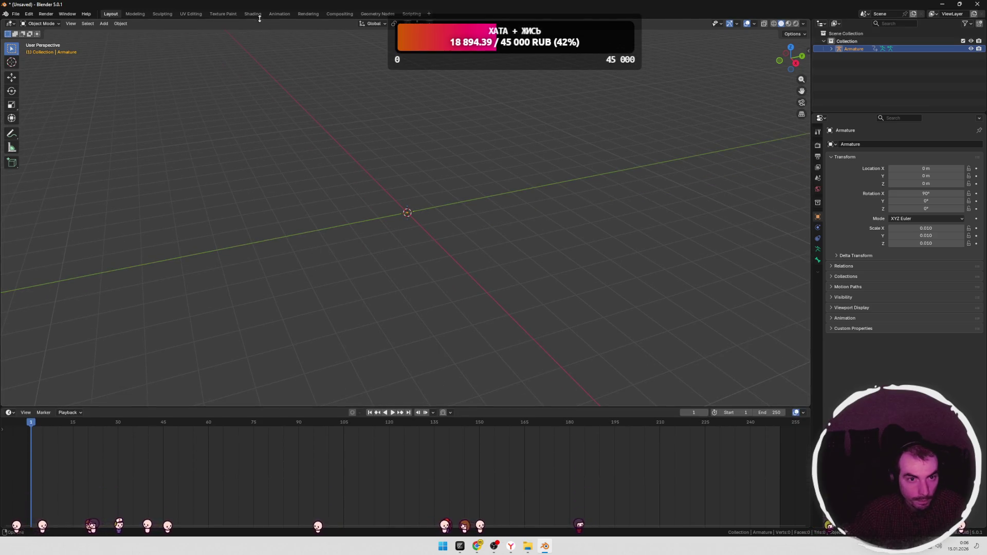
pyautogui.click(253, 15)
pyautogui.click(279, 14)
pyautogui.moveTo(409, 193); pyautogui.dragTo(423, 195, button='middle')
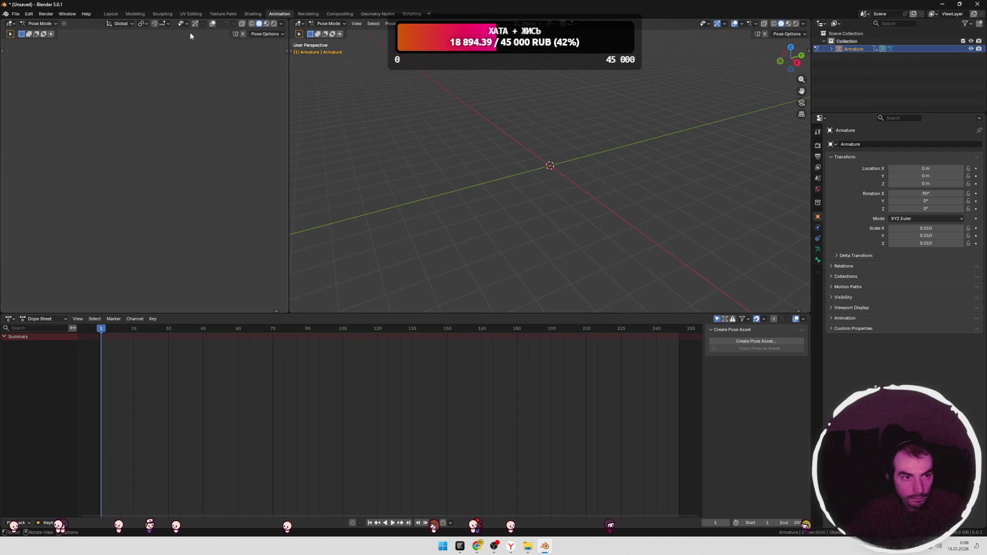
pyautogui.click(110, 14)
# Step: Set the armature's X, Y and Z scale to 1 in the N sidebar
pyautogui.press('n')
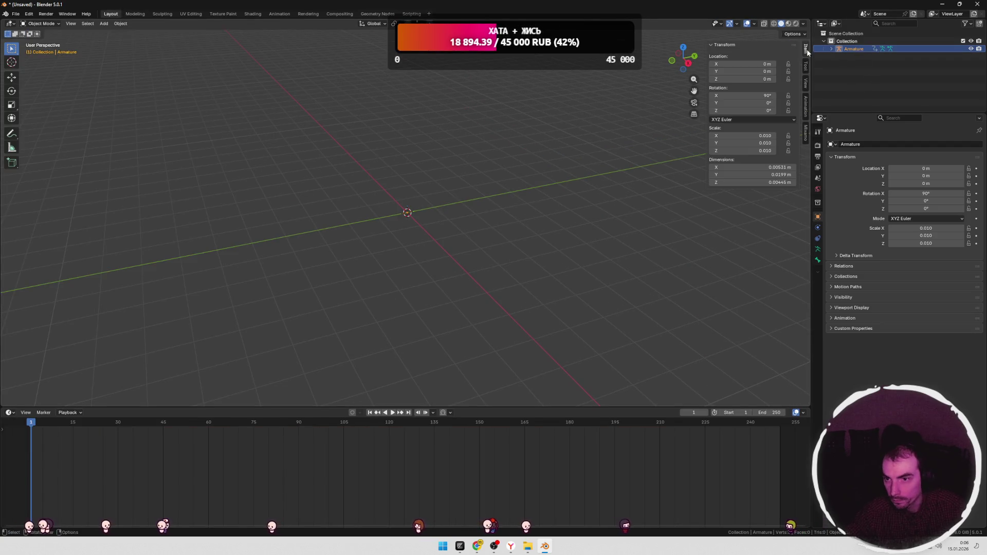
pyautogui.click(755, 135)
pyautogui.write('1')
pyautogui.press('Tab')
pyautogui.write('1')
pyautogui.press('Tab')
pyautogui.write('1')
pyautogui.press('Return')
# Step: Inspect the full-size armature and expand it in the Outliner to show Animation and Pose
pyautogui.moveTo(619, 155)
pyautogui.mouseDown(button='middle')
pyautogui.moveTo(496, 174)
pyautogui.moveTo(464, 167)
pyautogui.mouseUp(button='middle')
pyautogui.scroll(5, 472, 175)
pyautogui.moveTo(476, 231)
pyautogui.mouseDown(button='middle')
pyautogui.moveTo(466, 266)
pyautogui.moveTo(483, 198)
pyautogui.mouseUp(button='middle')
pyautogui.click(831, 49)
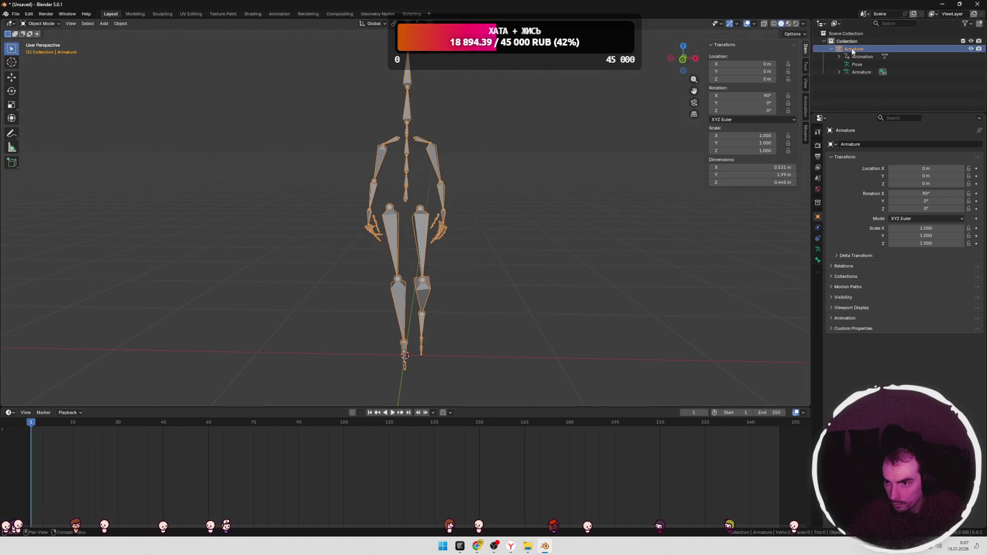
pyautogui.scroll(-5, 386, 266)
pyautogui.moveTo(386, 266)
pyautogui.mouseDown(button='middle')
pyautogui.moveTo(425, 284)
pyautogui.moveTo(238, 101)
pyautogui.mouseUp(button='middle')
# Step: In the Animation workspace, play the walk and switch the Dope Sheet to the Action Editor
pyautogui.click(279, 14)
pyautogui.press('space')
pyautogui.click(43, 319)
pyautogui.click(43, 348)
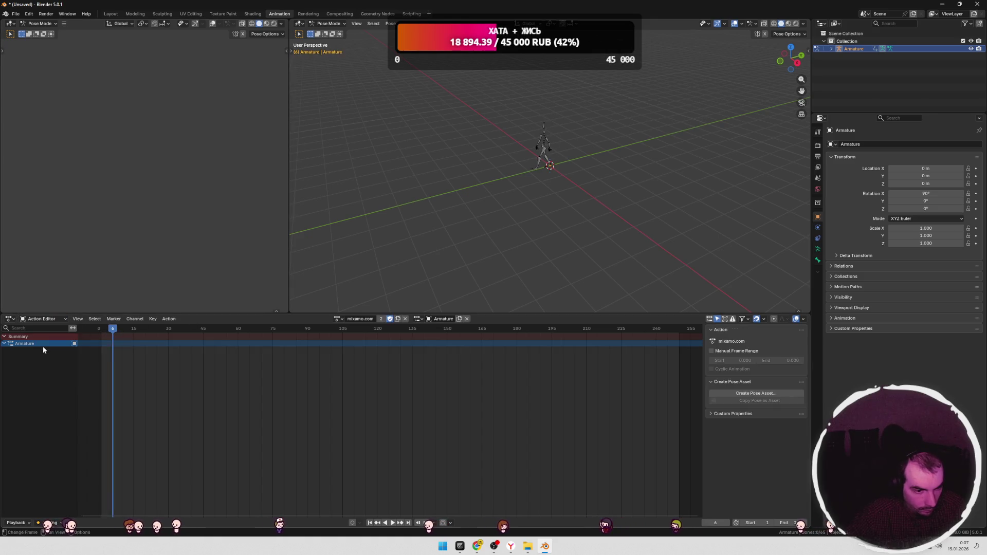
pyautogui.click(337, 319)
pyautogui.click(418, 319)
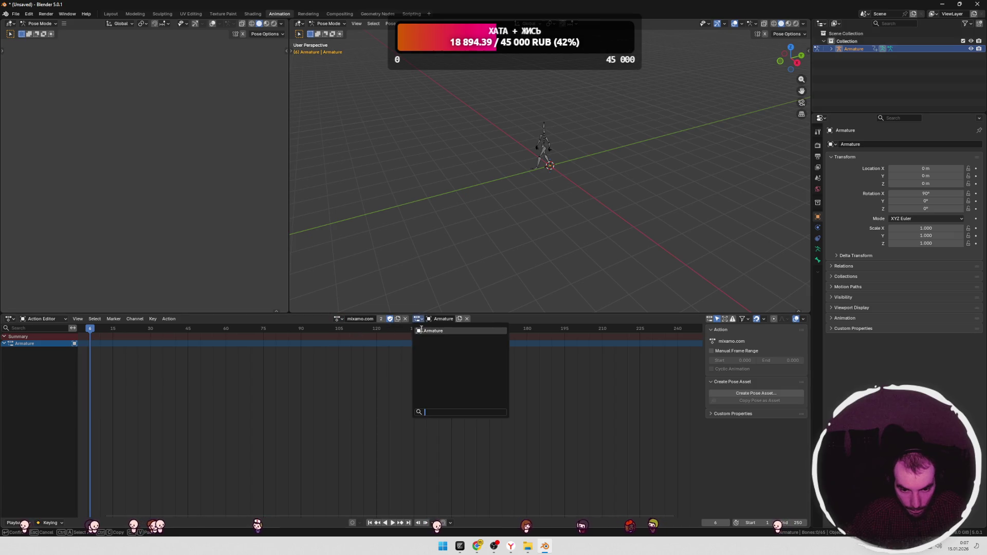
pyautogui.press('Escape')
# Step: Select all bones and expand the mixamorig:Hips channel's curves
pyautogui.click(539, 152)
pyautogui.press('a')
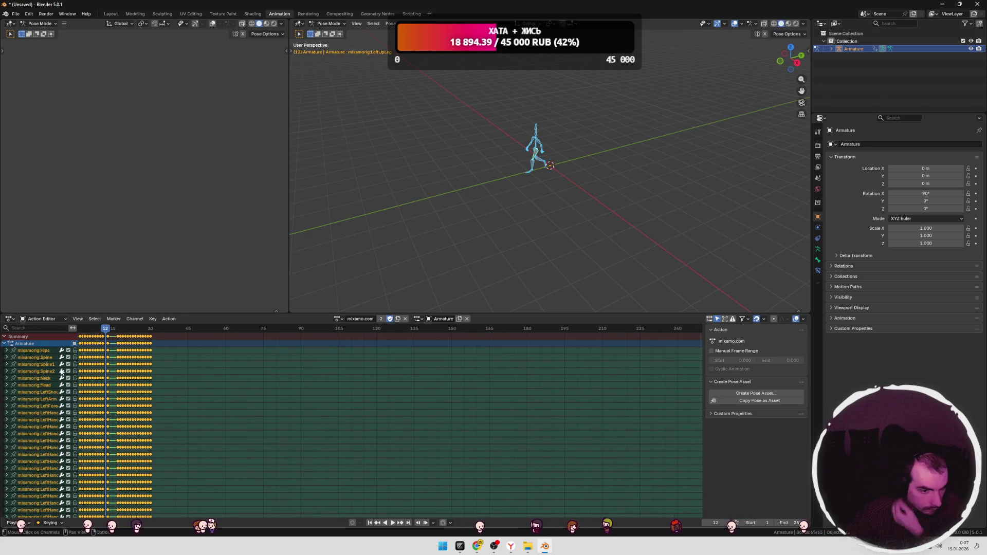
pyautogui.moveTo(109, 329)
pyautogui.mouseDown()
pyautogui.moveTo(95, 338)
pyautogui.moveTo(152, 339)
pyautogui.moveTo(90, 339)
pyautogui.moveTo(158, 341)
pyautogui.moveTo(99, 339)
pyautogui.moveTo(123, 340)
pyautogui.moveTo(109, 339)
pyautogui.mouseUp()
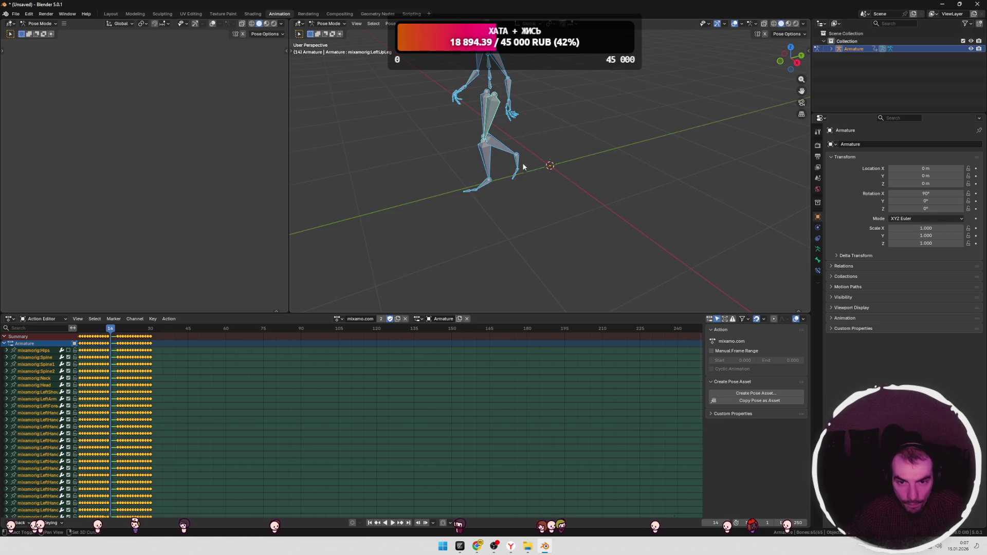
pyautogui.scroll(3, 491, 239)
pyautogui.click(39, 352)
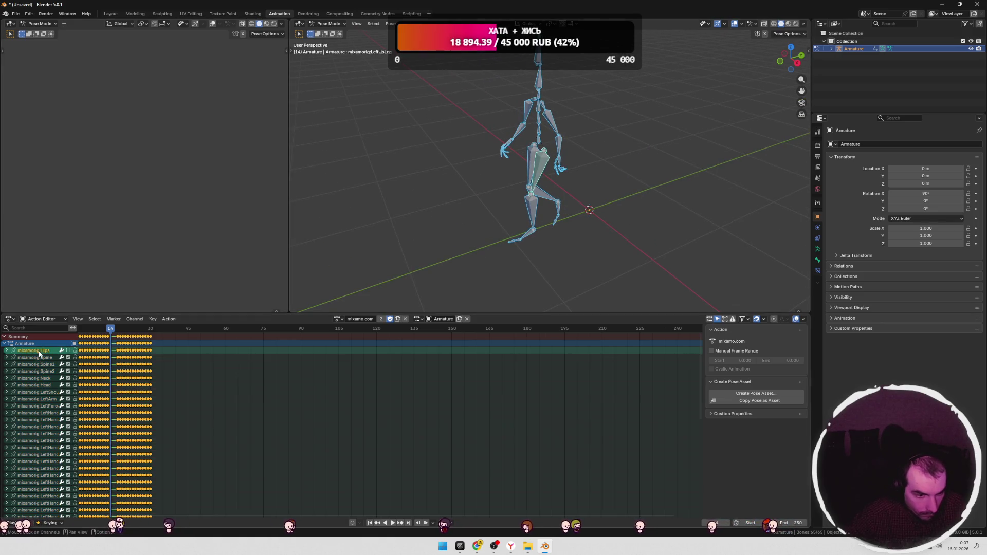
pyautogui.moveTo(110, 328); pyautogui.dragTo(118, 328)
pyautogui.click(7, 350)
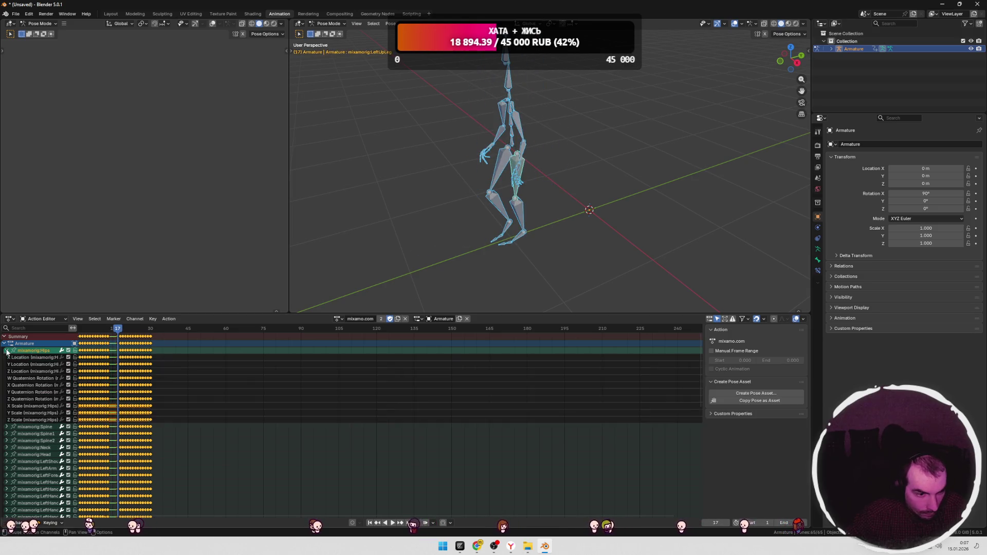
# Step: Mute the Hips X Location curve and scrub the walk to check it
pyautogui.click(69, 357)
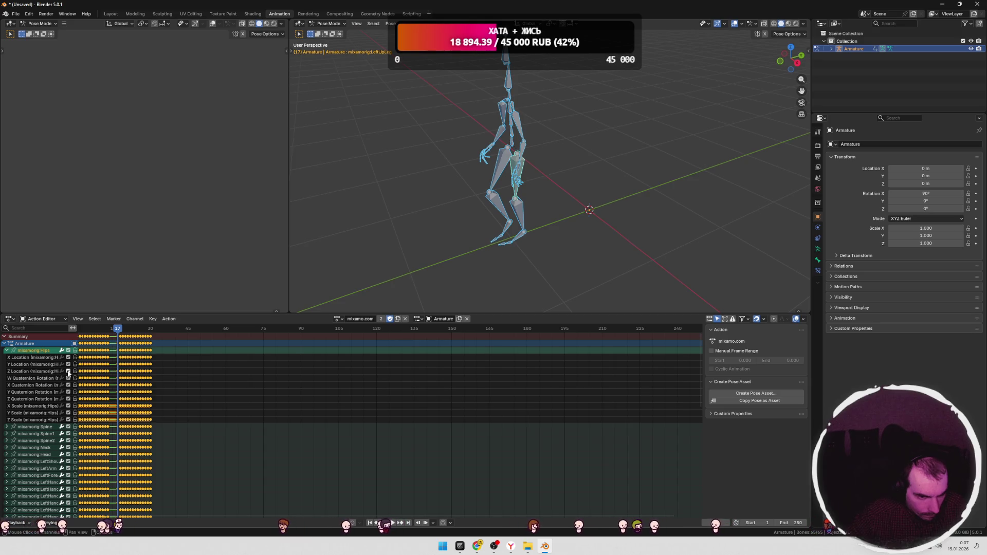
pyautogui.moveTo(119, 331)
pyautogui.mouseDown()
pyautogui.moveTo(92, 337)
pyautogui.moveTo(162, 340)
pyautogui.moveTo(95, 341)
pyautogui.moveTo(162, 340)
pyautogui.moveTo(81, 329)
pyautogui.mouseUp()
pyautogui.scroll(-4, 431, 217)
pyautogui.press('a')
pyautogui.moveTo(472, 229)
pyautogui.mouseDown(button='middle')
pyautogui.moveTo(546, 214)
pyautogui.moveTo(683, 122)
pyautogui.mouseUp(button='middle')
pyautogui.moveTo(81, 329); pyautogui.dragTo(83, 339)
# Step: Mute the Hips Z Location curve, scrub to verify, and dismiss the Apply menu
pyautogui.click(48, 370)
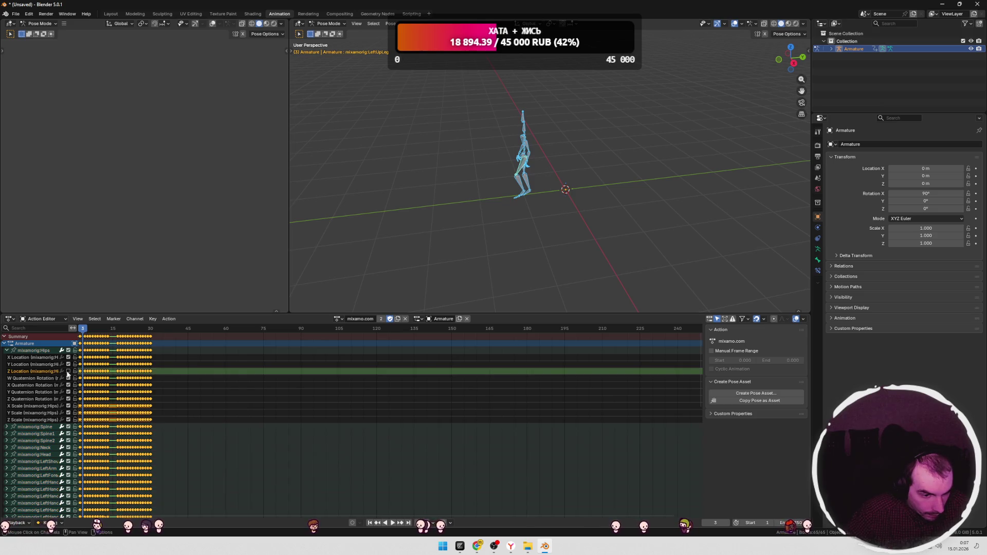
pyautogui.click(68, 371)
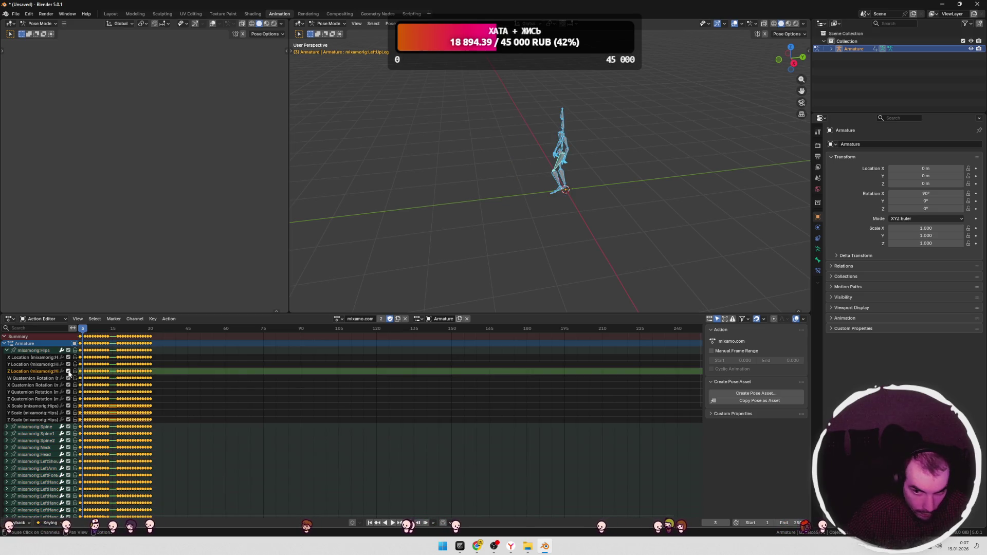
pyautogui.click(69, 372)
pyautogui.moveTo(86, 330)
pyautogui.mouseDown()
pyautogui.moveTo(145, 333)
pyautogui.moveTo(81, 332)
pyautogui.mouseUp()
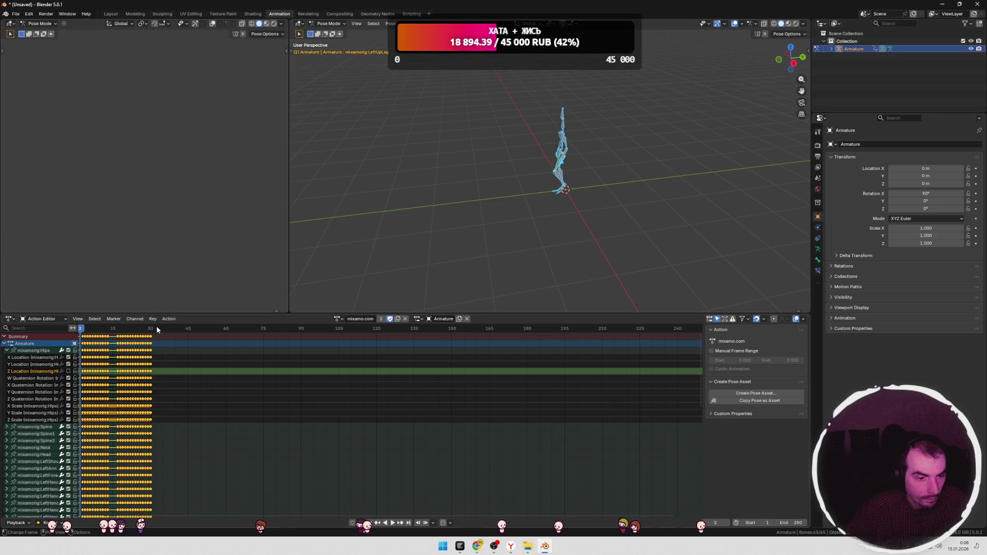
pyautogui.hotkey('ctrl', 'a')
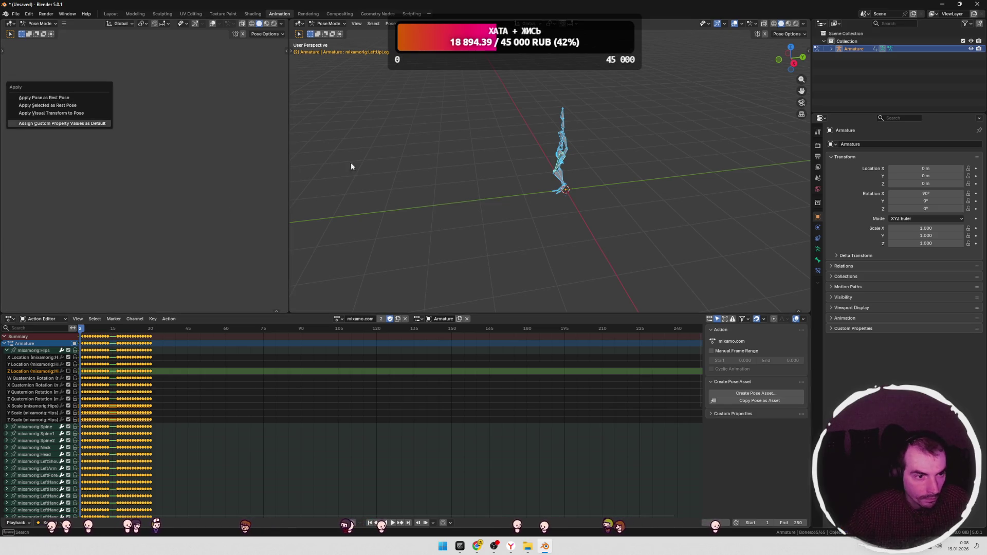
pyautogui.click(190, 378)
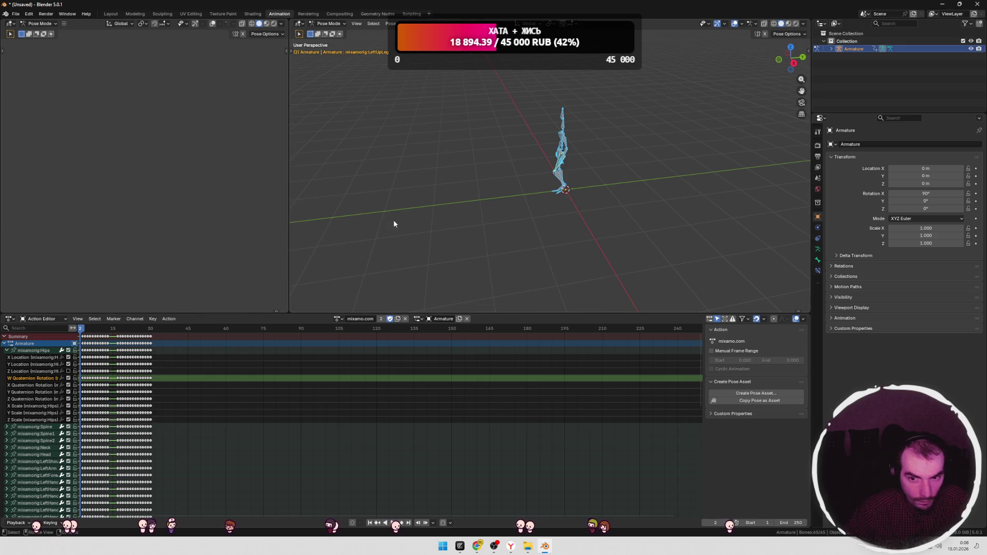
# Step: Export the armature as FBX to the Desktop under the name walk.fbx
pyautogui.press('a')
pyautogui.click(15, 14)
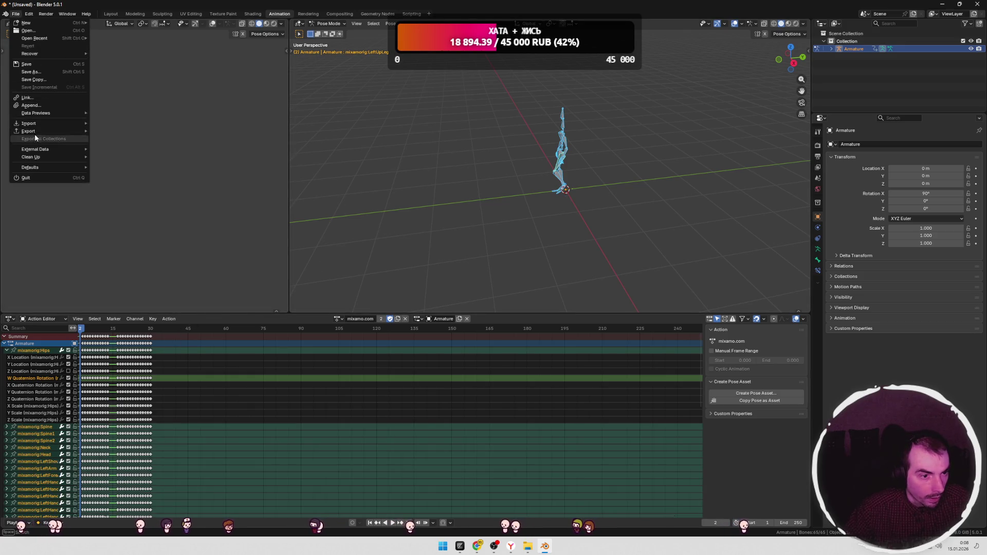
pyautogui.moveTo(35, 131)
pyautogui.click(112, 192)
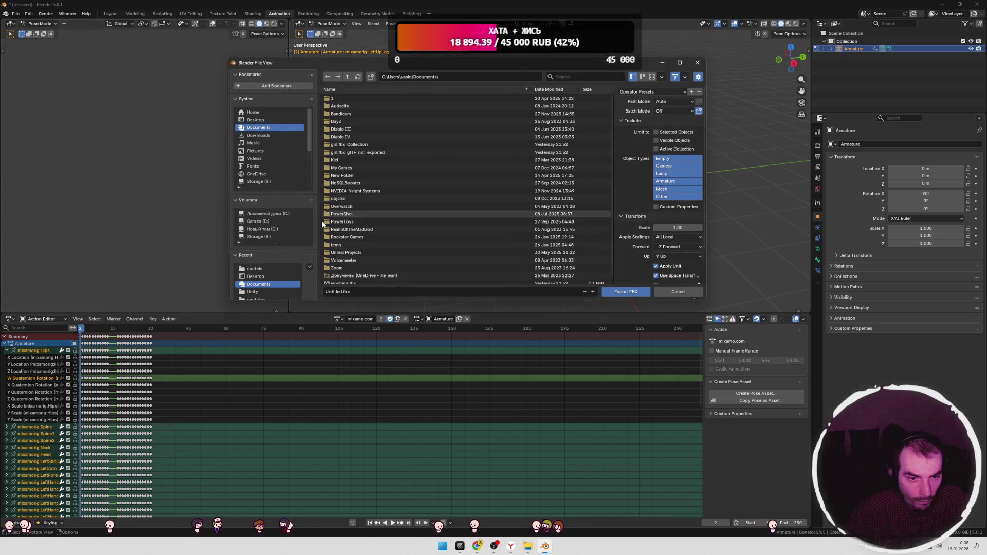
pyautogui.click(256, 277)
pyautogui.click(345, 292)
pyautogui.write('walk')
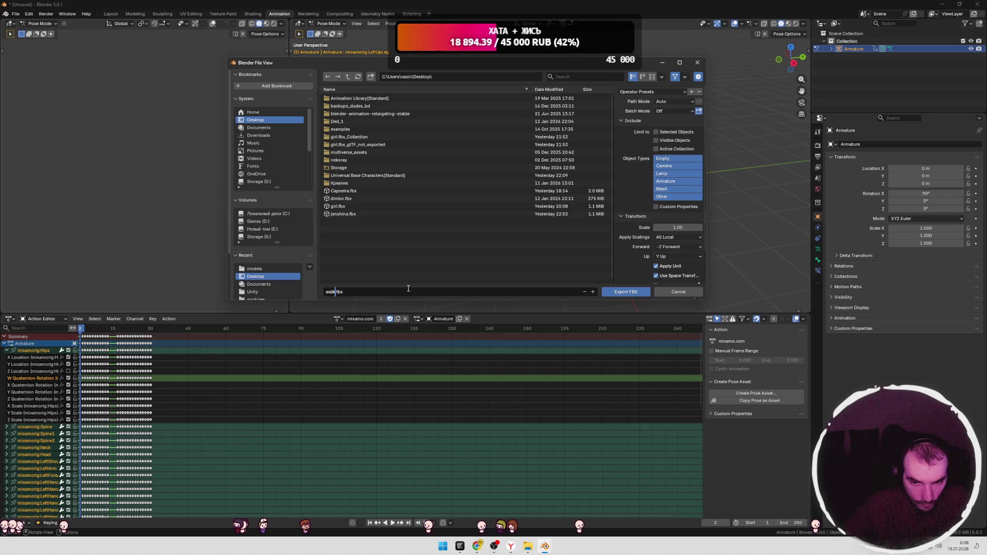
pyautogui.click(630, 292)
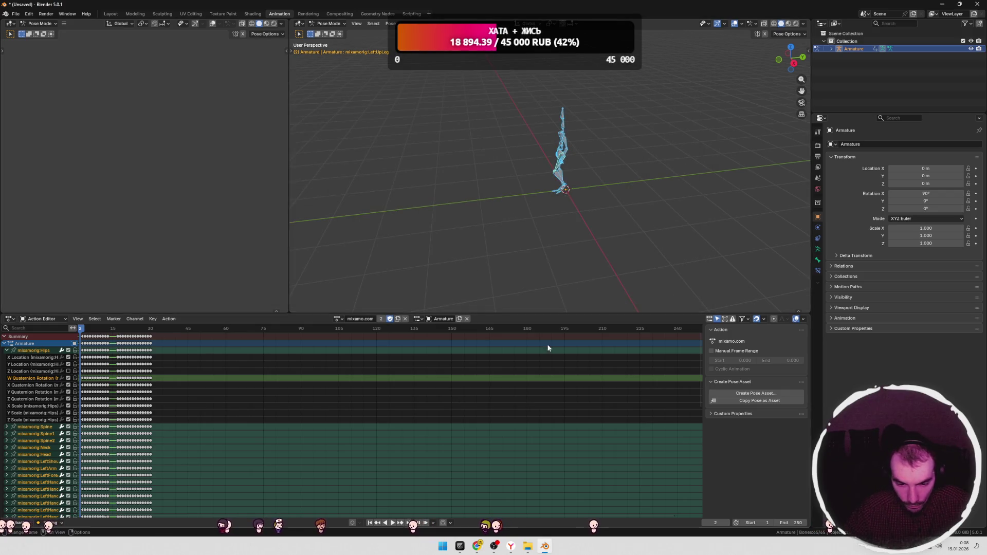
# Step: Start a new General scene without saving and delete its default objects
pyautogui.click(16, 14)
pyautogui.moveTo(42, 23)
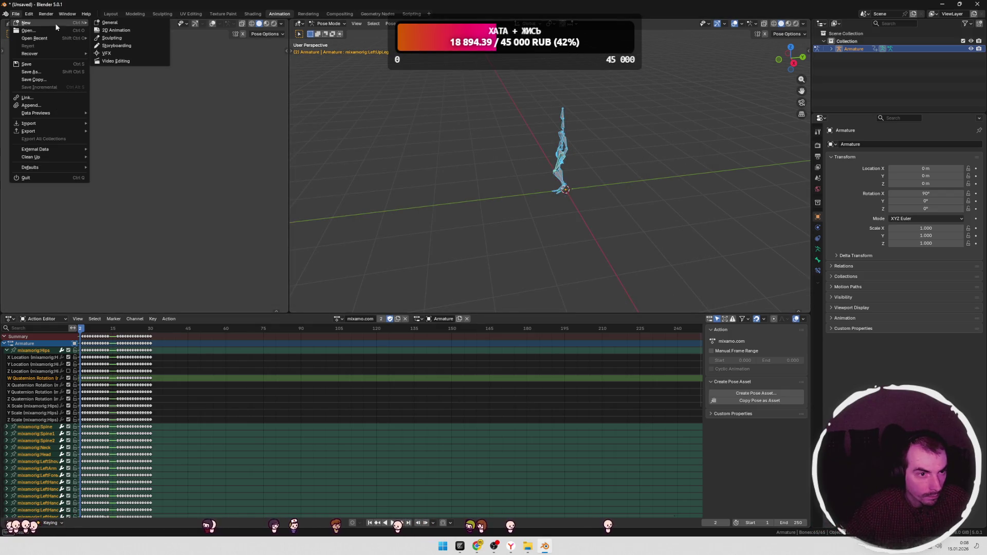
pyautogui.click(108, 23)
pyautogui.click(503, 283)
pyautogui.moveTo(592, 97); pyautogui.dragTo(79, 370)
pyautogui.press('Delete')
# Step: Open boonan_female.blend from the Desktop, discarding the empty scene
pyautogui.click(17, 15)
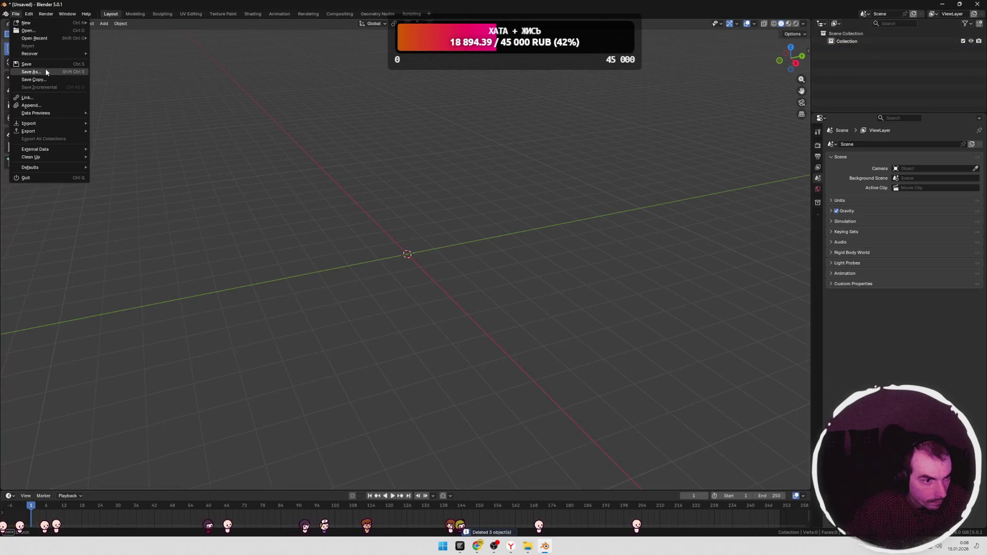
pyautogui.click(29, 31)
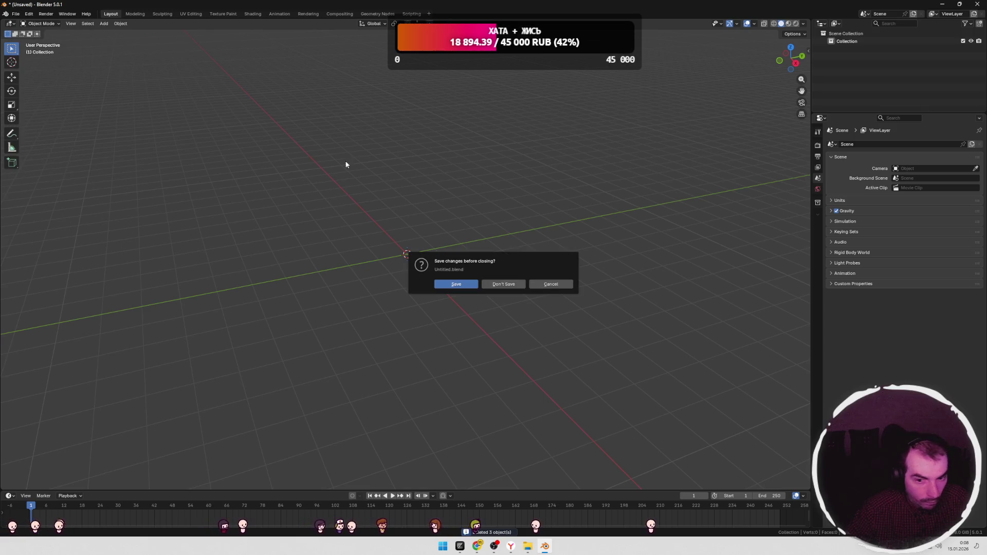
pyautogui.click(512, 289)
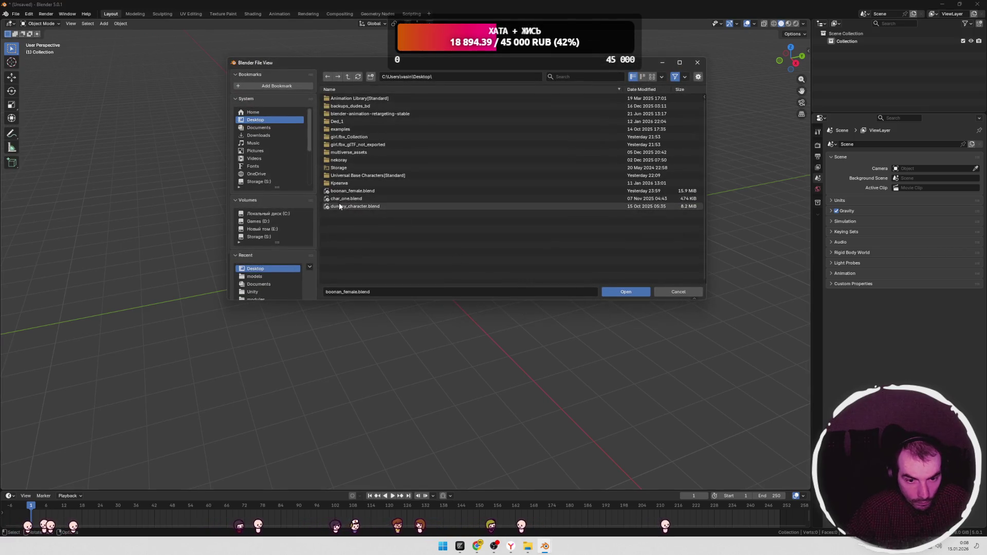
pyautogui.moveTo(343, 193)
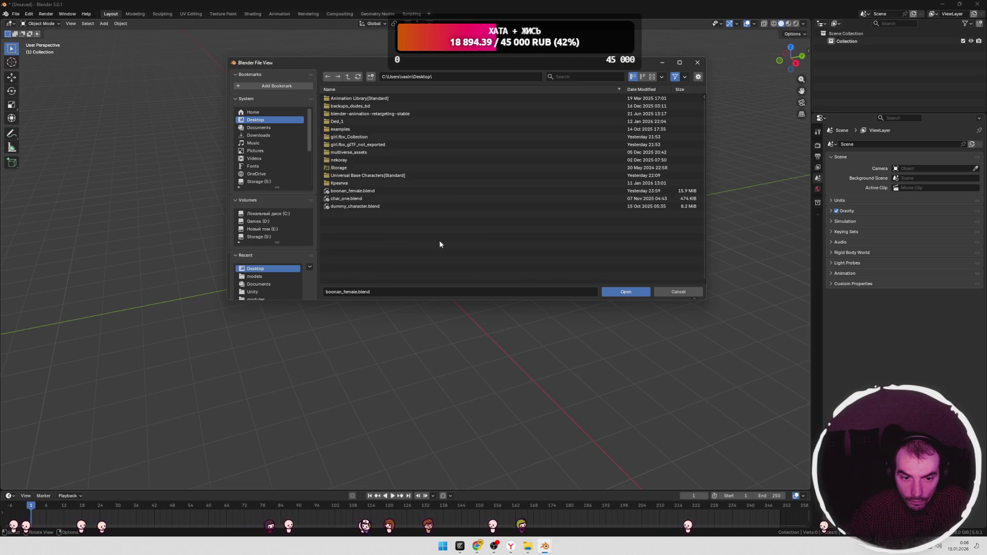
pyautogui.click(635, 292)
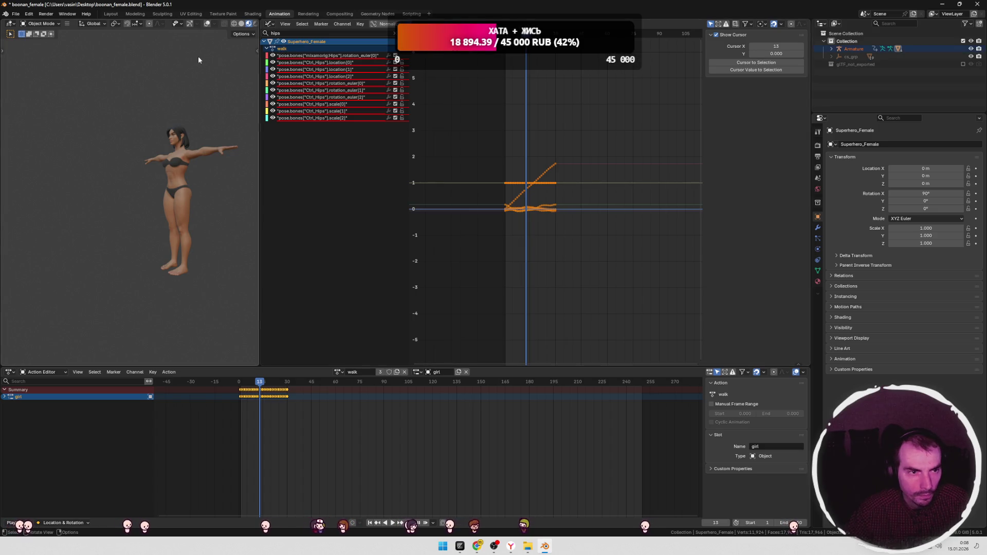
# Step: Return the middle area to a front-facing 3D view and deselect the armature rig
pyautogui.moveTo(195, 242); pyautogui.dragTo(233, 223, button='middle')
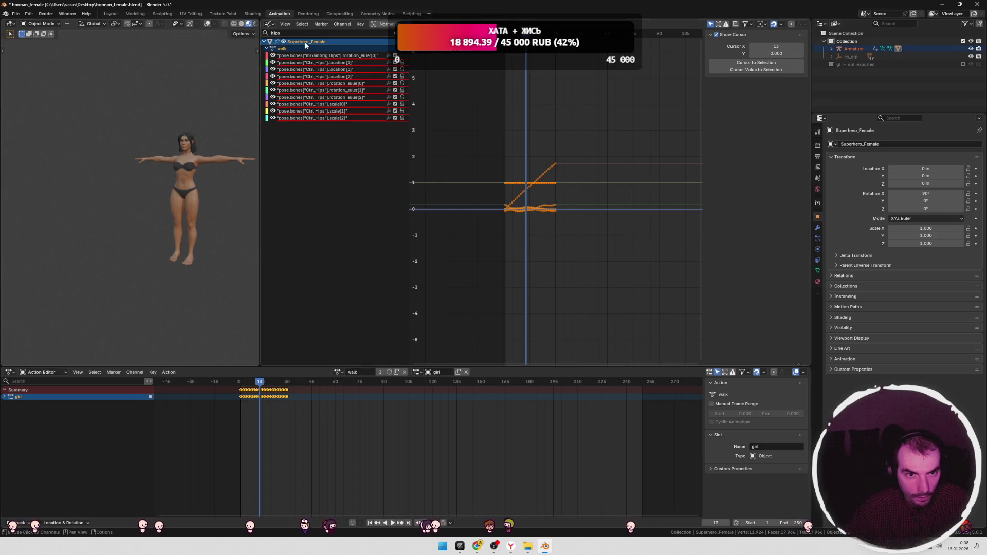
pyautogui.click(268, 24)
pyautogui.click(288, 45)
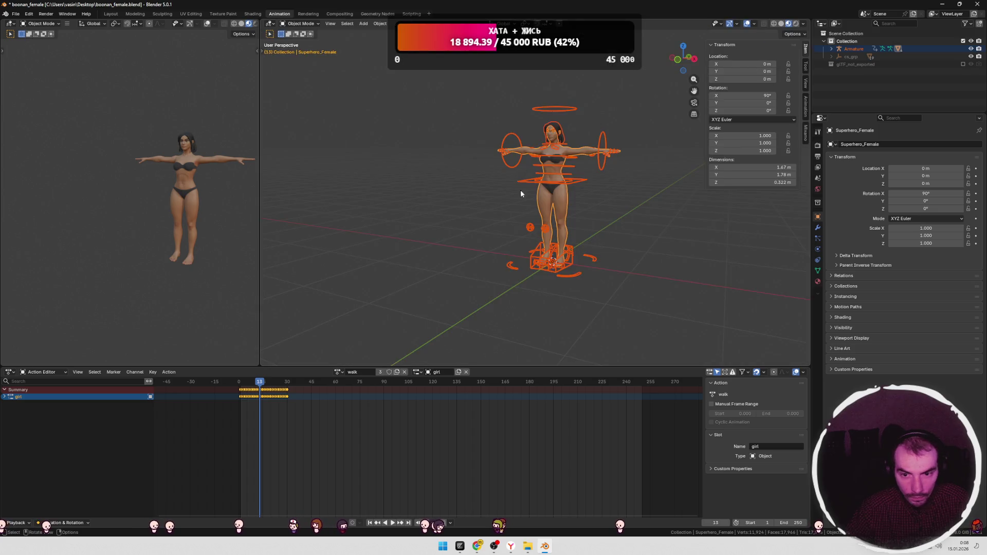
pyautogui.click(620, 192)
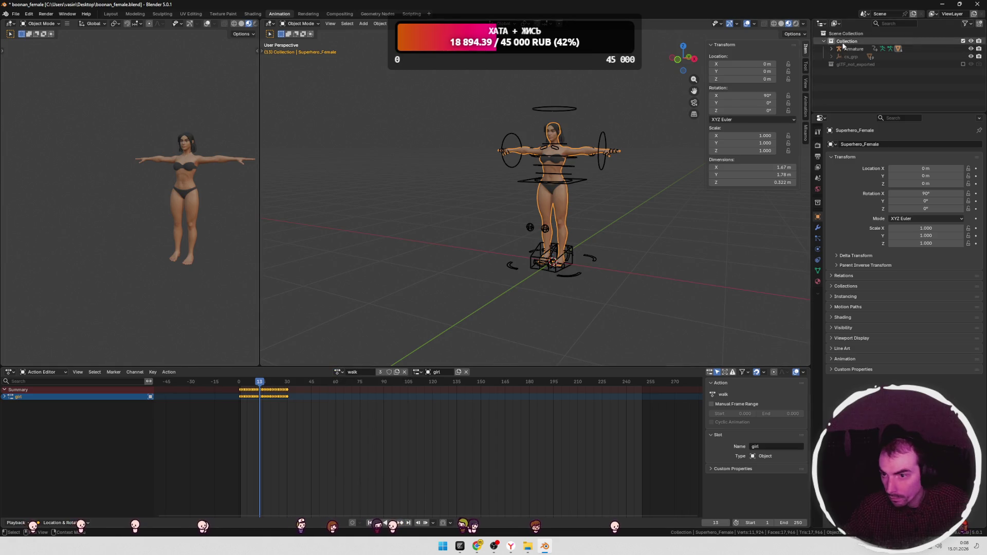
# Step: Show the Outliner in Blender File mode and delete the walk action
pyautogui.click(836, 23)
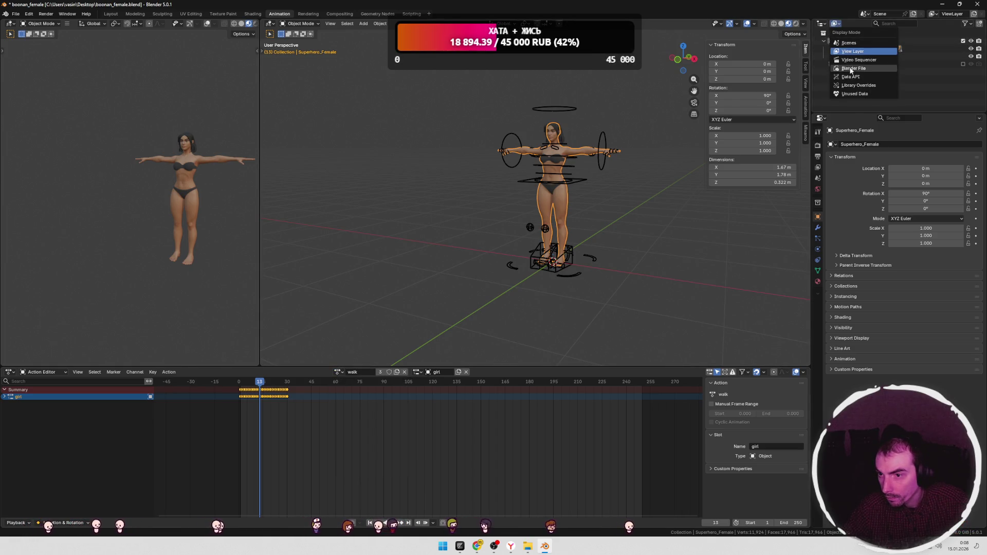
pyautogui.click(848, 68)
pyautogui.click(836, 41)
pyautogui.click(823, 41)
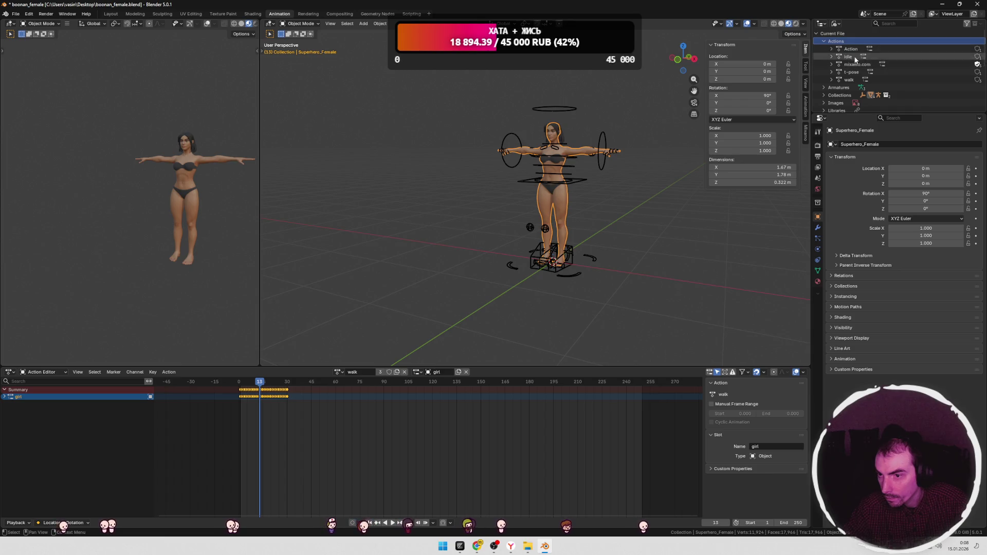
pyautogui.click(849, 80)
pyautogui.rightClick(848, 80)
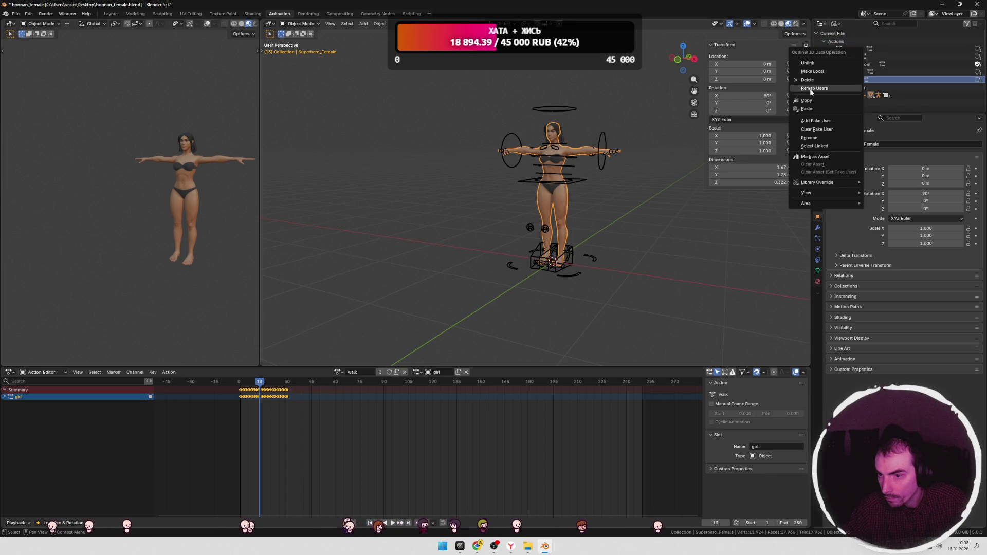
pyautogui.click(808, 81)
# Step: Load the idle action onto the character in the Action Editor
pyautogui.moveTo(253, 384)
pyautogui.mouseDown()
pyautogui.moveTo(335, 382)
pyautogui.moveTo(266, 383)
pyautogui.mouseUp()
pyautogui.click(377, 371)
pyautogui.click(393, 393)
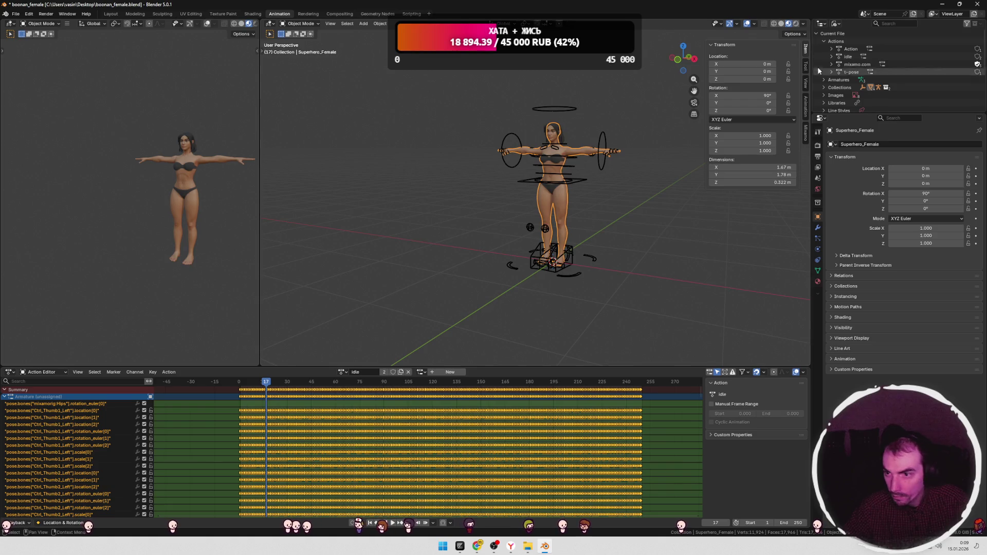
# Step: Delete the leftover 'Action' and 'mixamo.com' actions from the file
pyautogui.click(850, 50)
pyautogui.rightClick(850, 49)
pyautogui.rightClick(846, 48)
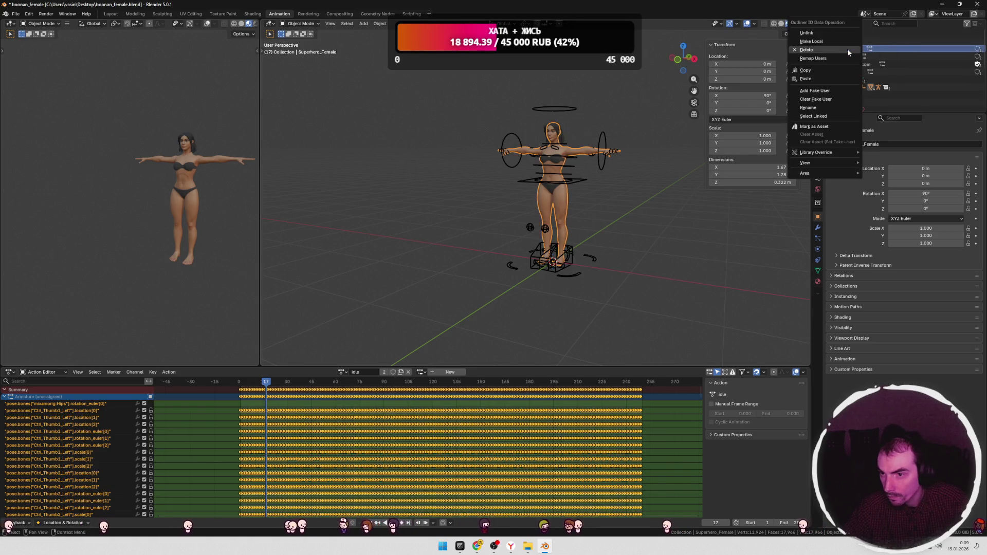
pyautogui.click(819, 53)
pyautogui.click(853, 57)
pyautogui.rightClick(853, 57)
pyautogui.click(821, 60)
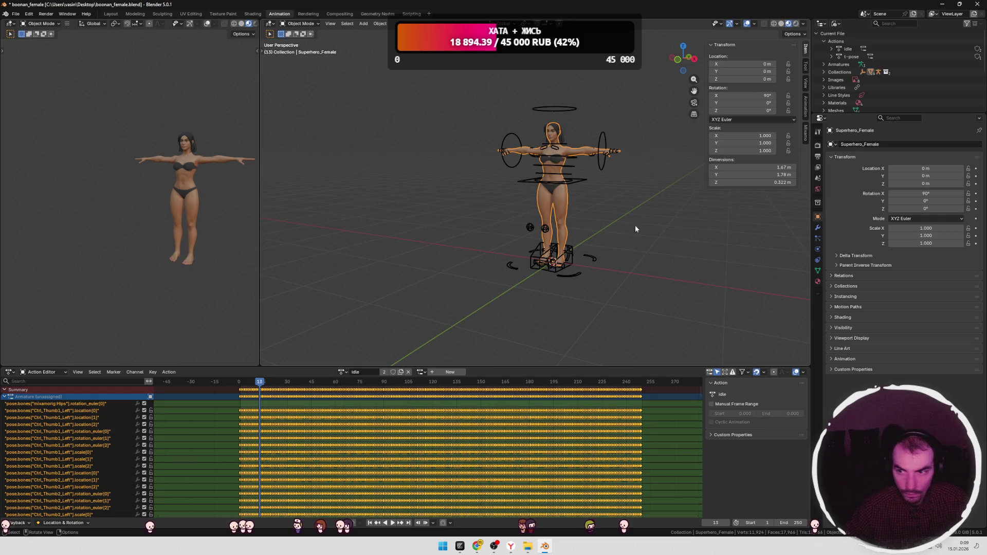
# Step: Assign the Armature slot to the idle action and play it
pyautogui.click(342, 372)
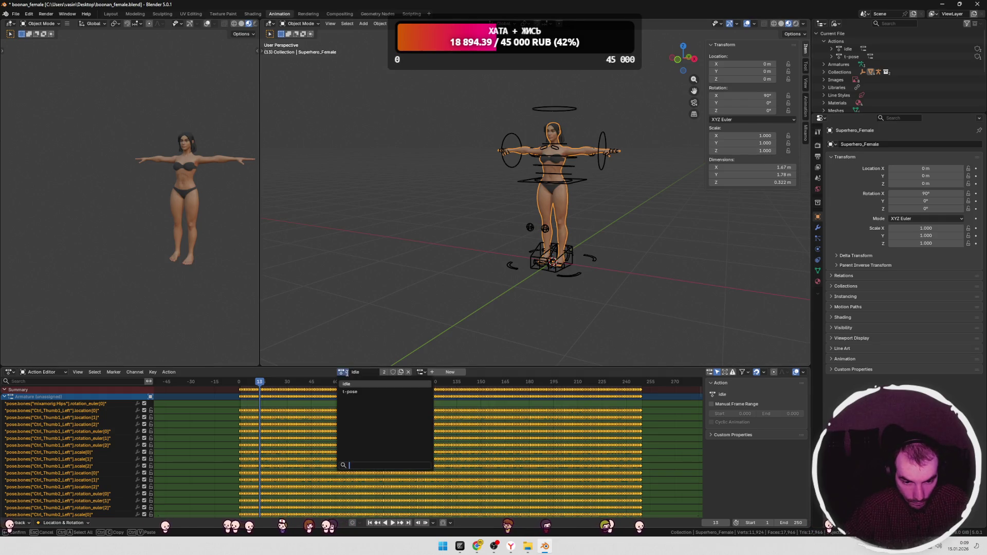
pyautogui.click(419, 372)
pyautogui.click(417, 386)
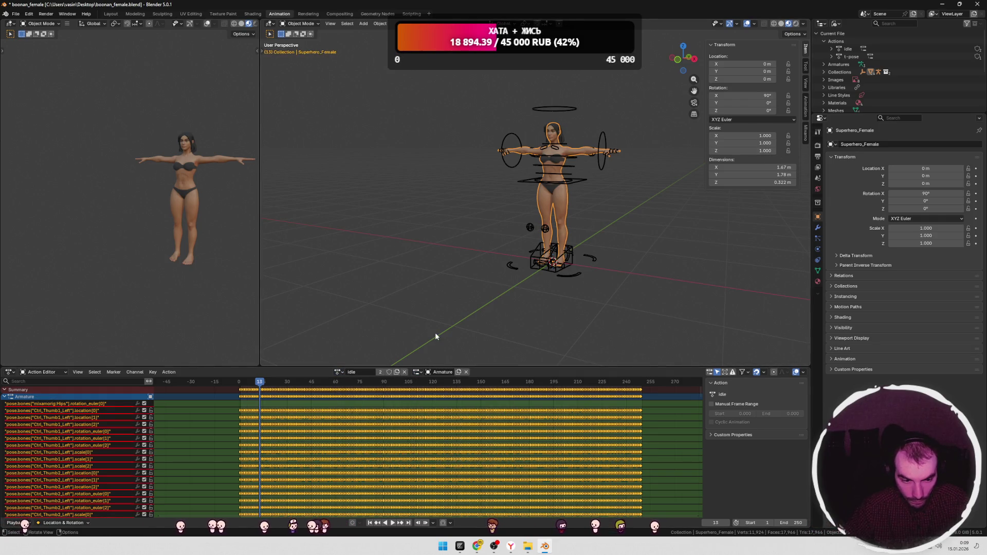
pyautogui.press('space')
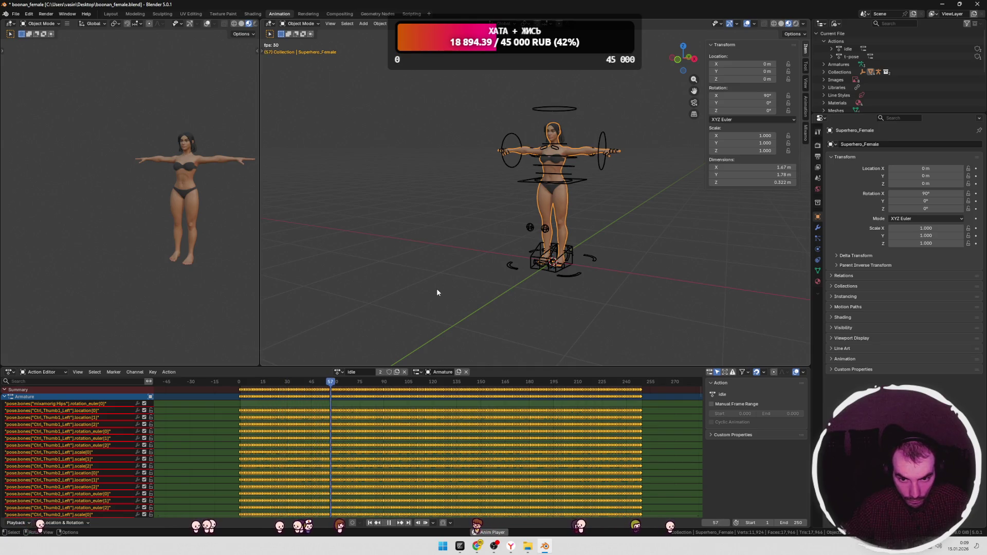
pyautogui.scroll(2, 576, 273)
pyautogui.scroll(2, 576, 278)
# Step: Toggle the character in and out of Edit Mode twice and review the interaction modes
pyautogui.press('Tab')
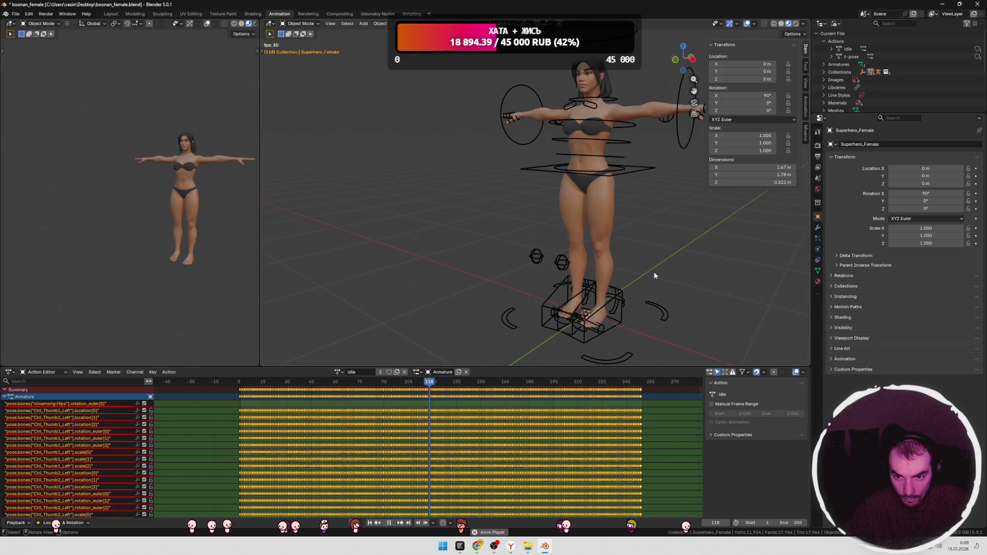
pyautogui.press('Tab')
pyautogui.scroll(-3, 668, 260)
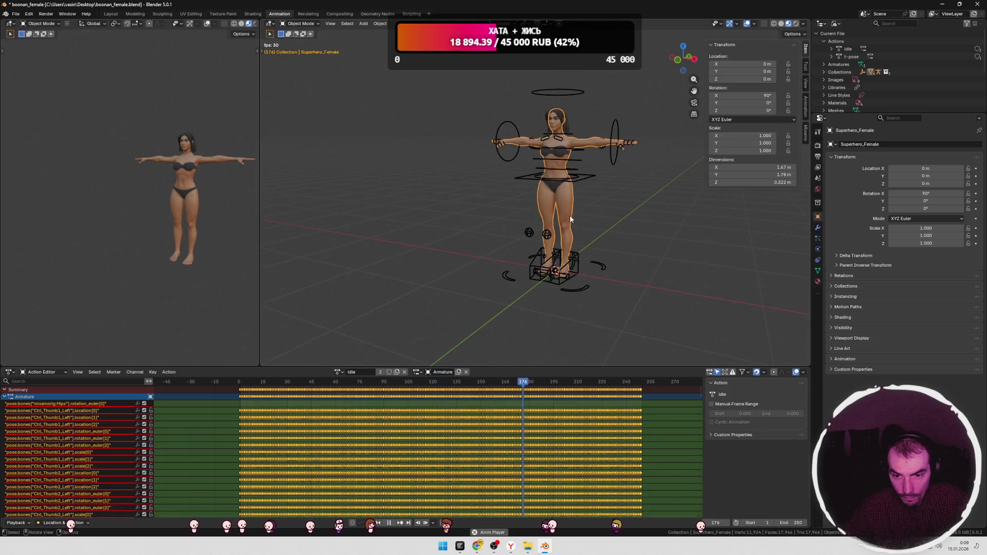
pyautogui.press('Tab')
pyautogui.press('Tab')
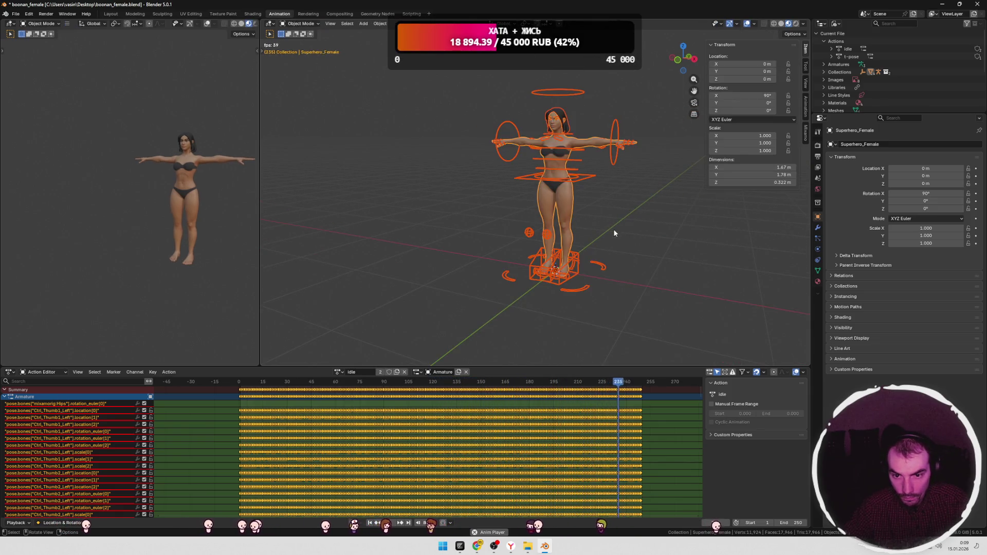
pyautogui.press('Tab')
pyautogui.press('Tab')
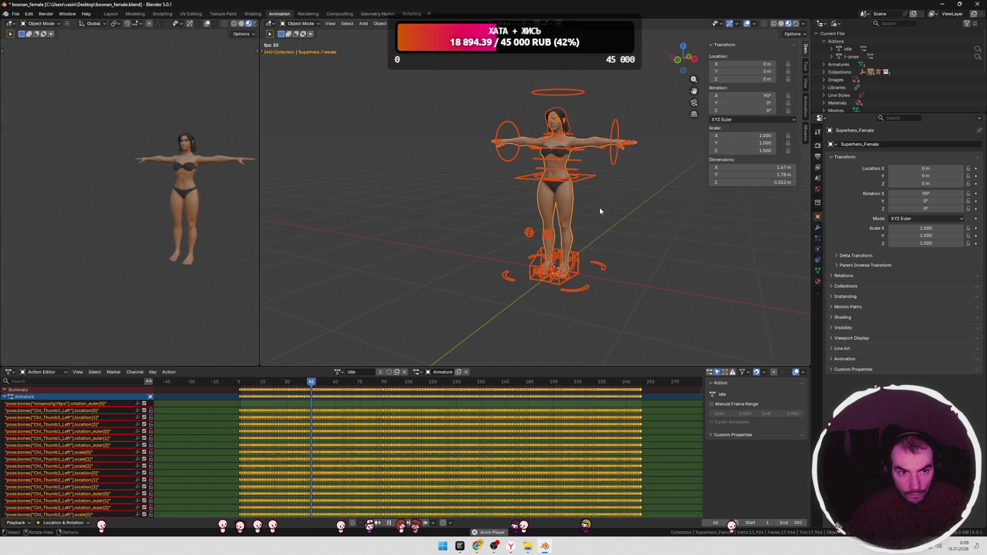
pyautogui.click(309, 26)
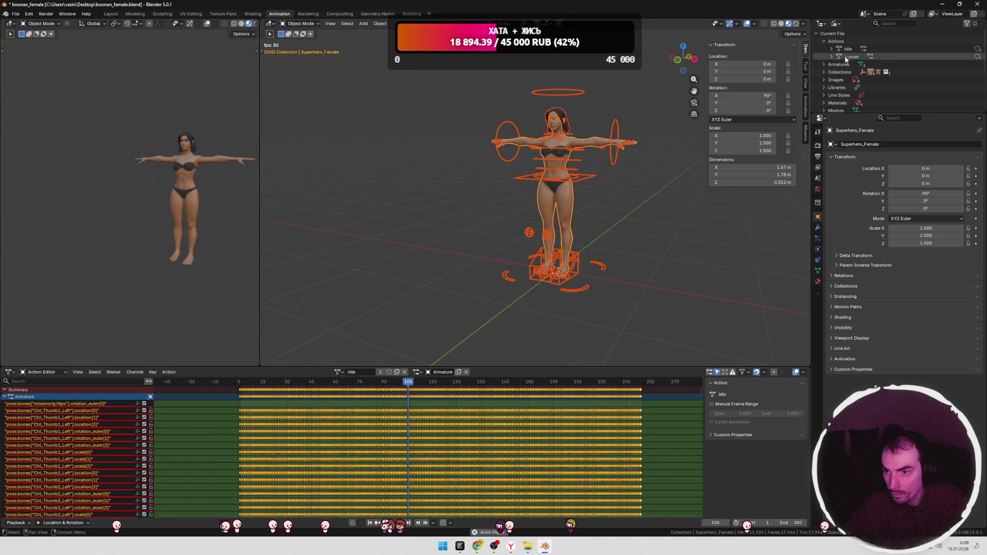
pyautogui.click(835, 24)
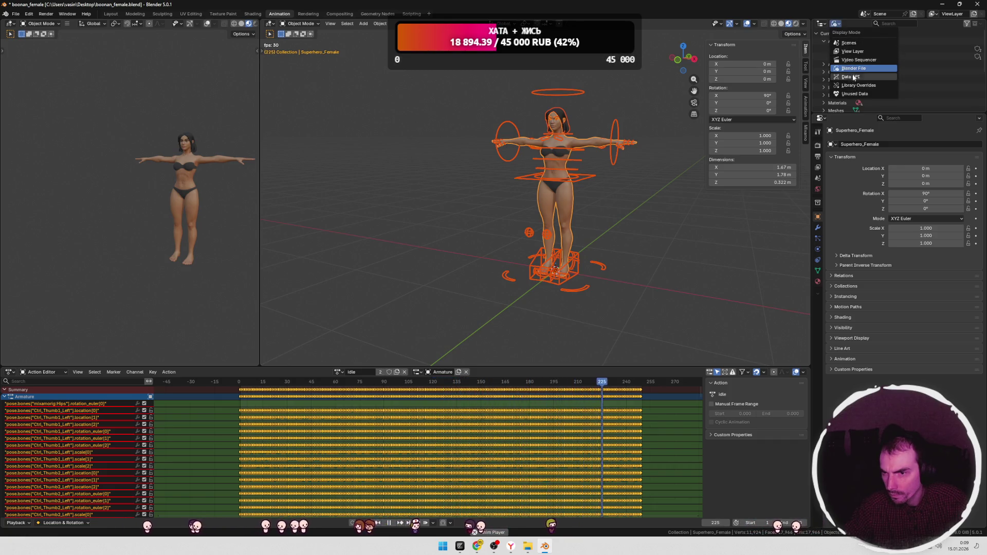
# Step: Switch the Outliner to View Layer, select the Armature, and cycle it through Edit and Pose Mode
pyautogui.click(852, 52)
pyautogui.click(852, 49)
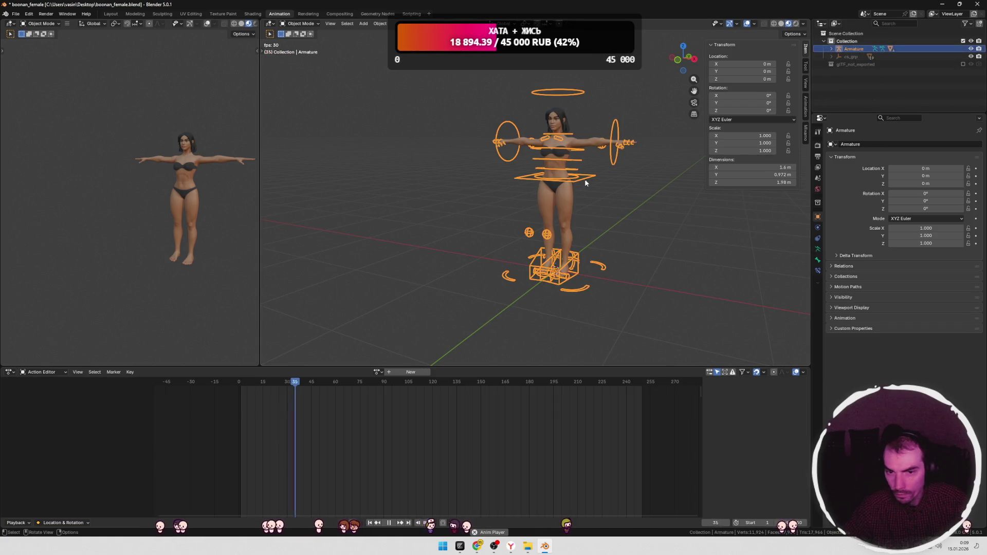
pyautogui.press('Tab')
pyautogui.press('Tab')
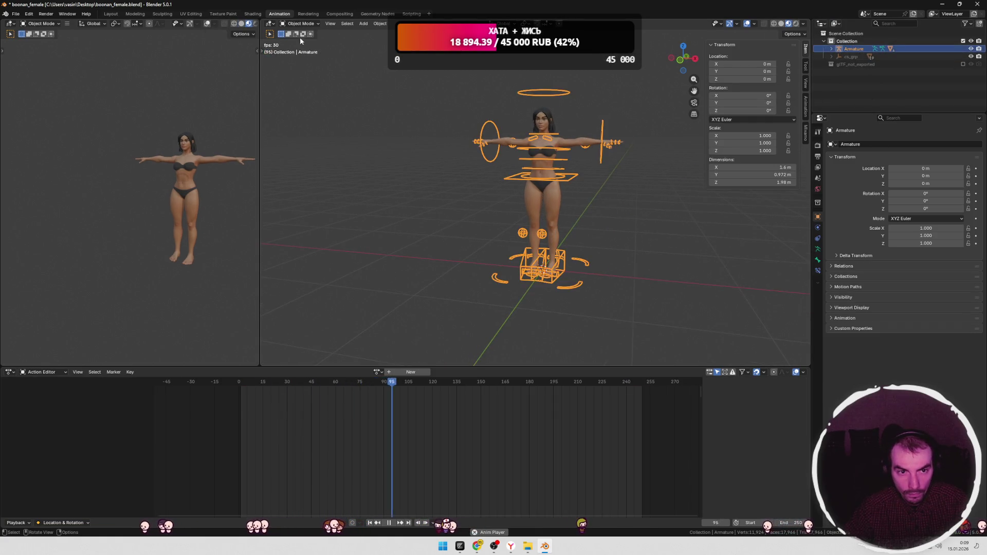
pyautogui.click(305, 24)
pyautogui.click(306, 49)
pyautogui.press('Tab')
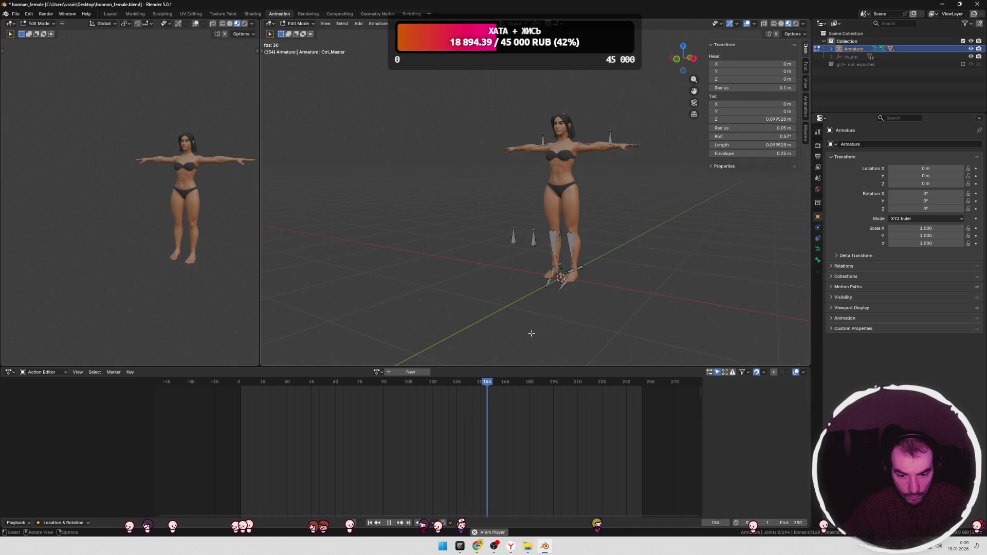
pyautogui.click(378, 372)
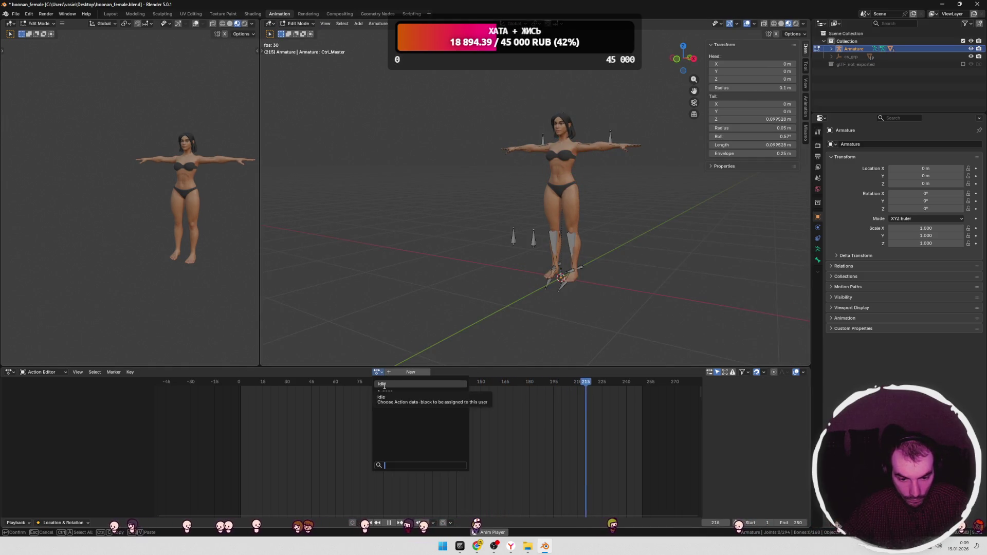
# Step: Assign idle to the Armature, play and scrub it in Pose Mode, then restore the window size
pyautogui.click(406, 398)
pyautogui.press('space')
pyautogui.press('b')
pyautogui.press('Tab')
pyautogui.press('space')
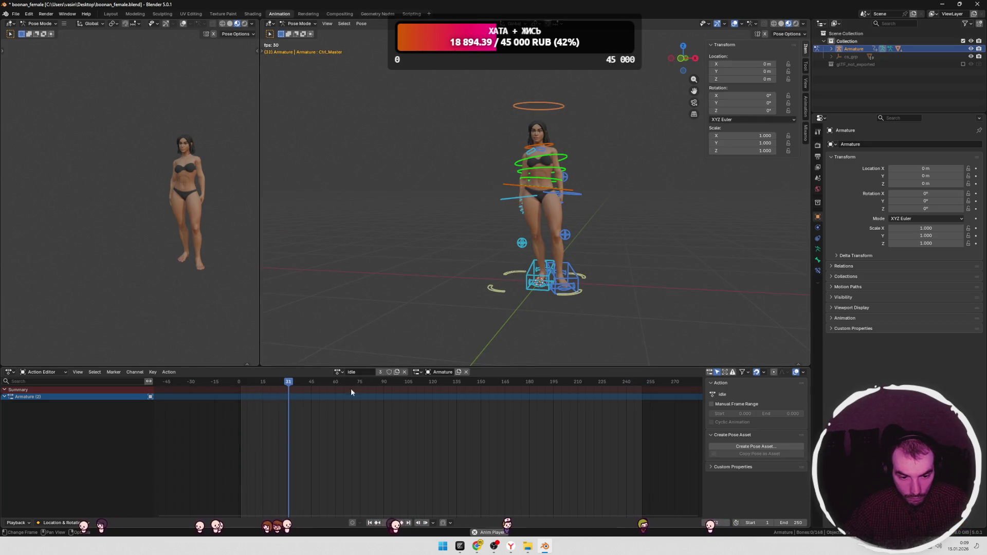
pyautogui.moveTo(334, 383)
pyautogui.mouseDown()
pyautogui.moveTo(232, 383)
pyautogui.moveTo(325, 386)
pyautogui.moveTo(282, 386)
pyautogui.mouseUp()
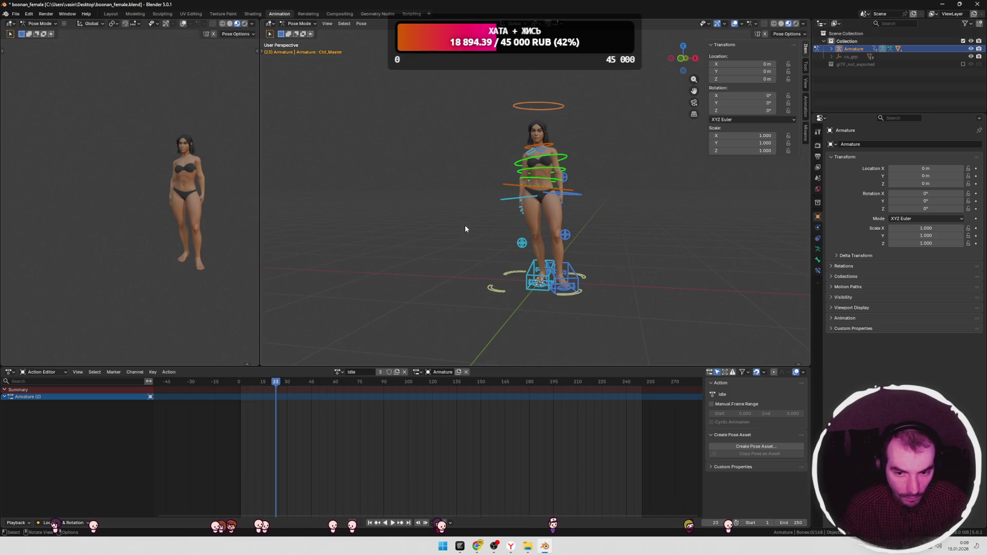
pyautogui.moveTo(527, 546)
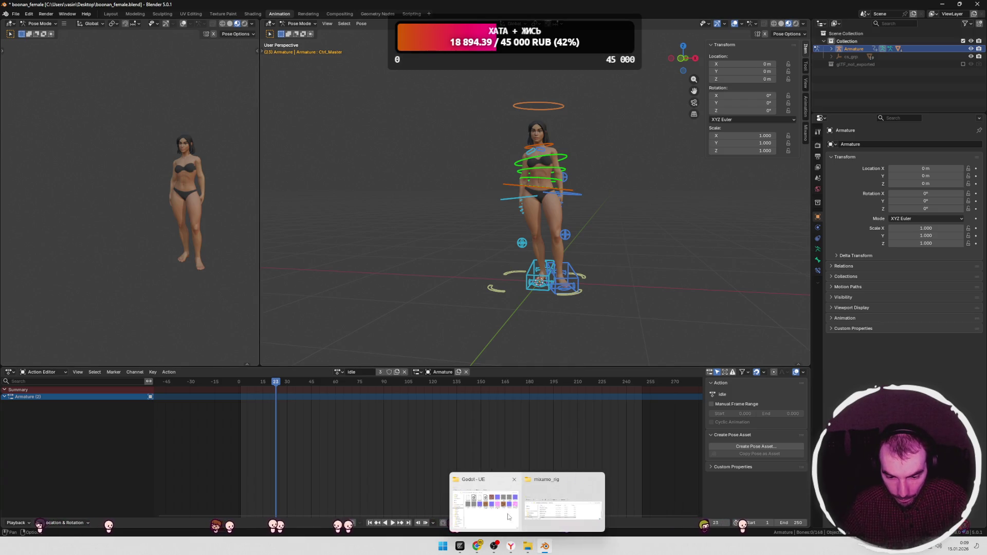
pyautogui.click(959, 4)
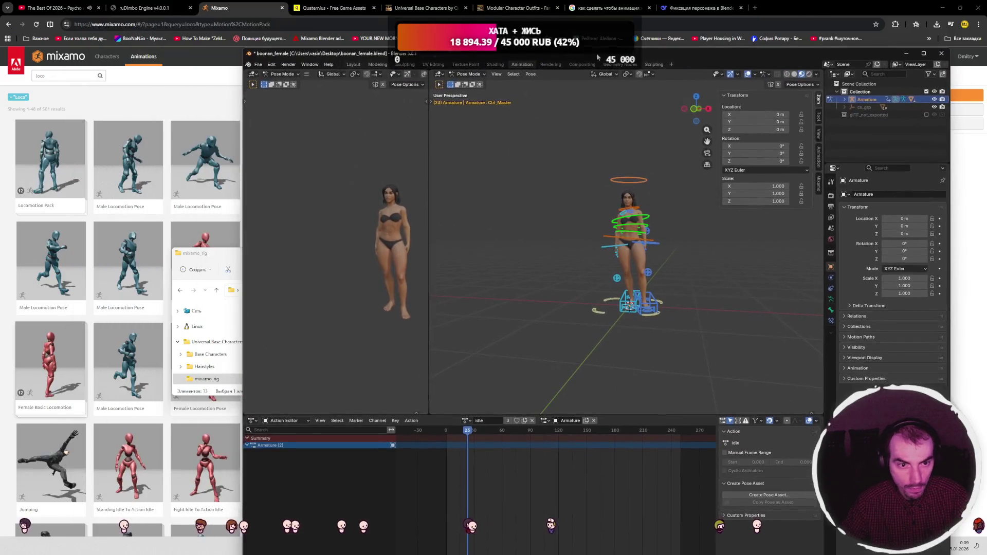
# Step: Import walk.fbx into the scene by dragging it from the desktop
pyautogui.click(942, 8)
pyautogui.click(952, 6)
pyautogui.moveTo(72, 126)
pyautogui.mouseDown()
pyautogui.moveTo(242, 206)
pyautogui.moveTo(525, 245)
pyautogui.mouseUp()
pyautogui.click(509, 381)
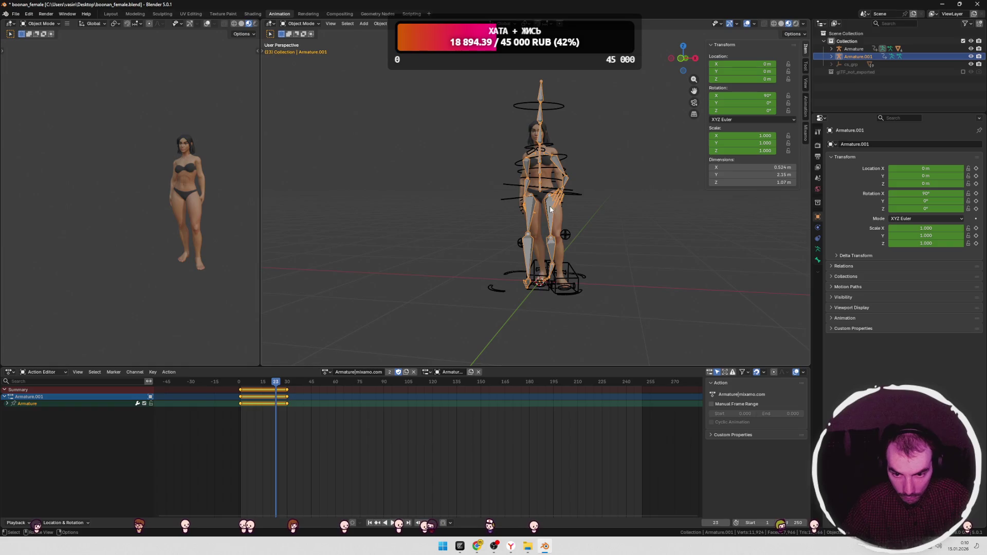
# Step: In Layout, move the imported rig aside and play and scrub its walk animation
pyautogui.click(110, 15)
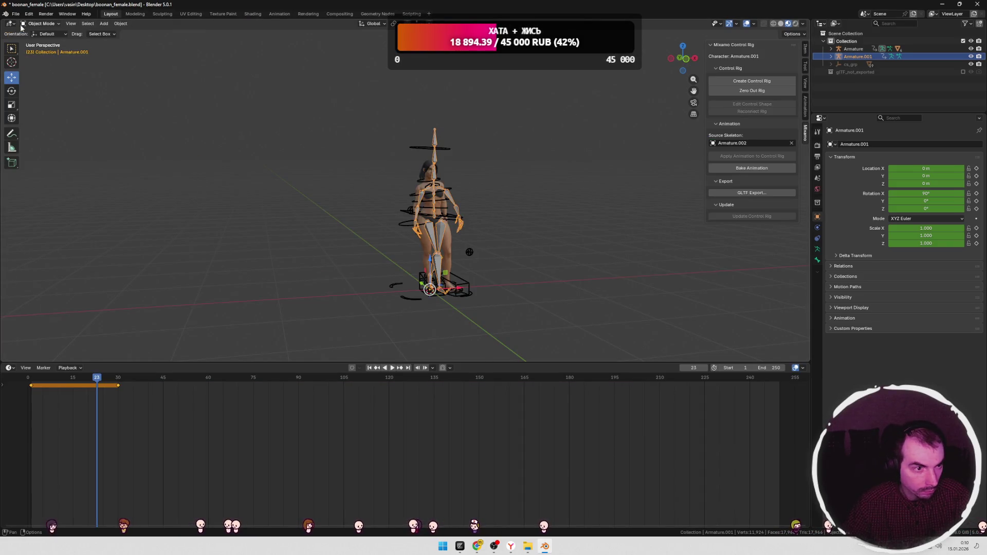
pyautogui.press('space')
pyautogui.moveTo(465, 294); pyautogui.dragTo(329, 293)
pyautogui.press('space')
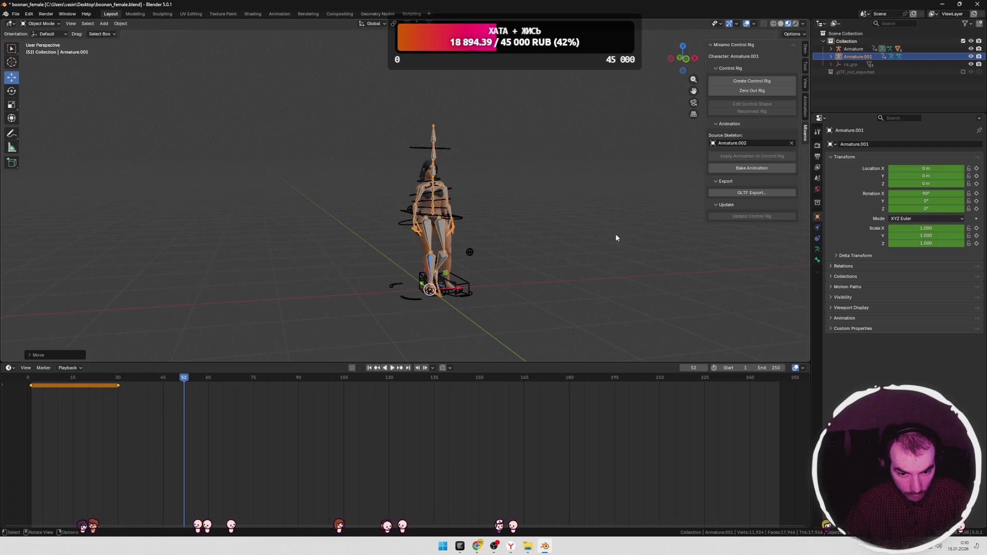
pyautogui.moveTo(615, 233); pyautogui.dragTo(476, 293, button='middle')
pyautogui.moveTo(440, 298); pyautogui.dragTo(368, 288)
pyautogui.press('space')
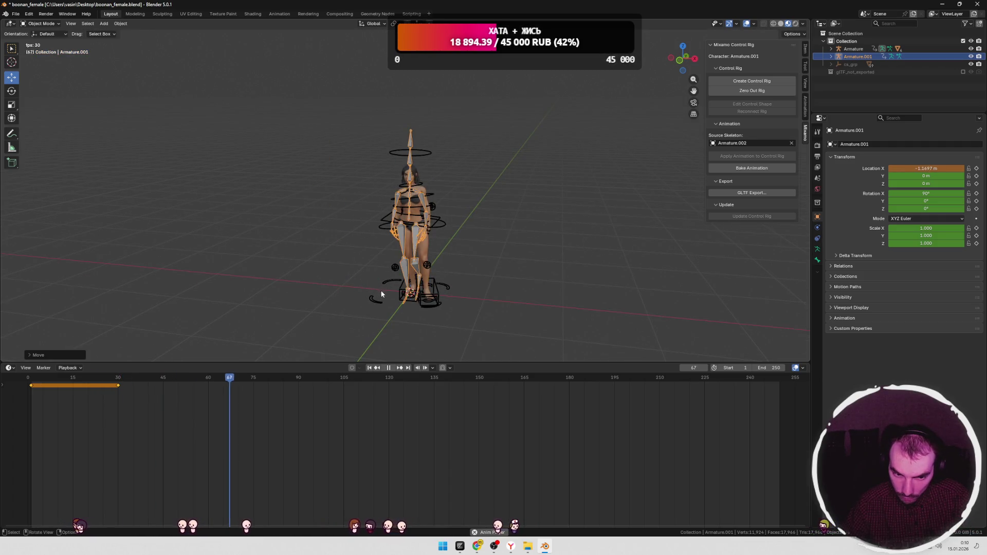
pyautogui.click(245, 378)
pyautogui.moveTo(246, 378); pyautogui.dragTo(57, 375)
pyautogui.press('space')
# Step: Select the original Armature rig and return to the Animation workspace
pyautogui.scroll(-2, 516, 280)
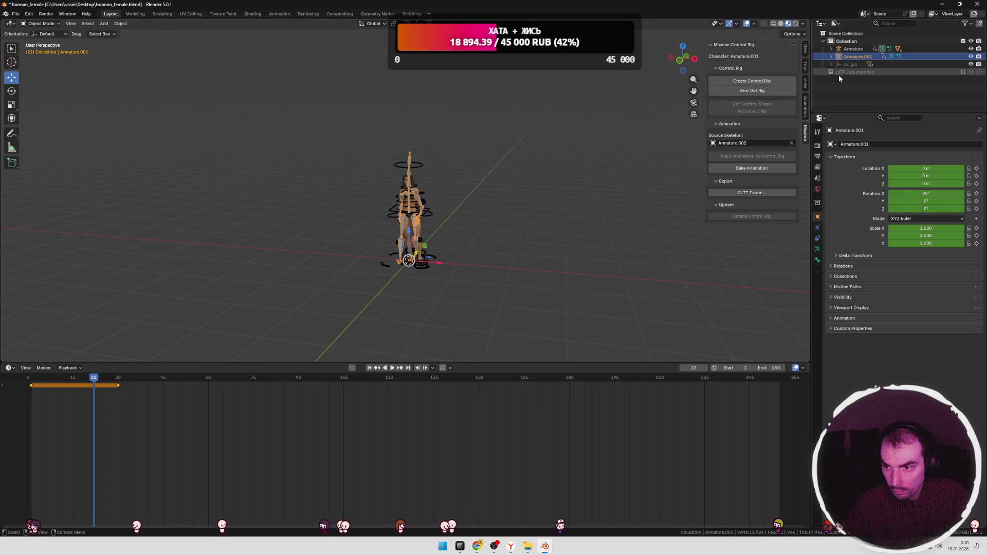
pyautogui.click(852, 49)
pyautogui.scroll(3, 210, 81)
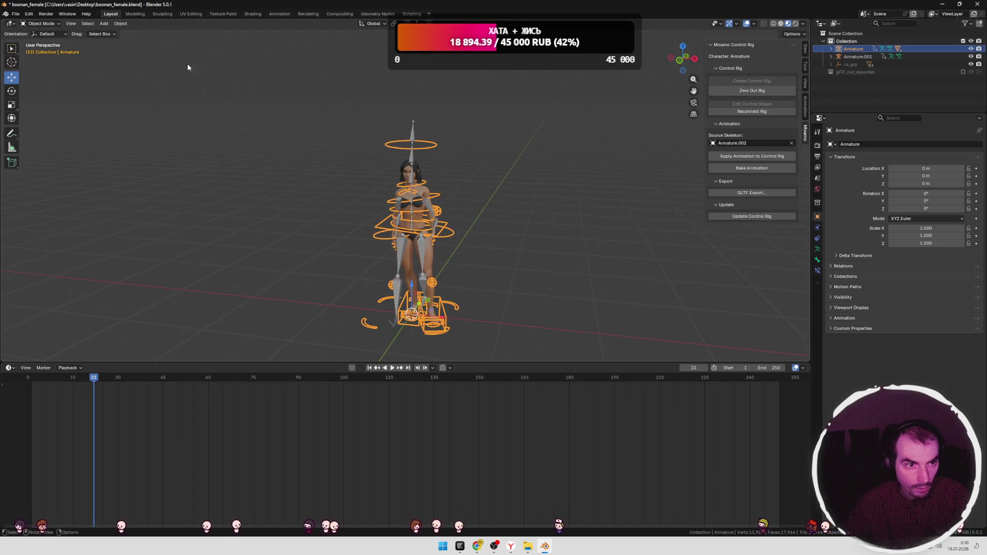
pyautogui.click(279, 14)
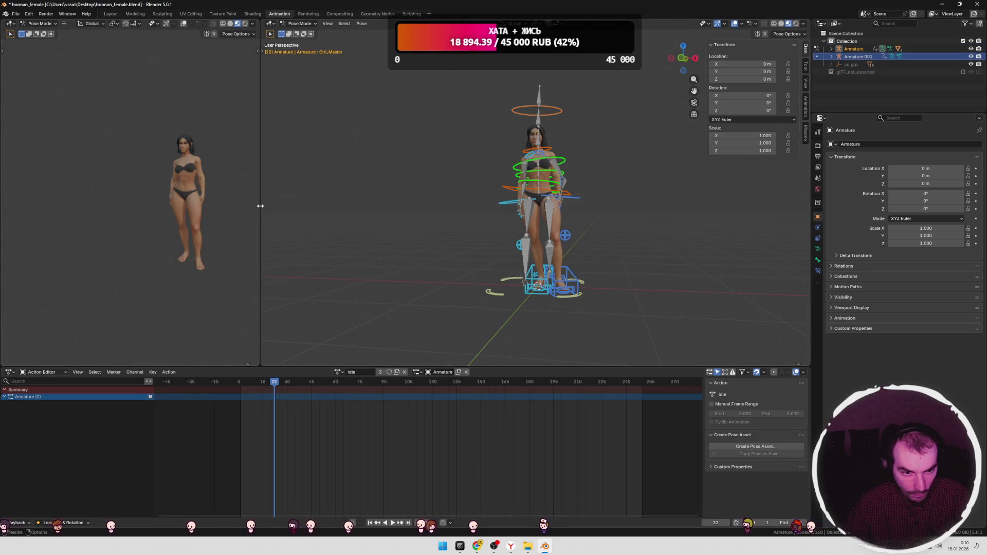
# Step: Assign the Armature|mixamo.com action to the rig and check the pose at frame 15
pyautogui.moveTo(260, 203); pyautogui.dragTo(212, 203)
pyautogui.click(339, 372)
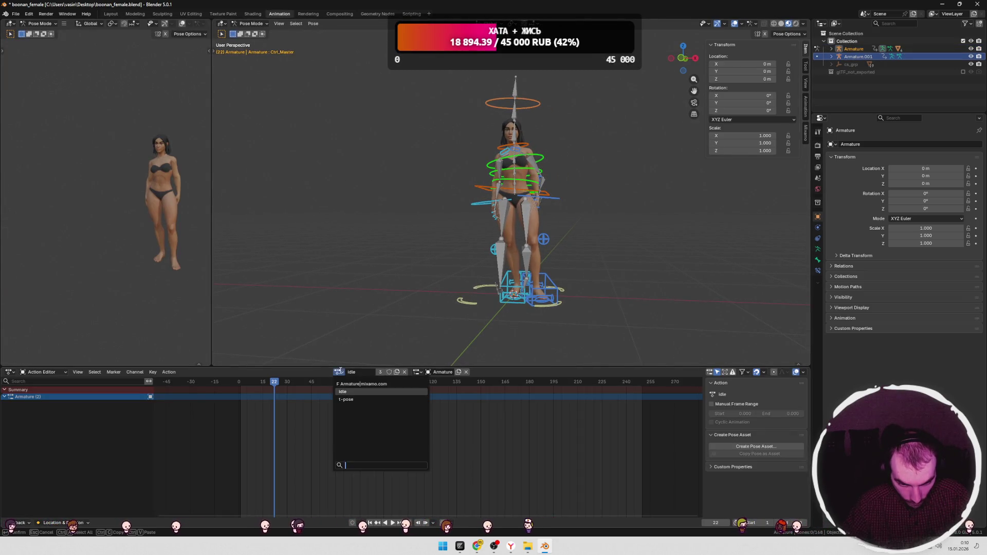
pyautogui.click(341, 384)
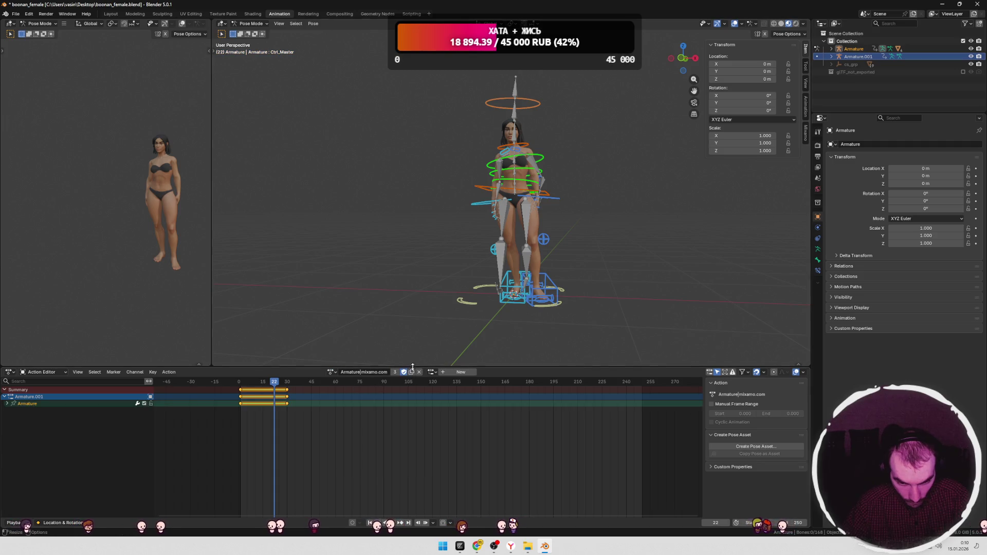
pyautogui.moveTo(277, 389); pyautogui.dragTo(263, 385)
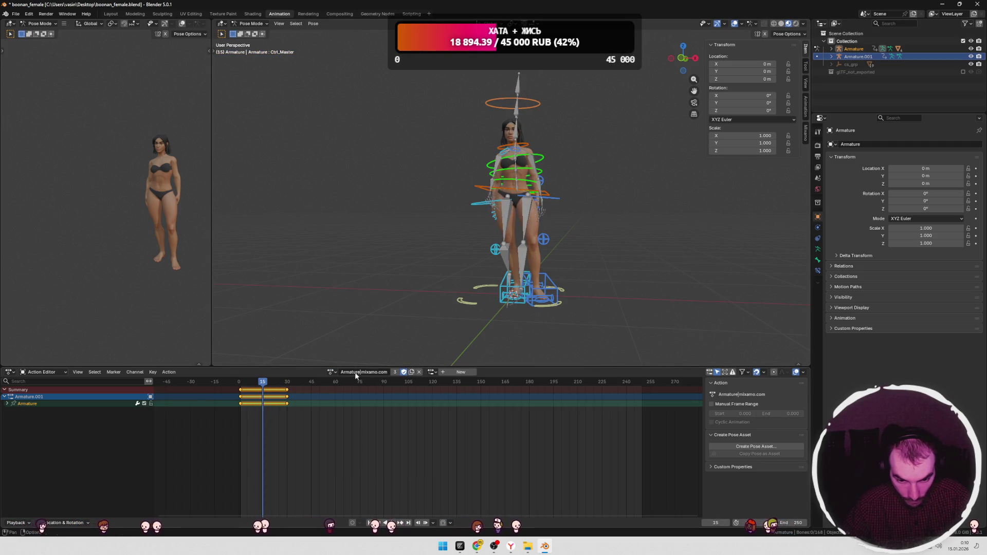
# Step: Select the Armature control rig, zero it to its rest T-pose, and pick Ctrl_Hips
pyautogui.click(805, 132)
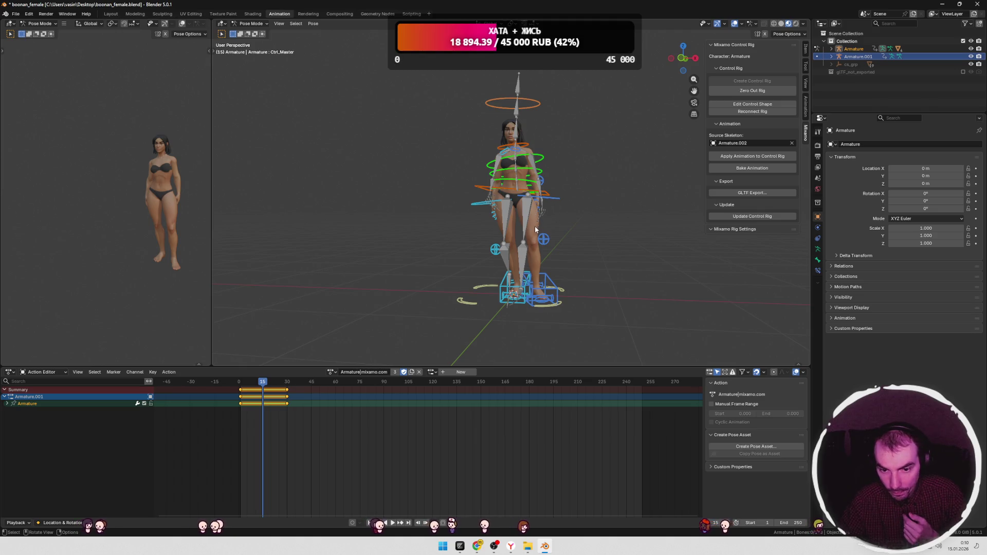
pyautogui.click(853, 48)
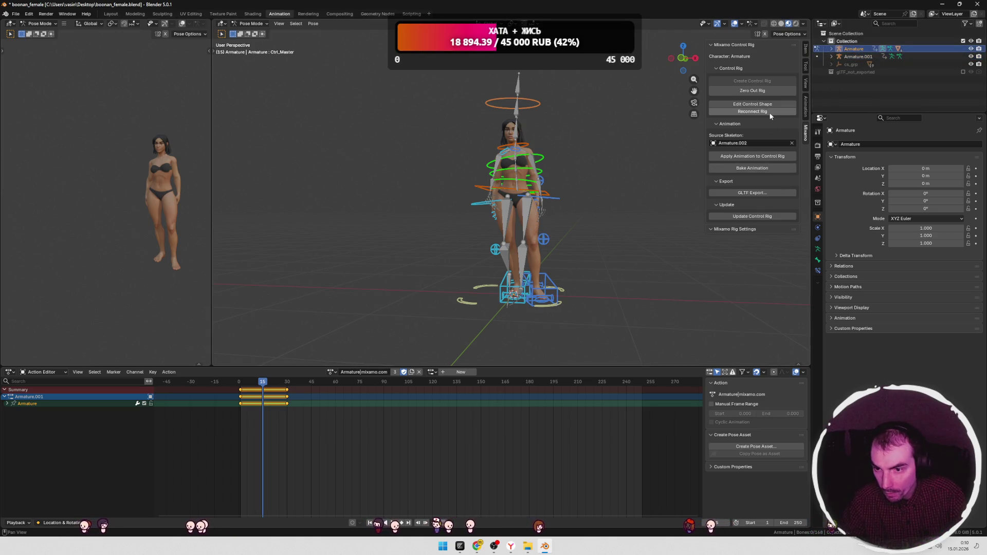
pyautogui.click(756, 91)
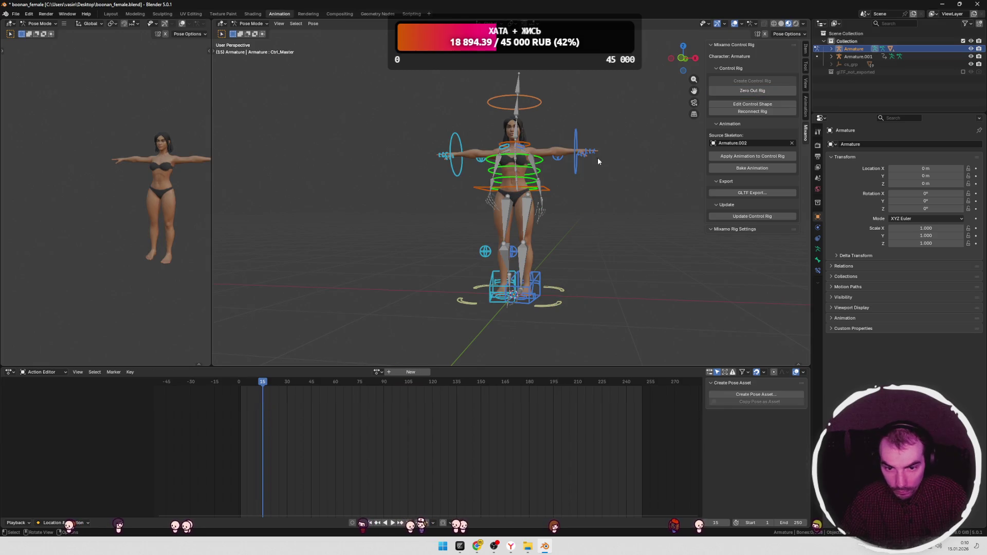
pyautogui.moveTo(611, 178)
pyautogui.mouseDown(button='middle')
pyautogui.moveTo(624, 196)
pyautogui.moveTo(586, 195)
pyautogui.moveTo(575, 209)
pyautogui.moveTo(631, 202)
pyautogui.moveTo(612, 205)
pyautogui.mouseUp(button='middle')
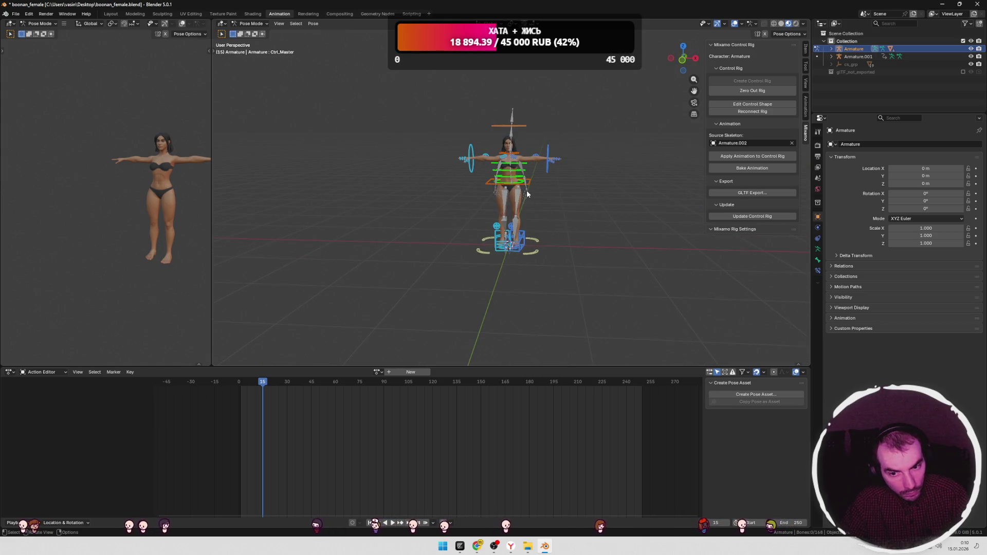
pyautogui.click(519, 199)
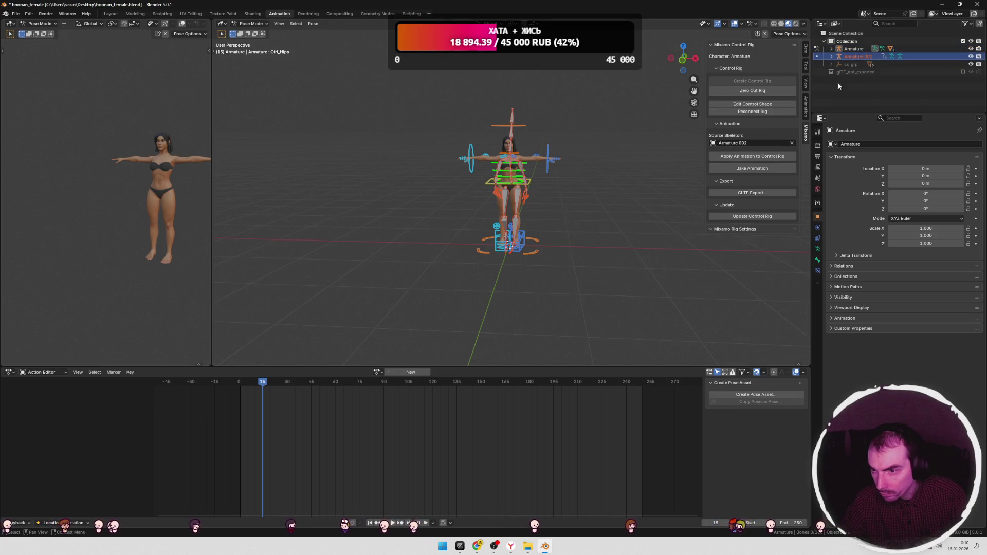
# Step: Set Source Skeleton to Armature.001 and apply its animation to the control rig
pyautogui.click(735, 144)
pyautogui.scroll(-17, 750, 190)
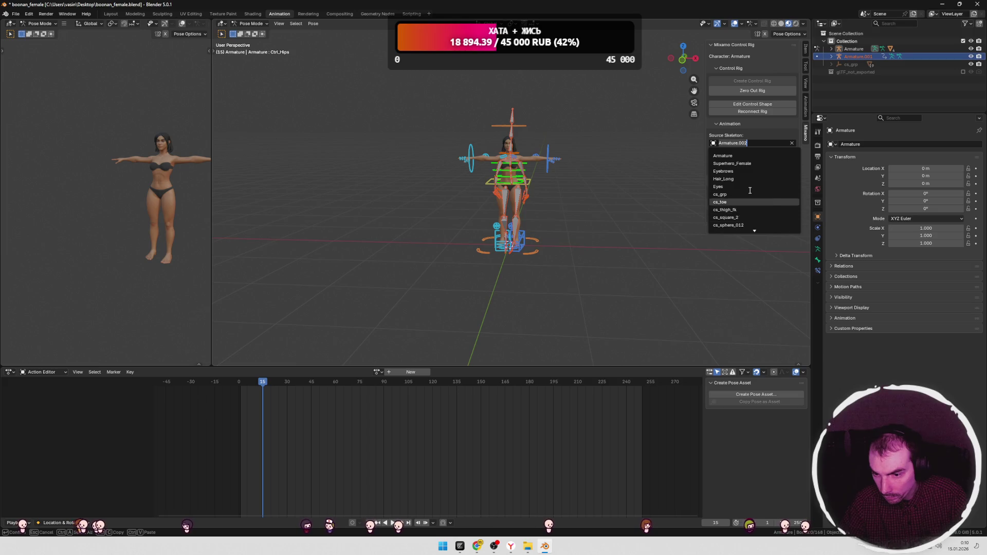
pyautogui.click(735, 217)
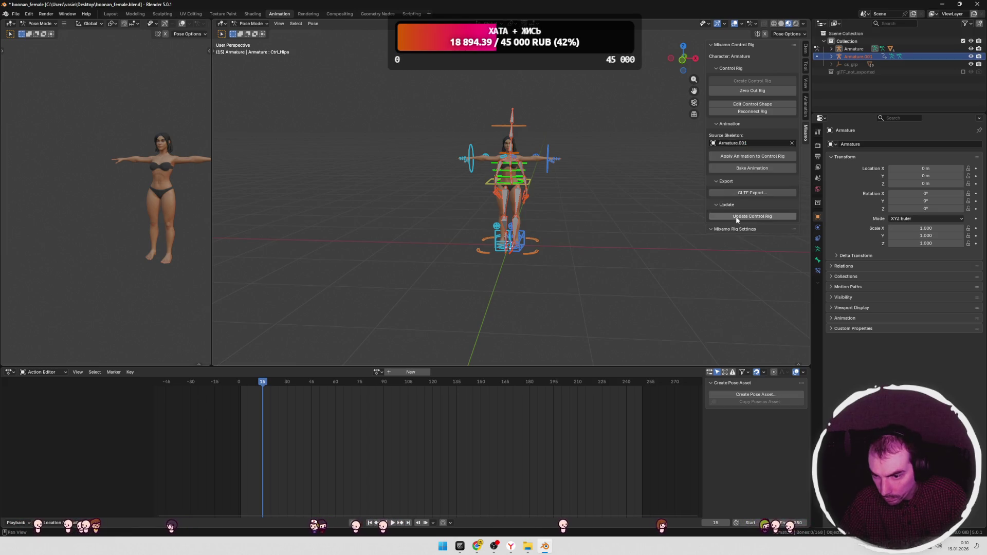
pyautogui.click(745, 160)
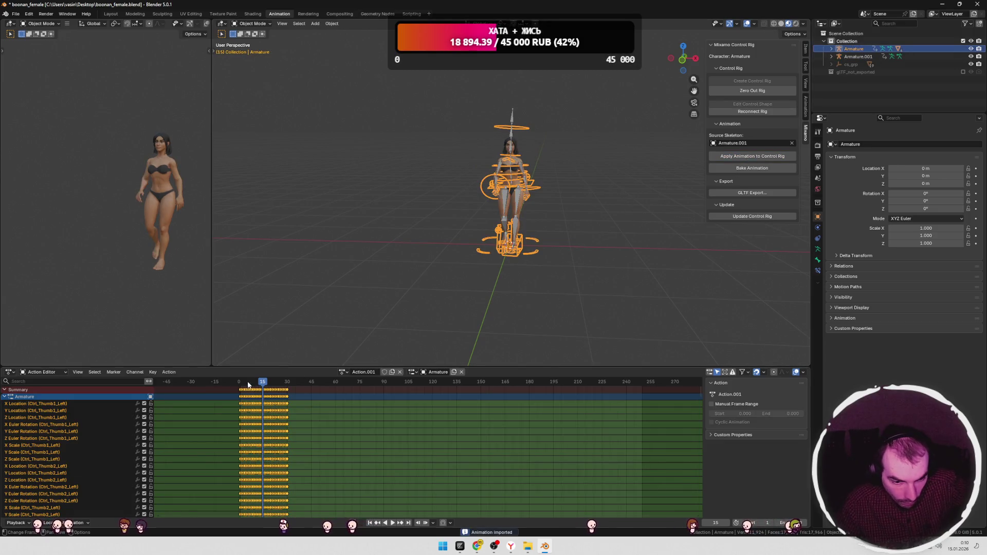
# Step: Scrub and play the new animation, then rename the action to 'walk'
pyautogui.moveTo(263, 384)
pyautogui.mouseDown()
pyautogui.moveTo(232, 384)
pyautogui.moveTo(292, 382)
pyautogui.moveTo(255, 387)
pyautogui.mouseUp()
pyautogui.press('space')
pyautogui.moveTo(440, 331); pyautogui.dragTo(384, 376, button='middle')
pyautogui.click(374, 372)
pyautogui.write('walk')
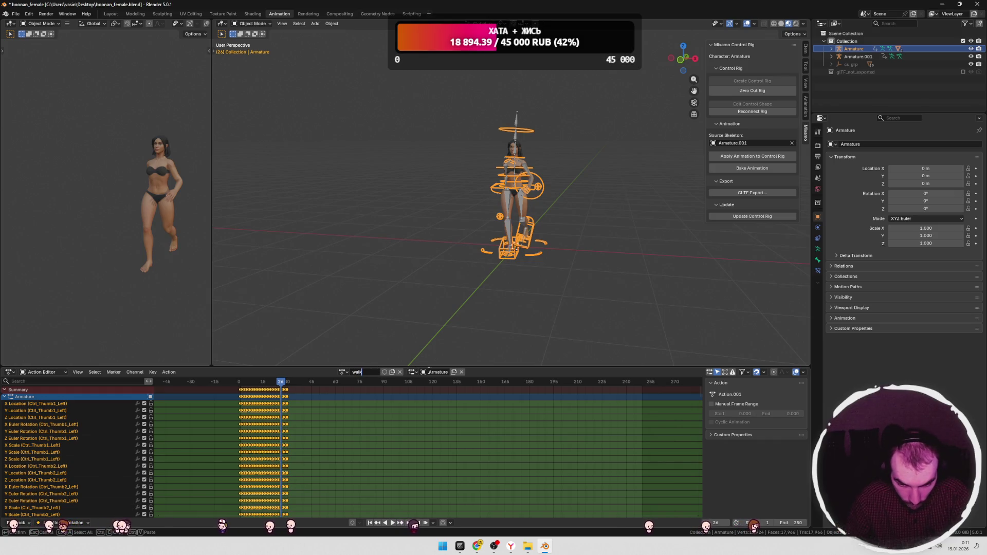
pyautogui.press('Return')
pyautogui.click(505, 302)
# Step: Play the walk cycle and box-select the whole rig
pyautogui.moveTo(569, 269); pyautogui.dragTo(501, 276, button='middle')
pyautogui.press('space')
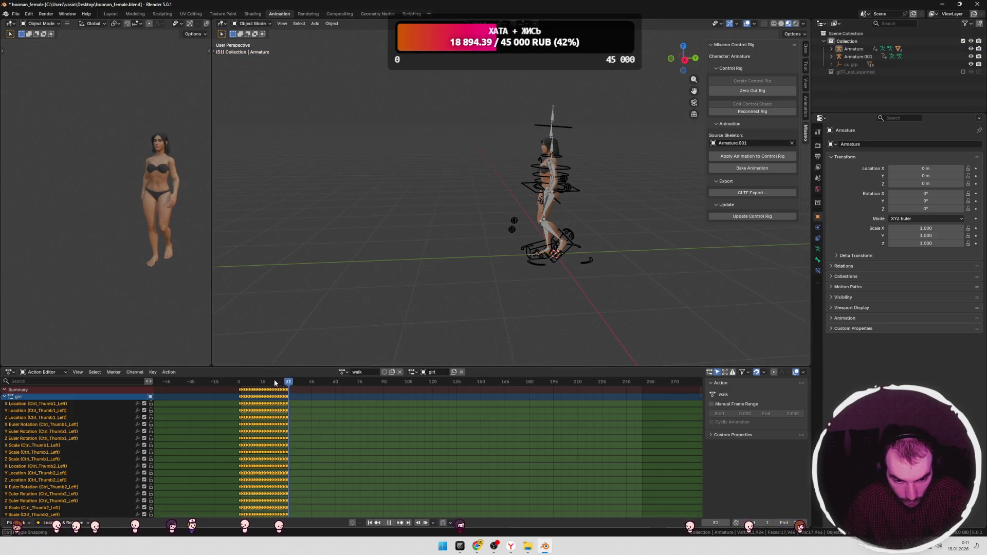
pyautogui.moveTo(634, 117); pyautogui.dragTo(433, 297)
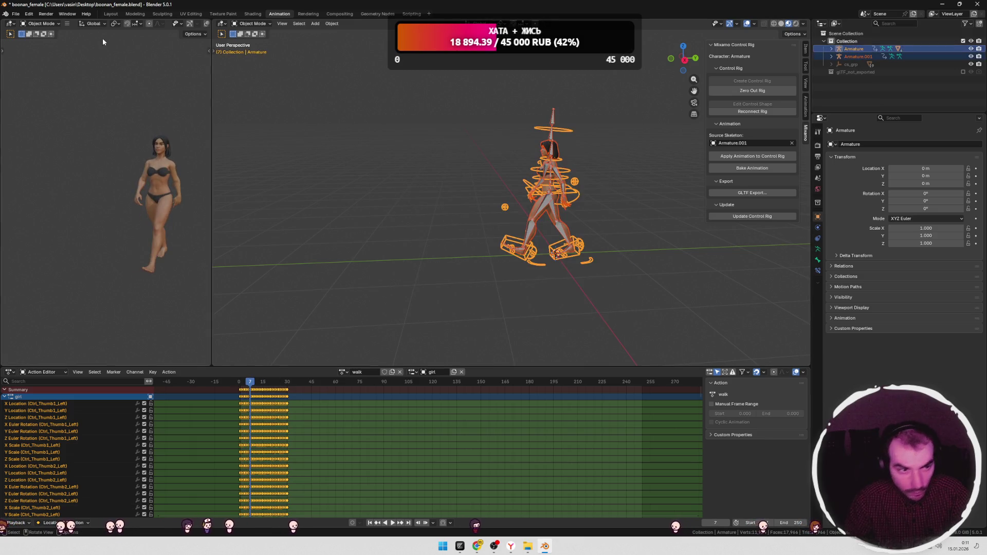
pyautogui.click(111, 14)
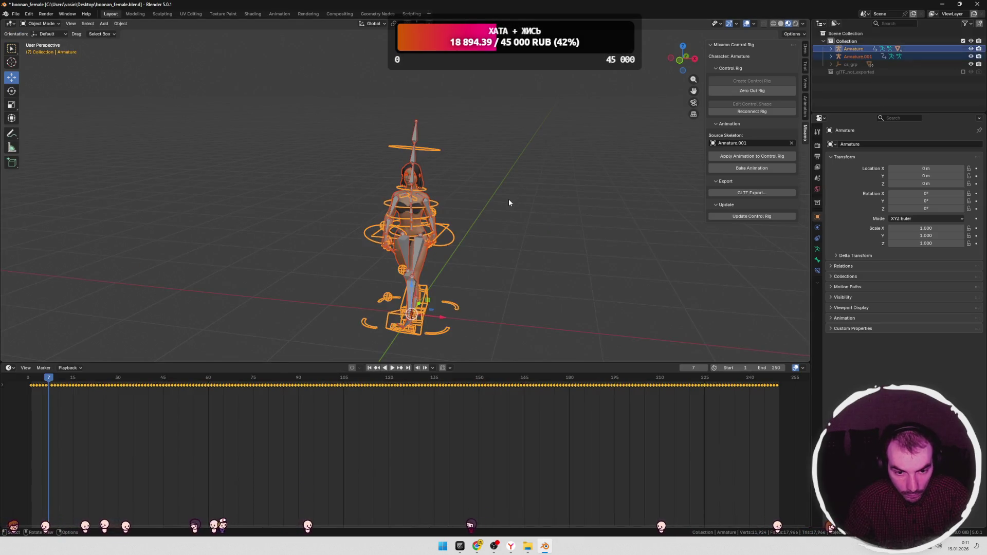
# Step: Delete Armature.001 together with its hierarchy
pyautogui.press('Tab')
pyautogui.press('a')
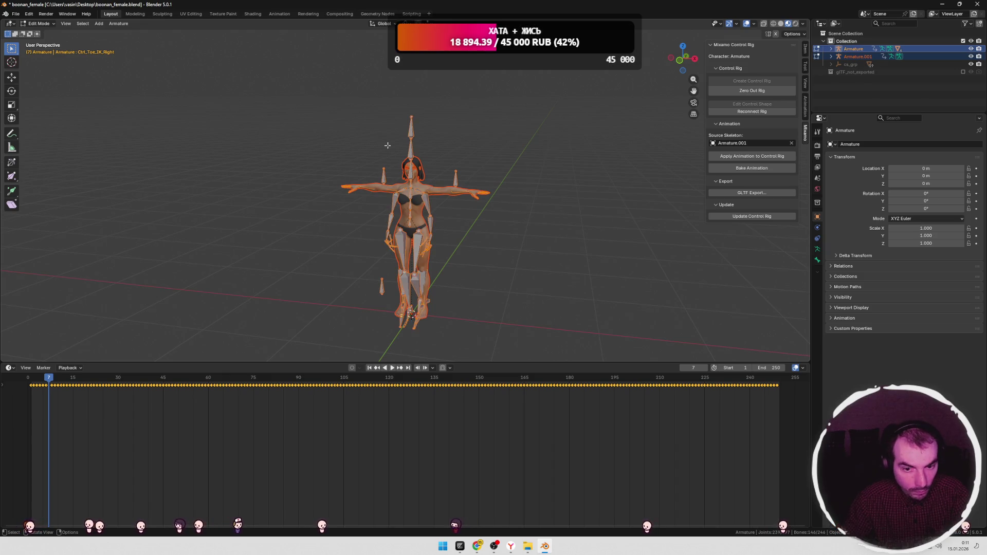
pyautogui.click(852, 57)
pyautogui.rightClick(852, 54)
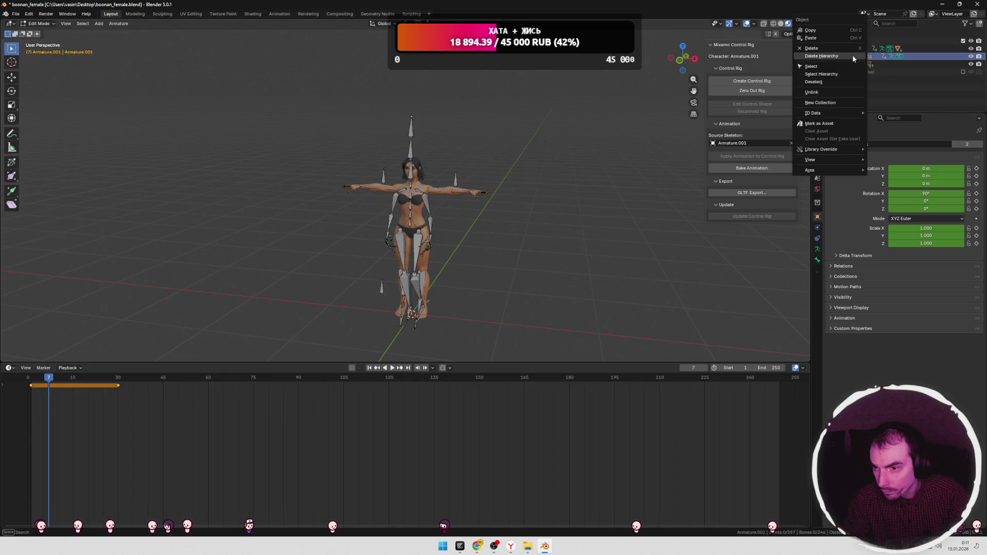
pyautogui.click(822, 54)
# Step: Export Superhero_Female as glTF over char.glb, excluding 'Action' in the action filter
pyautogui.click(418, 197)
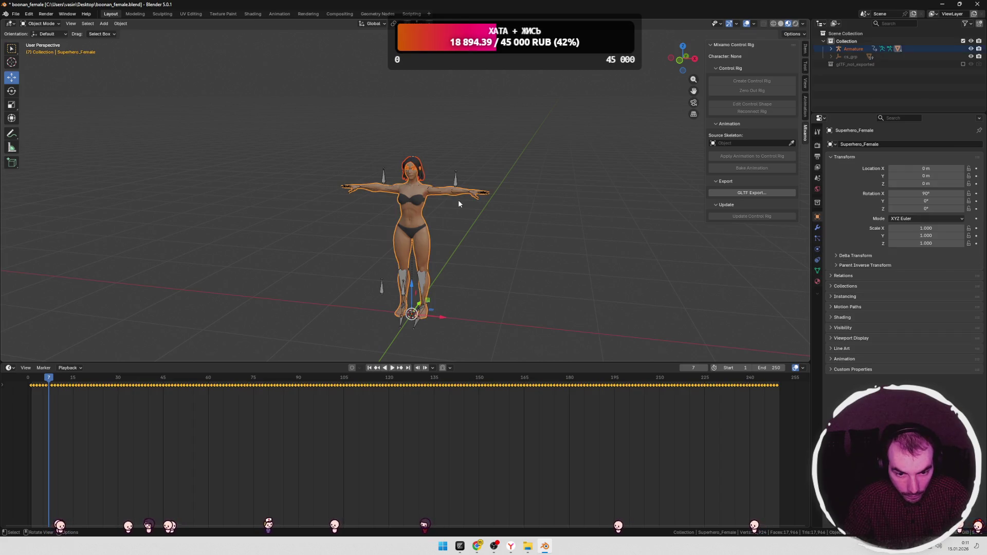
pyautogui.click(16, 14)
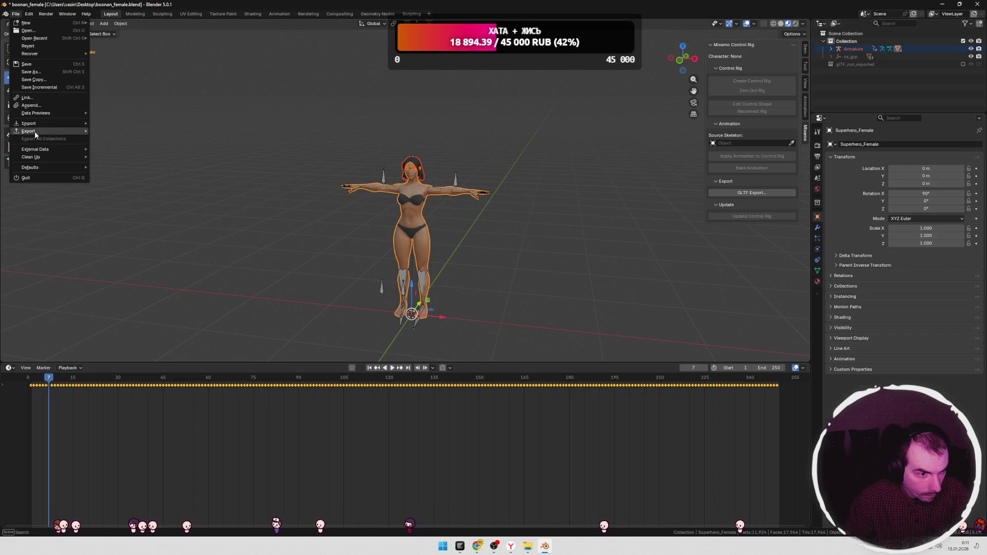
pyautogui.moveTo(35, 131)
pyautogui.click(146, 195)
pyautogui.click(358, 191)
pyautogui.click(622, 130)
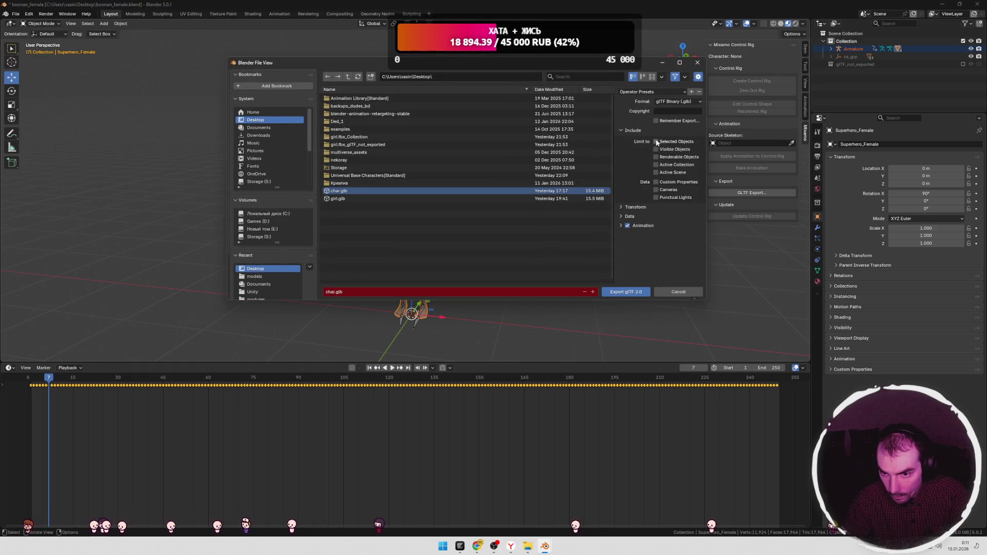
pyautogui.click(619, 130)
pyautogui.click(619, 157)
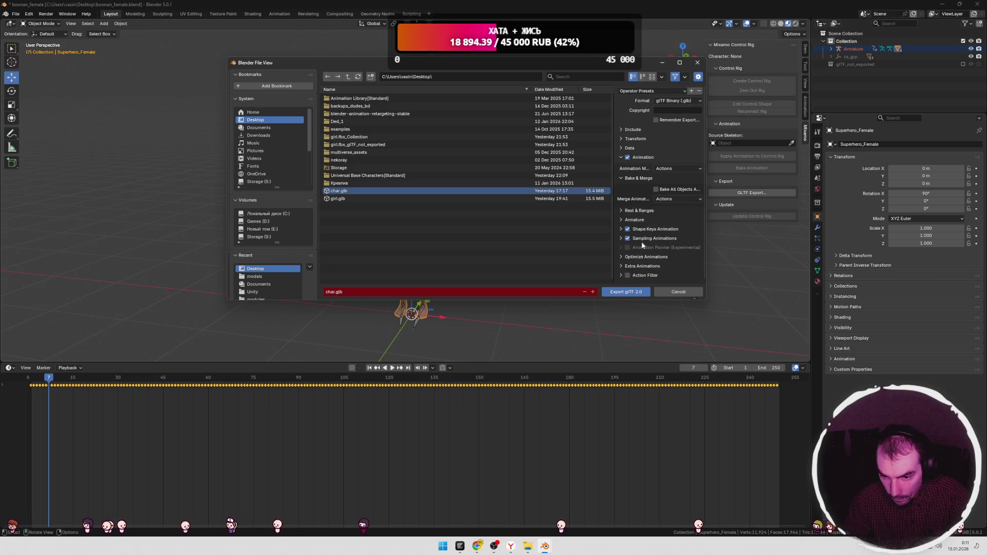
pyautogui.click(621, 276)
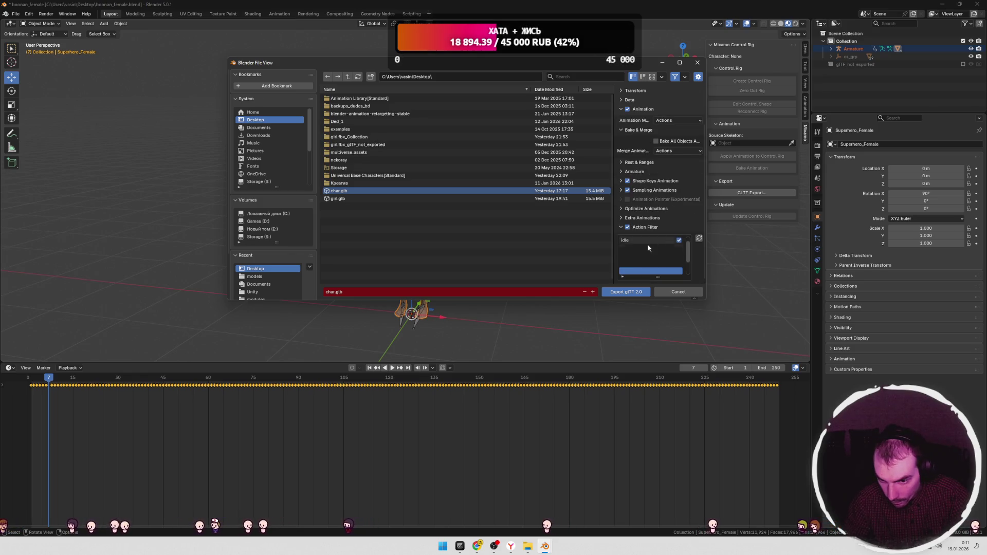
pyautogui.moveTo(689, 251)
pyautogui.mouseDown()
pyautogui.moveTo(689, 264)
pyautogui.moveTo(687, 256)
pyautogui.mouseUp()
pyautogui.click(678, 256)
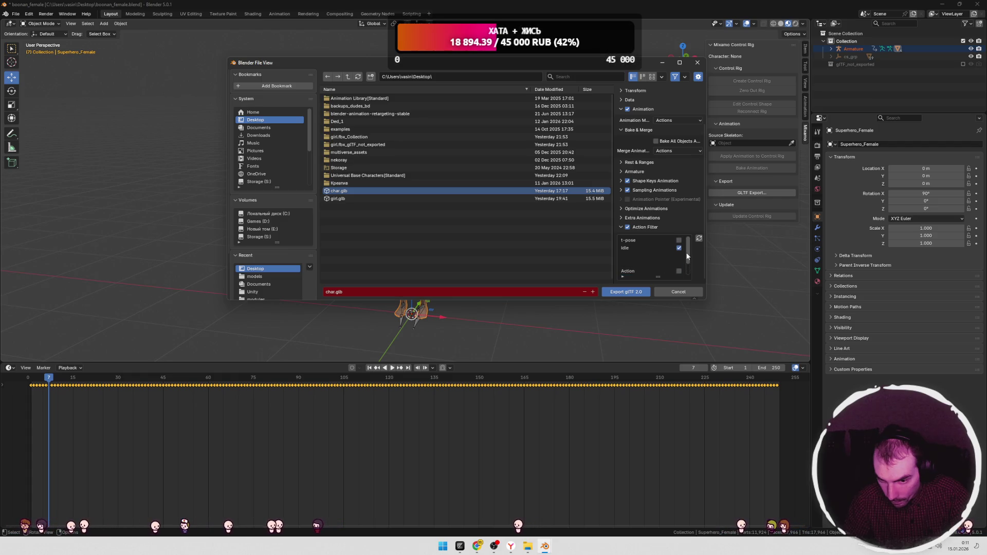
pyautogui.click(633, 291)
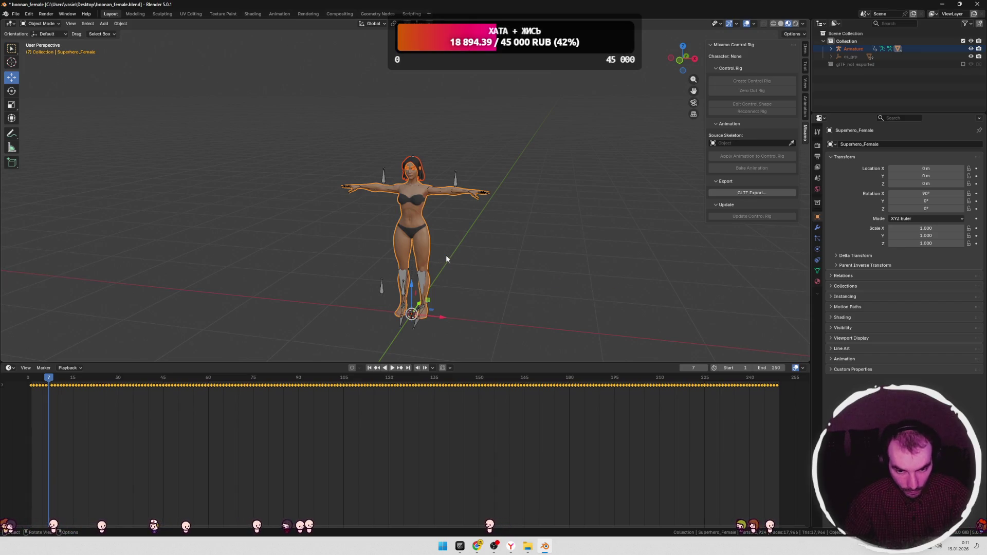
# Step: Reload the ruDimbo Engine localhost game and walk the new character with W
pyautogui.hotkey('alt', 'Tab')
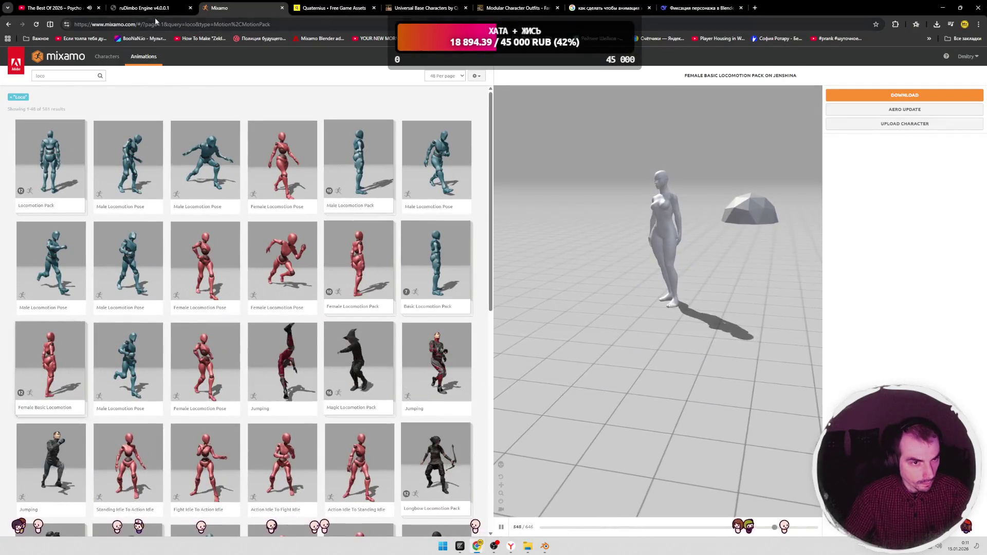
pyautogui.hotkey('ctrl', 'shift', 'Tab')
pyautogui.press('F5')
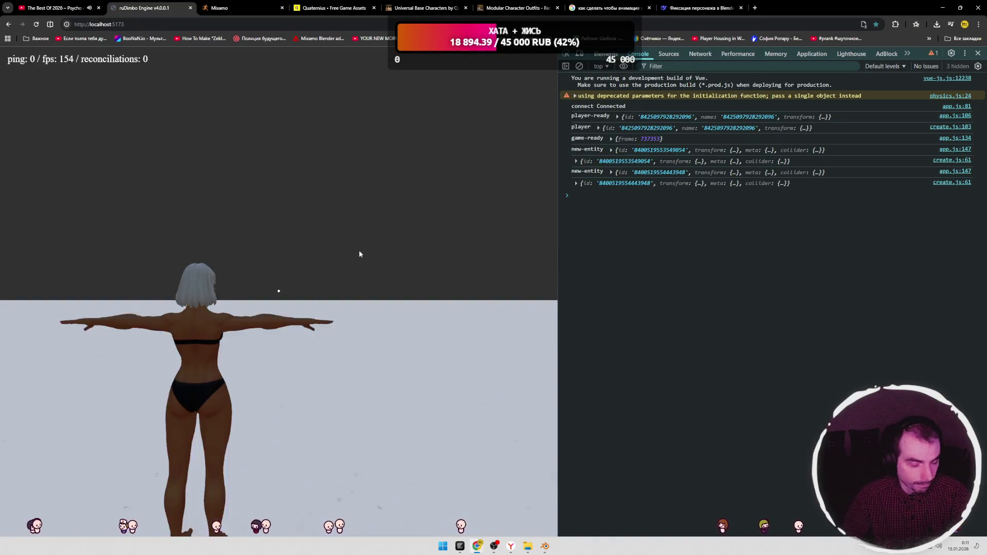
pyautogui.press('w')
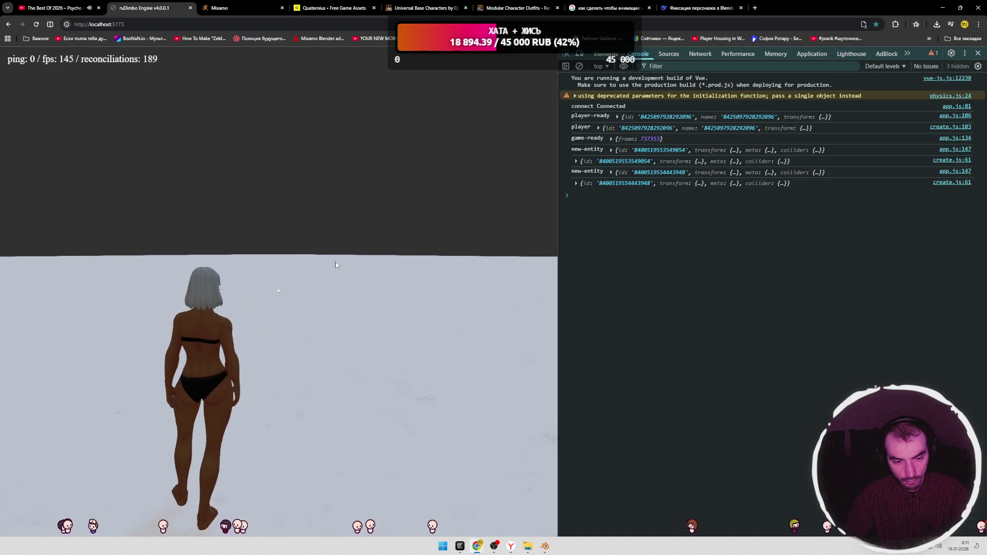
pyautogui.press('F5')
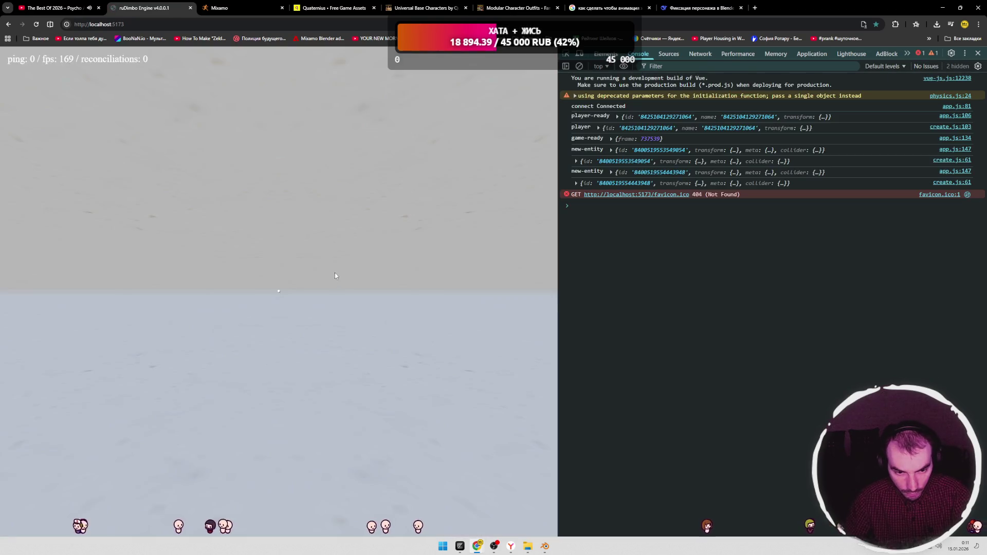
pyautogui.click(335, 272)
# Step: Walk the character in the game once more, then return to Blender's Animation workspace
pyautogui.press('w')
pyautogui.hotkey('alt', 'Tab')
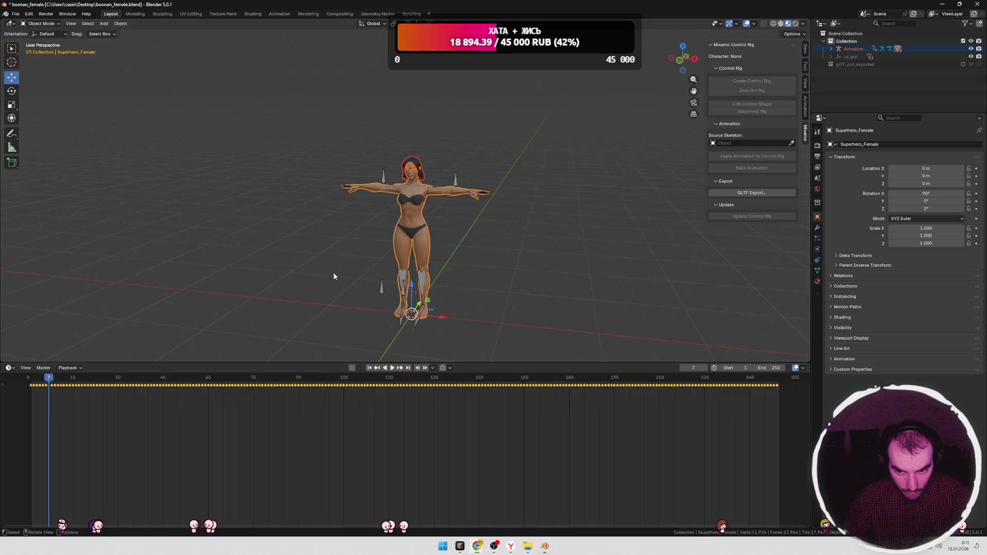
pyautogui.click(494, 293)
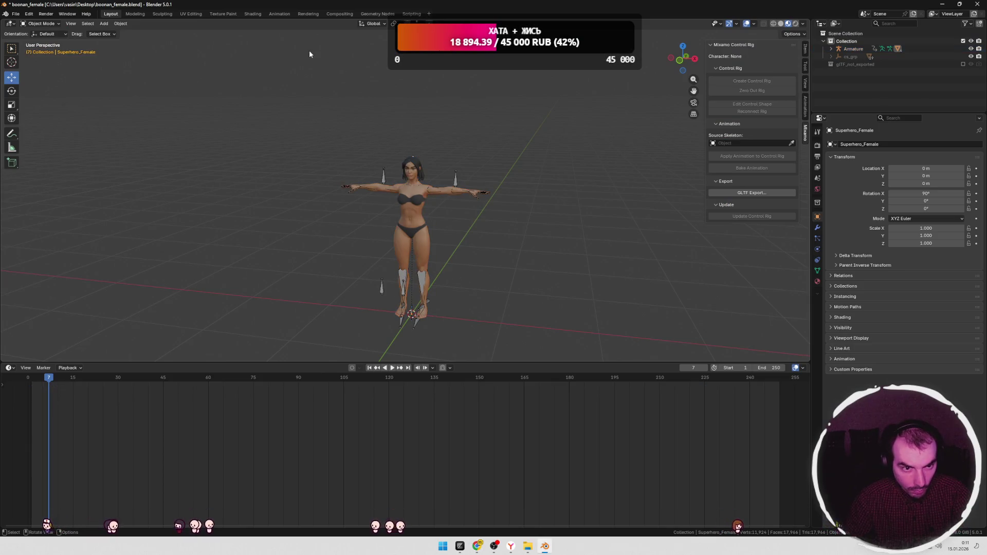
pyautogui.click(279, 14)
pyautogui.moveTo(405, 181); pyautogui.dragTo(448, 282, button='middle')
# Step: Load the walk action in the Action Editor and assign it the 'girl' slot
pyautogui.click(339, 372)
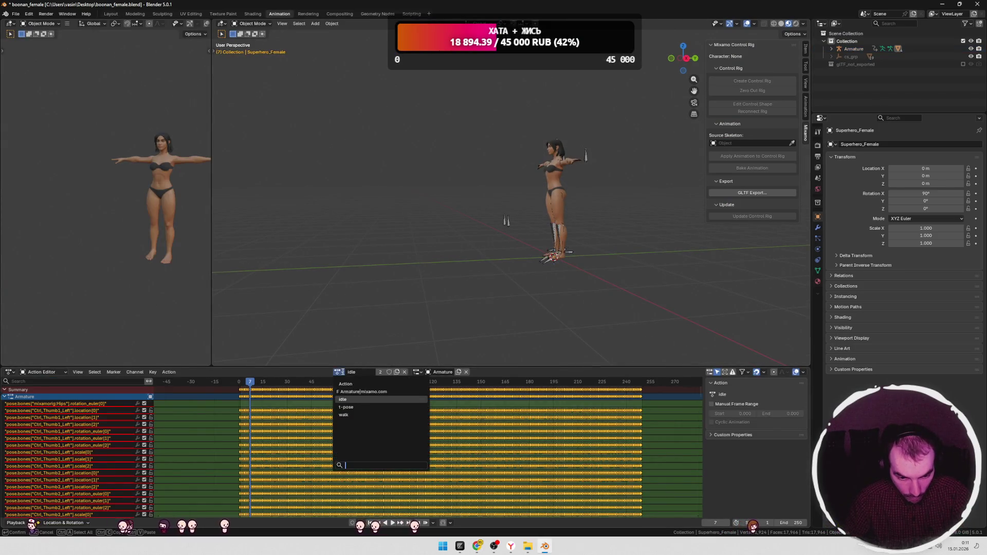
pyautogui.click(360, 411)
pyautogui.press('space')
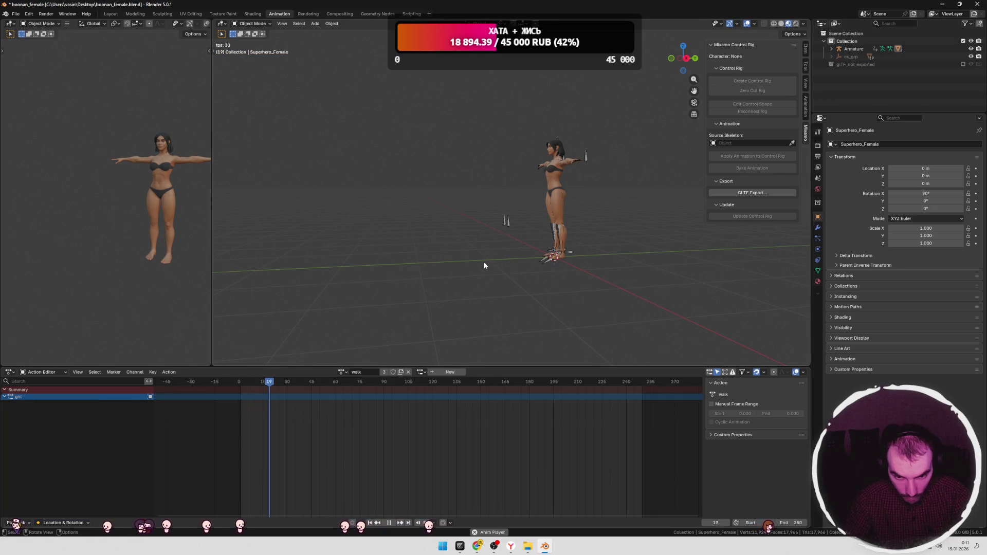
pyautogui.click(421, 372)
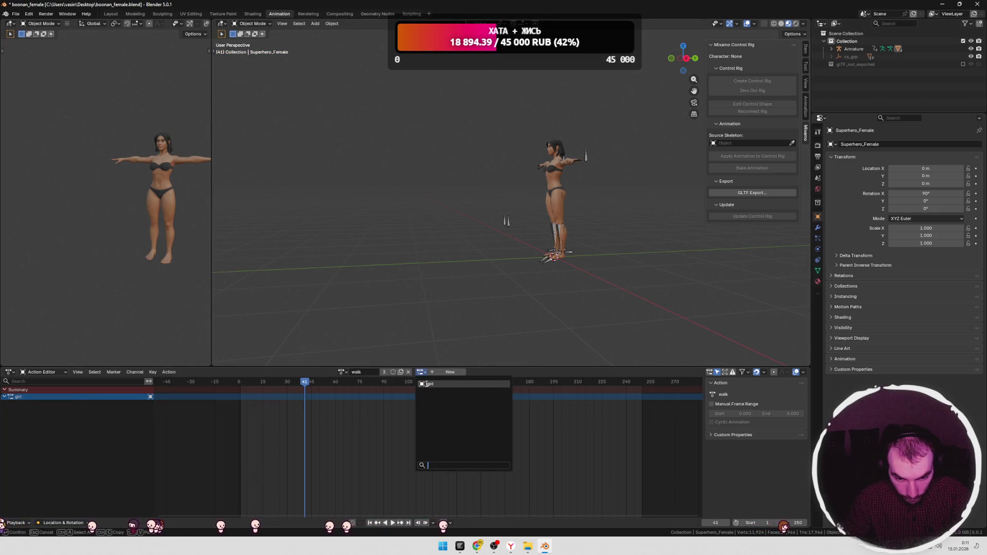
pyautogui.click(437, 391)
pyautogui.press('space')
pyautogui.click(273, 381)
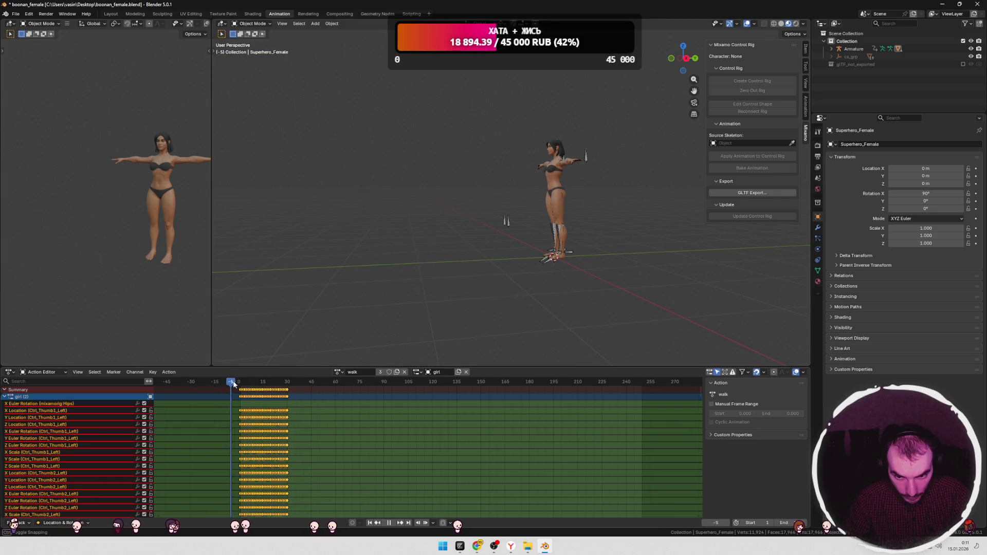
pyautogui.press('space')
# Step: Select the Armature, play the walk, and scrub back to frame 8
pyautogui.press('Tab')
pyautogui.press('Tab')
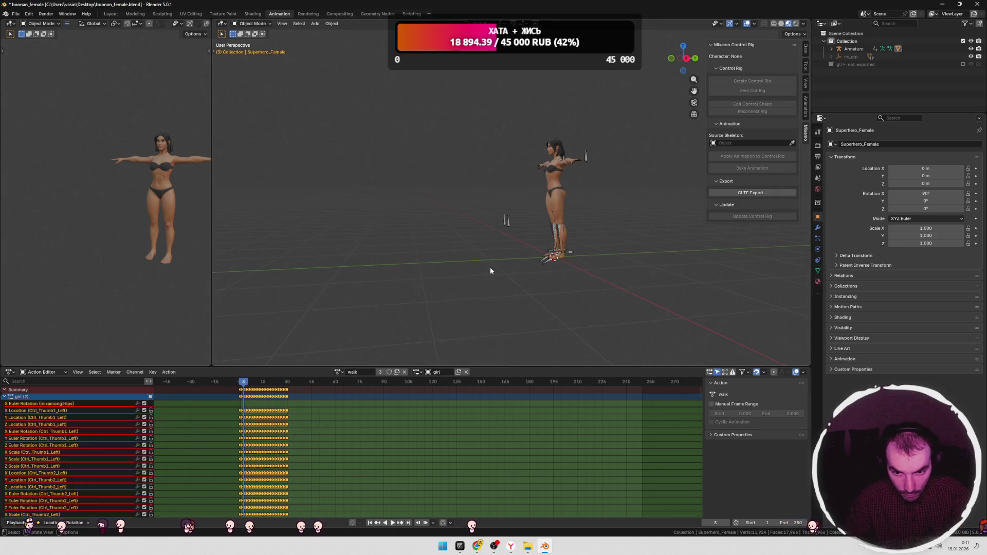
pyautogui.click(252, 24)
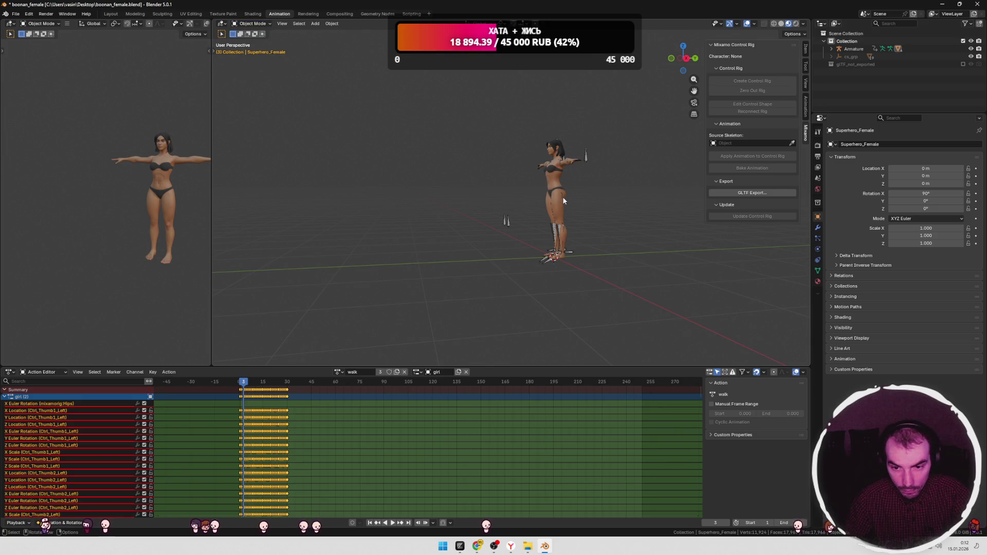
pyautogui.click(851, 49)
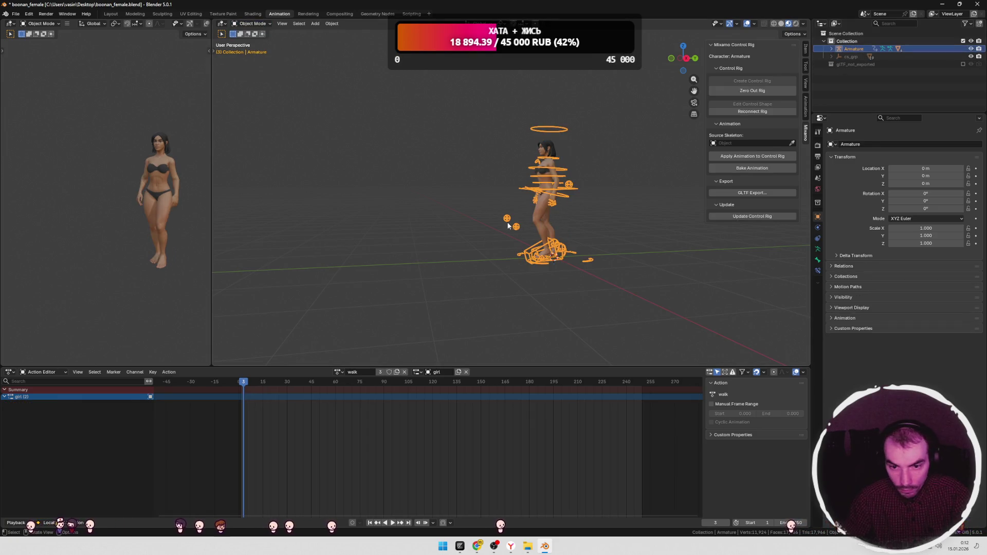
pyautogui.moveTo(555, 221); pyautogui.dragTo(504, 226, button='middle')
pyautogui.scroll(3, 585, 225)
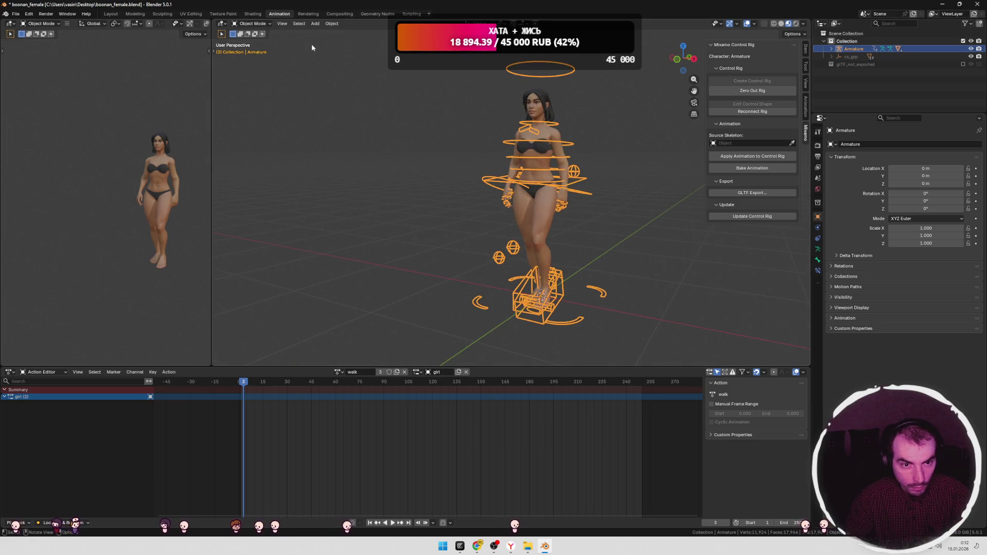
pyautogui.press('space')
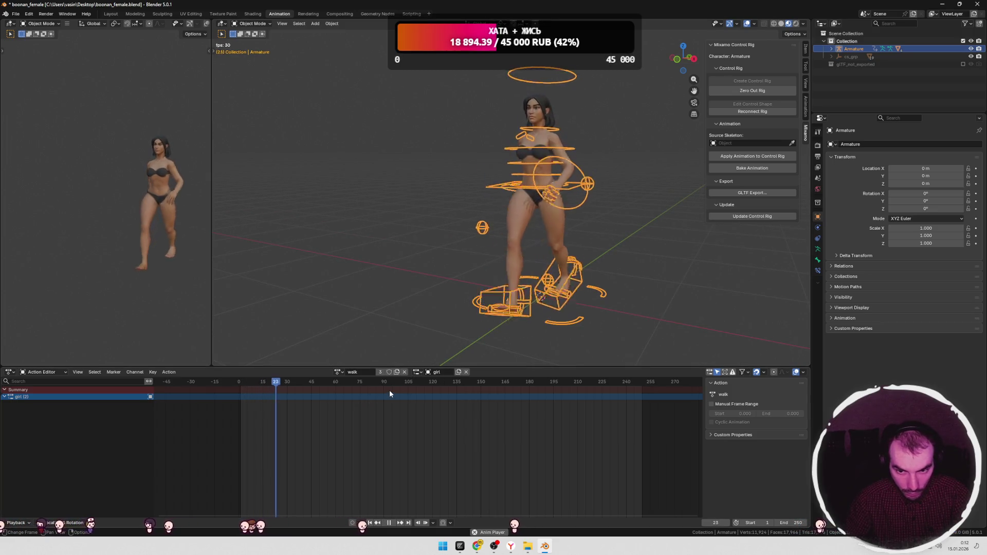
pyautogui.moveTo(277, 381); pyautogui.dragTo(251, 383)
pyautogui.scroll(-2, 392, 222)
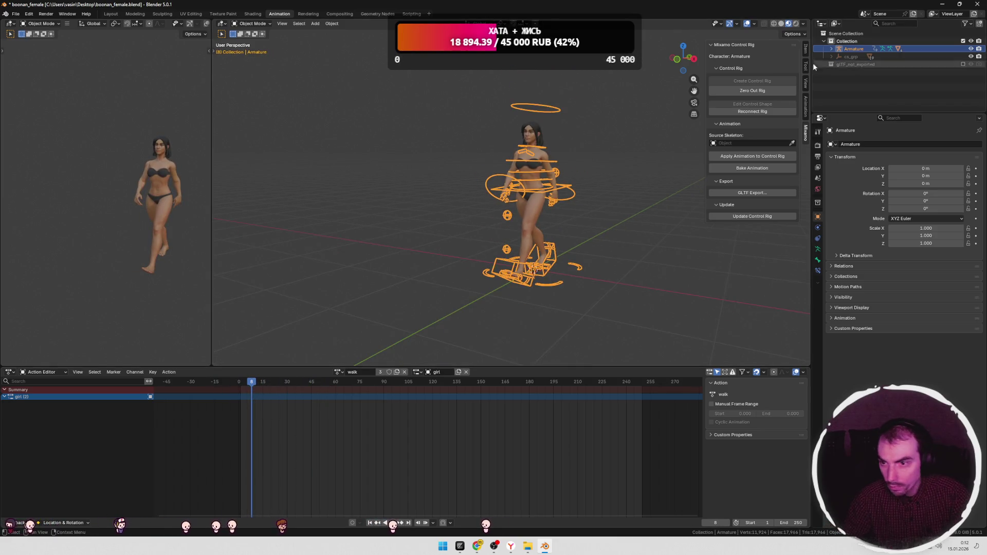
# Step: Delete the unused Action and Armature|mixamo.com actions in the Outliner's Blender File view
pyautogui.click(835, 24)
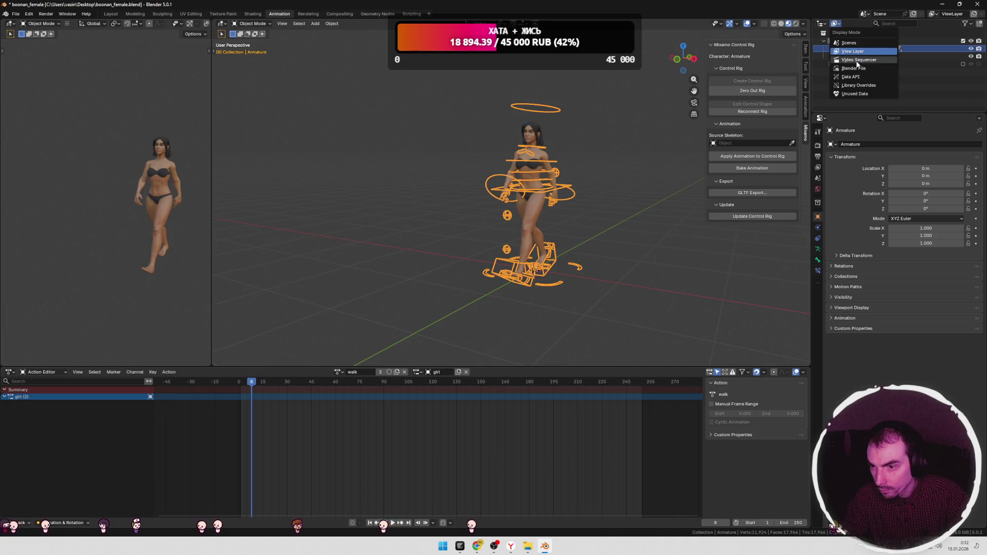
pyautogui.click(853, 68)
pyautogui.click(853, 49)
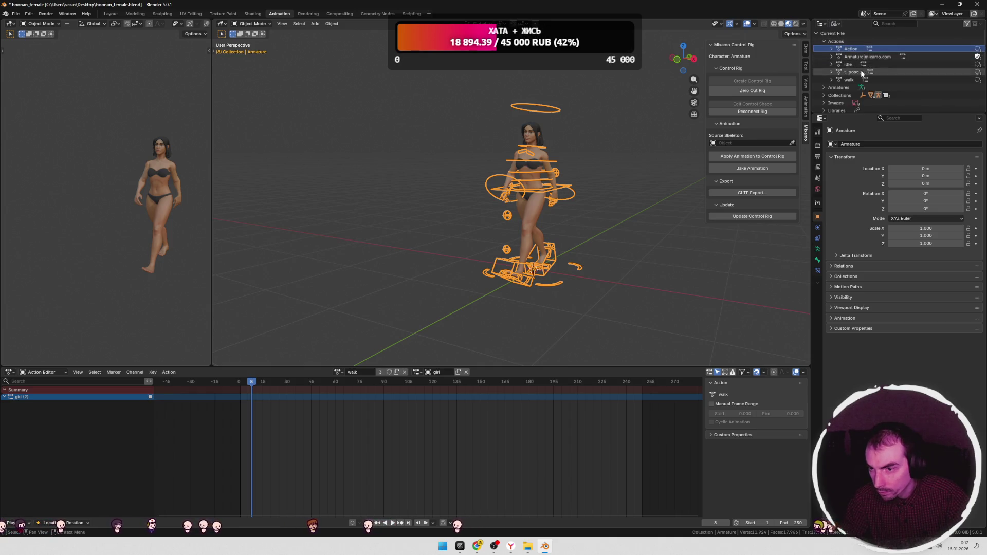
pyautogui.keyDown('ctrl'); pyautogui.click(868, 57); pyautogui.keyUp('ctrl')
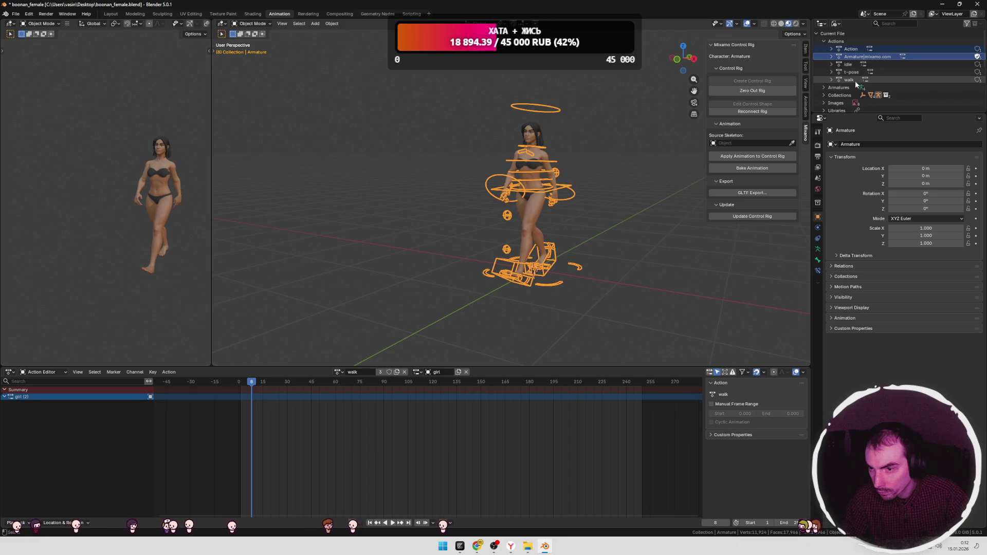
pyautogui.rightClick(865, 57)
pyautogui.click(841, 60)
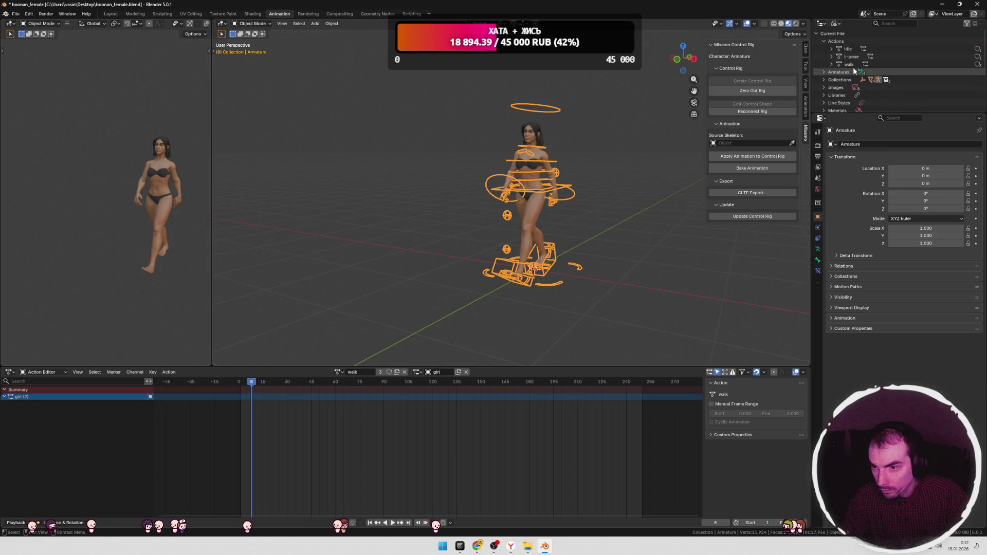
# Step: Select the walk action, then select the armature and mesh together
pyautogui.click(850, 63)
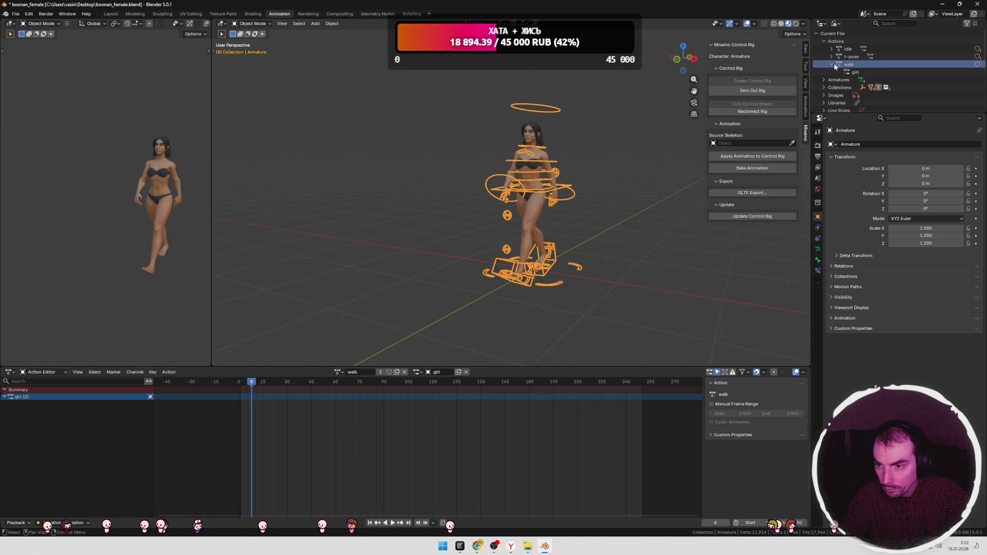
pyautogui.click(600, 210)
pyautogui.moveTo(599, 206); pyautogui.dragTo(608, 205, button='middle')
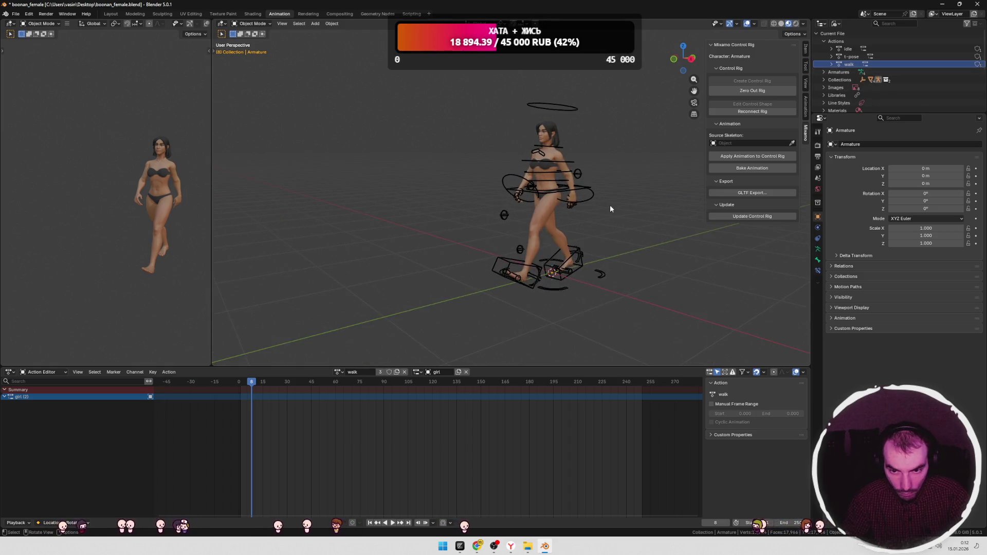
pyautogui.press('a')
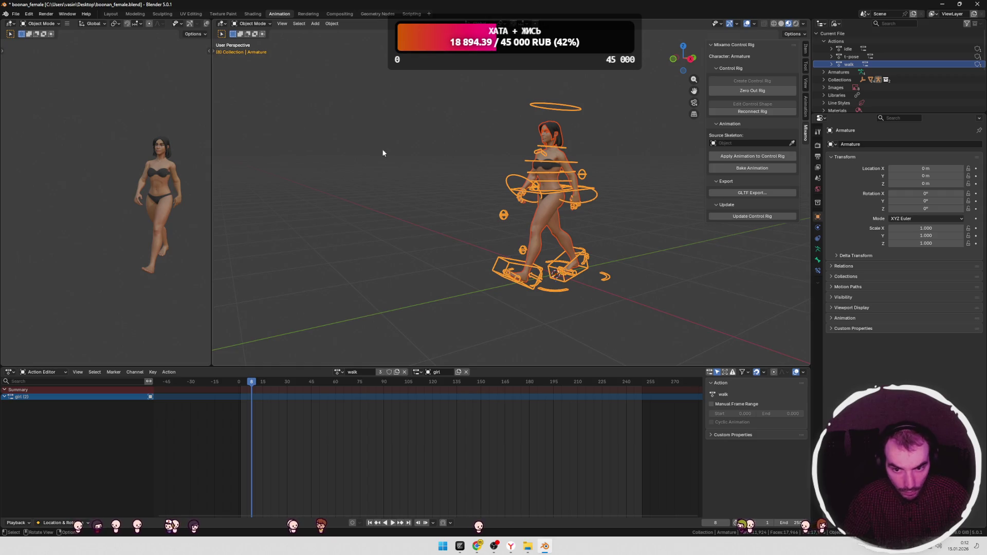
pyautogui.click(16, 14)
# Step: Export the rig as glTF 2.0 to char.glb, filtering animation to the idle and walk actions
pyautogui.moveTo(33, 131)
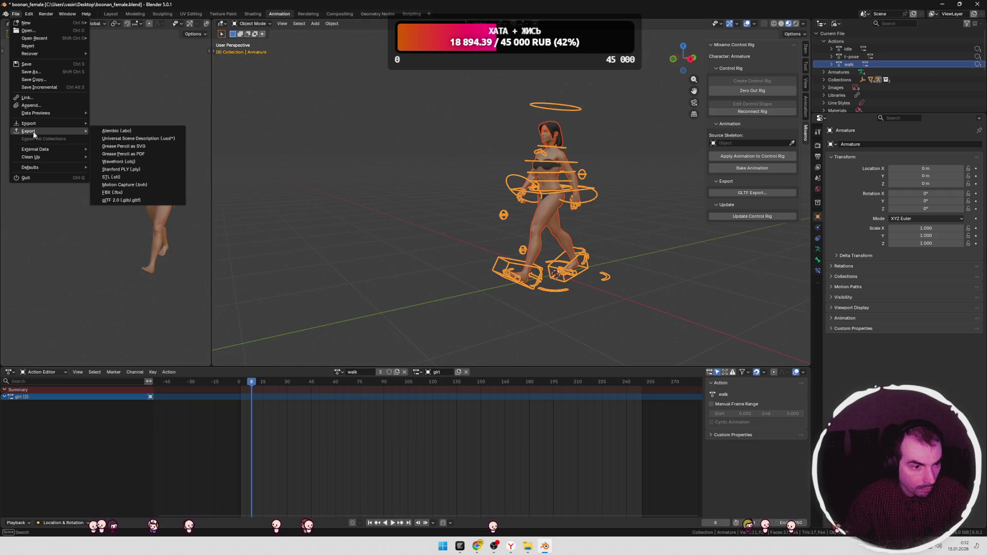
pyautogui.click(106, 202)
pyautogui.click(355, 191)
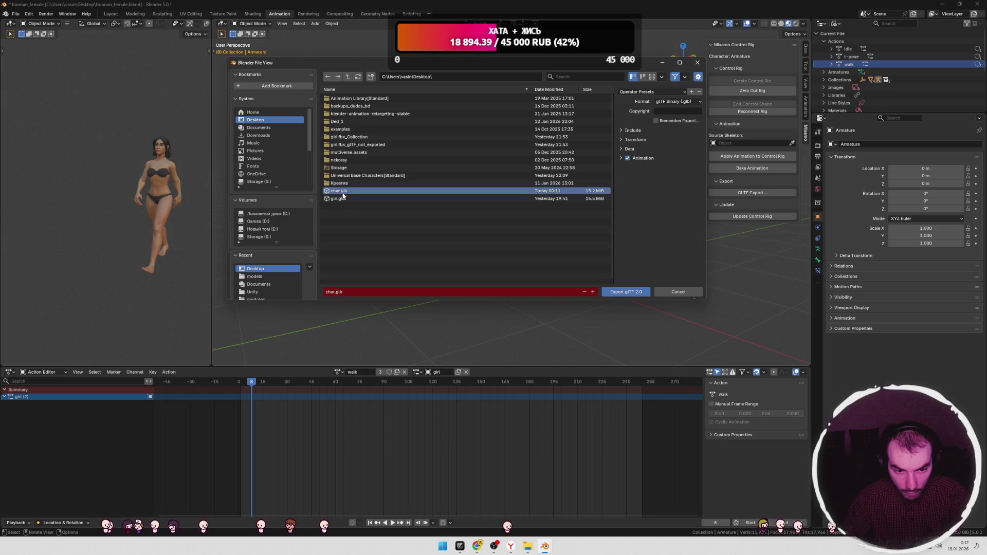
pyautogui.click(621, 158)
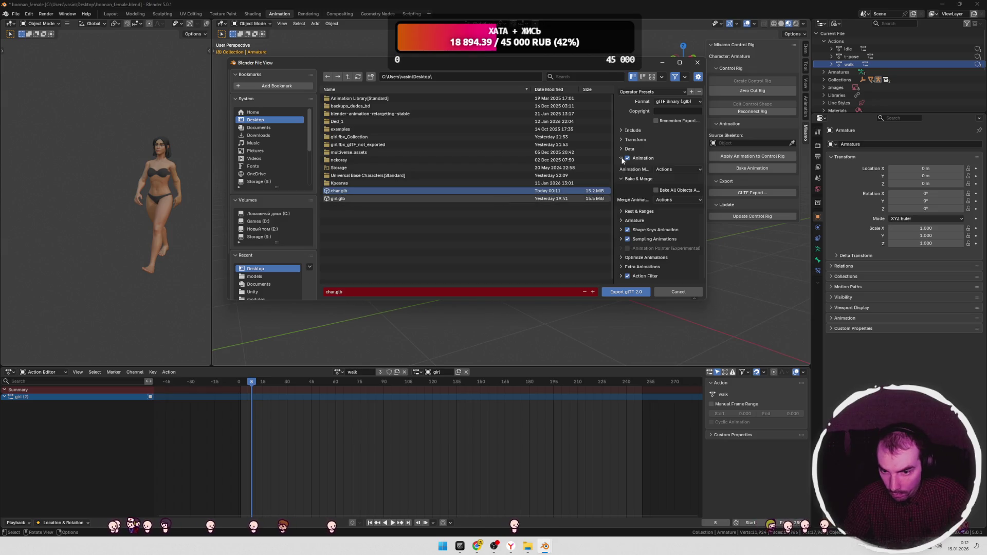
pyautogui.click(623, 276)
pyautogui.scroll(-3, 674, 245)
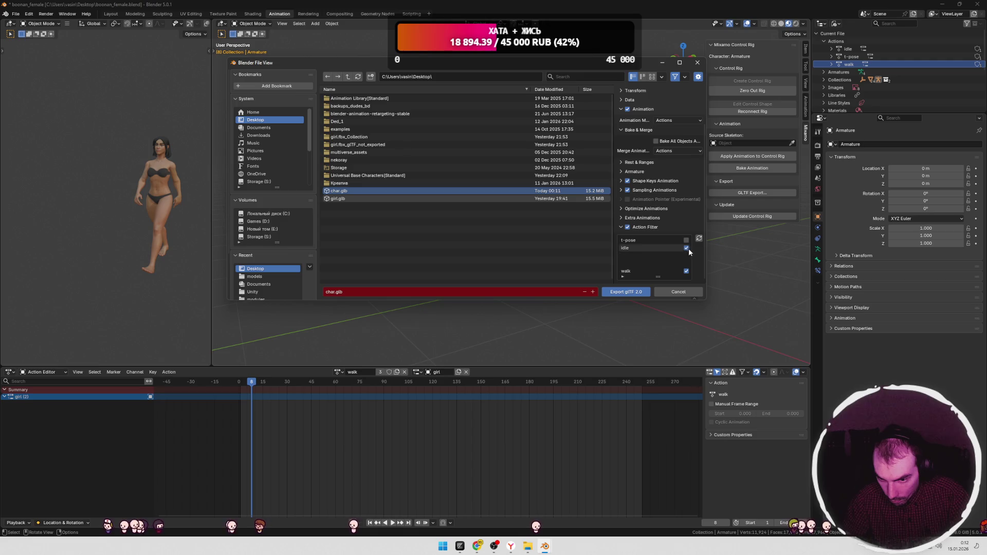
pyautogui.click(685, 270)
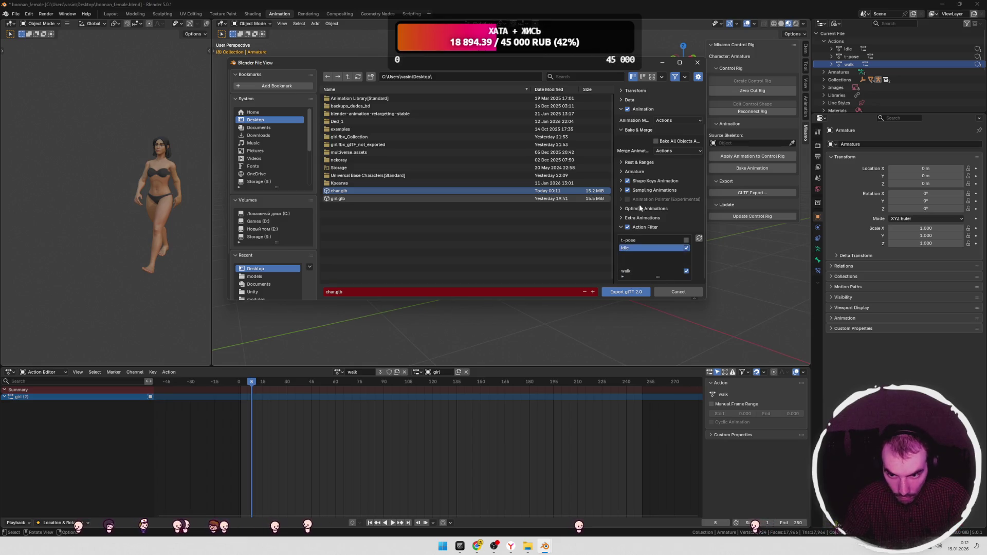
pyautogui.scroll(3, 642, 208)
pyautogui.scroll(-3, 646, 208)
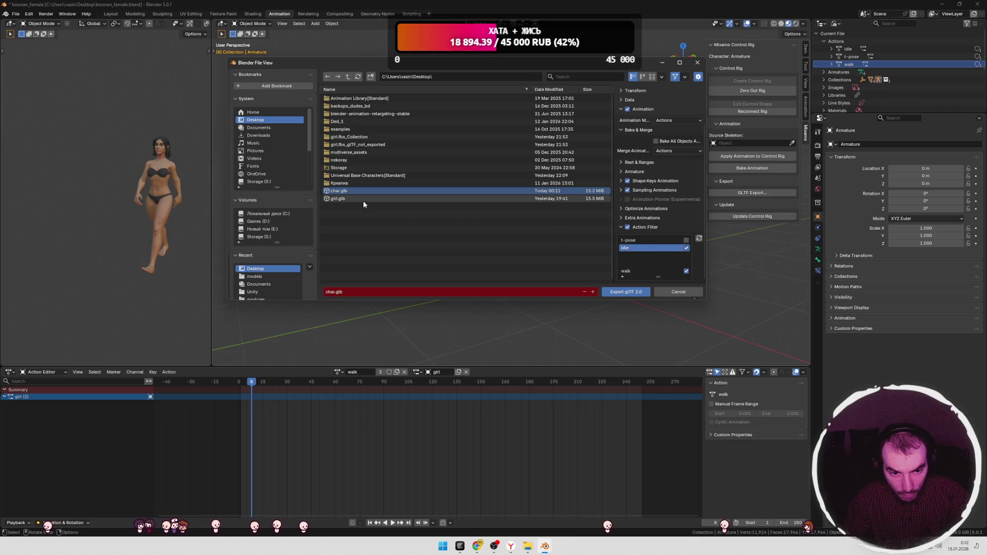
pyautogui.click(623, 293)
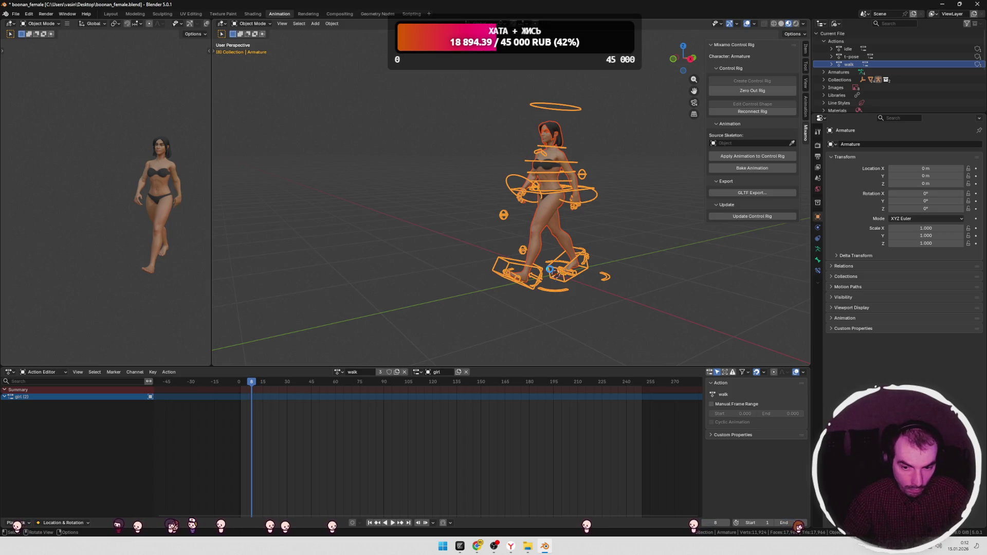
pyautogui.hotkey('alt', 'Tab')
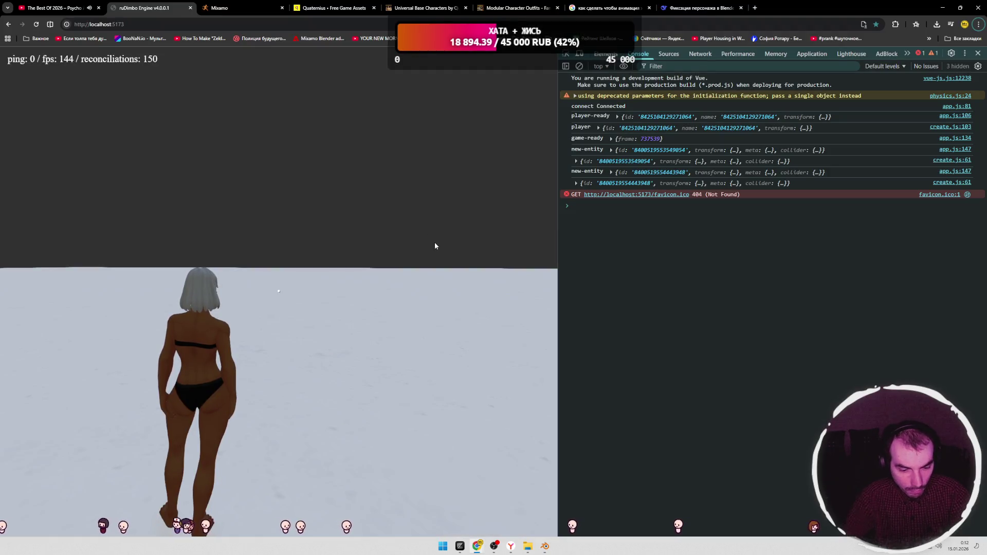
# Step: Reload the game page and make the re-exported character walk forward with W
pyautogui.press('F5')
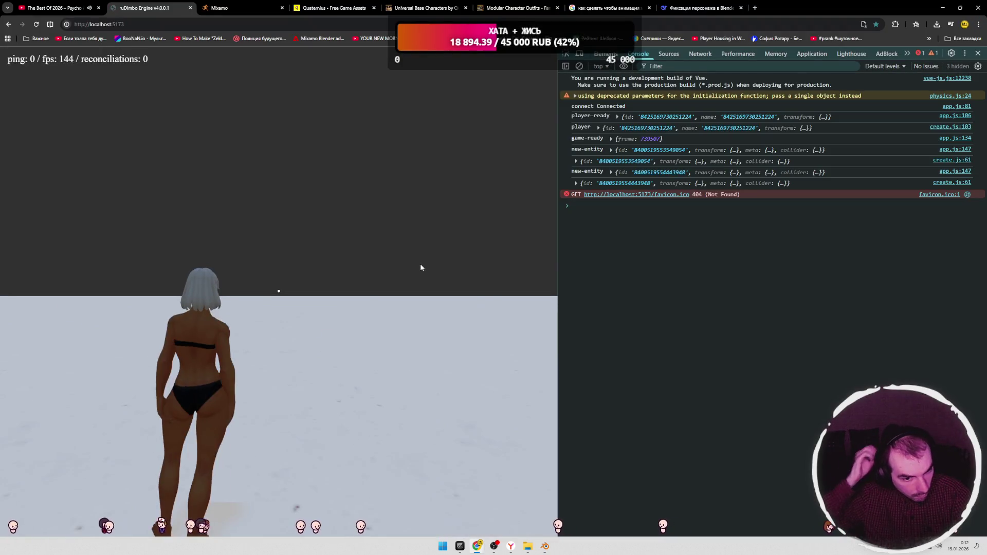
pyautogui.click(322, 280)
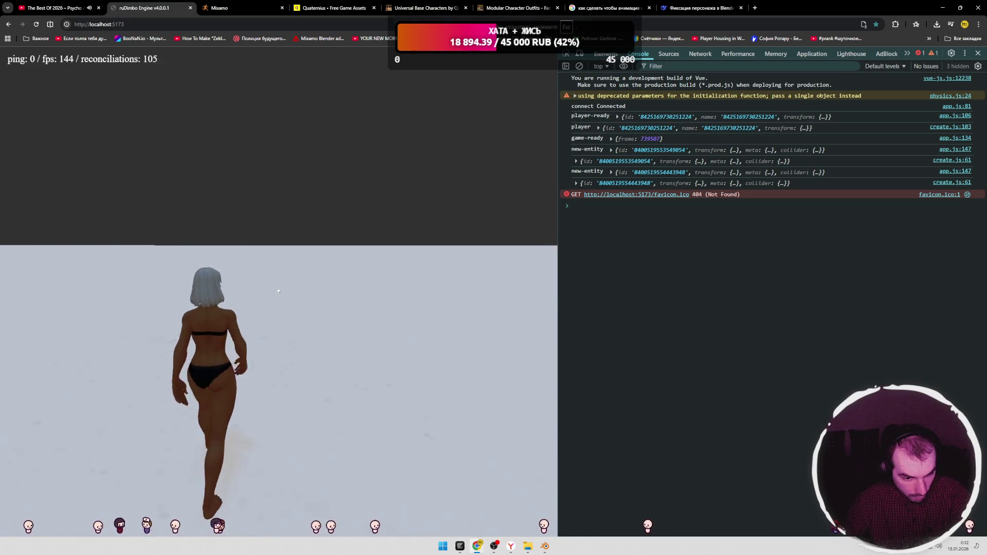
pyautogui.press('w')
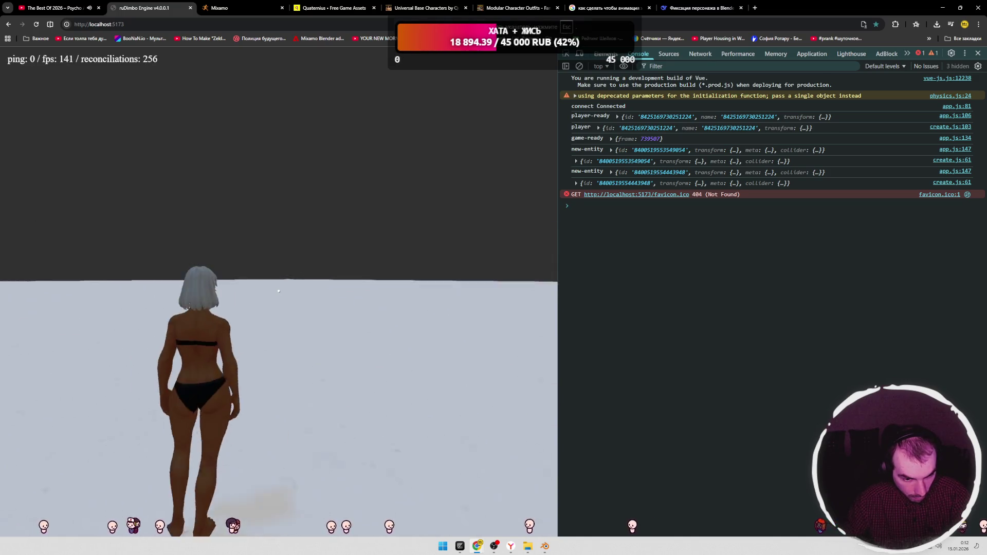
pyautogui.hotkey('alt', 'Tab')
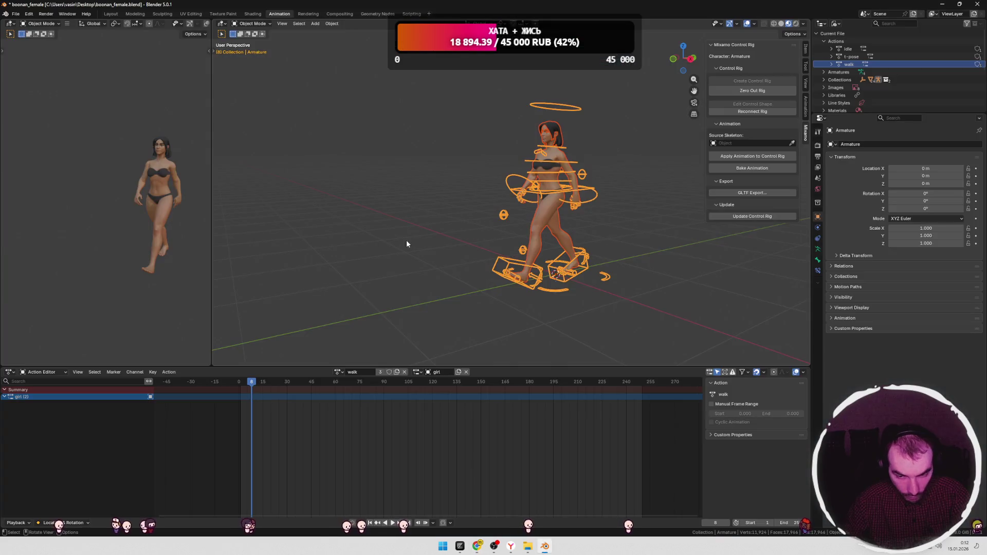
# Step: Play and scrub through the walk cycle from a side view to check it
pyautogui.click(467, 233)
pyautogui.moveTo(622, 236)
pyautogui.mouseDown(button='middle')
pyautogui.moveTo(592, 235)
pyautogui.moveTo(604, 241)
pyautogui.mouseUp(button='middle')
pyautogui.press('space')
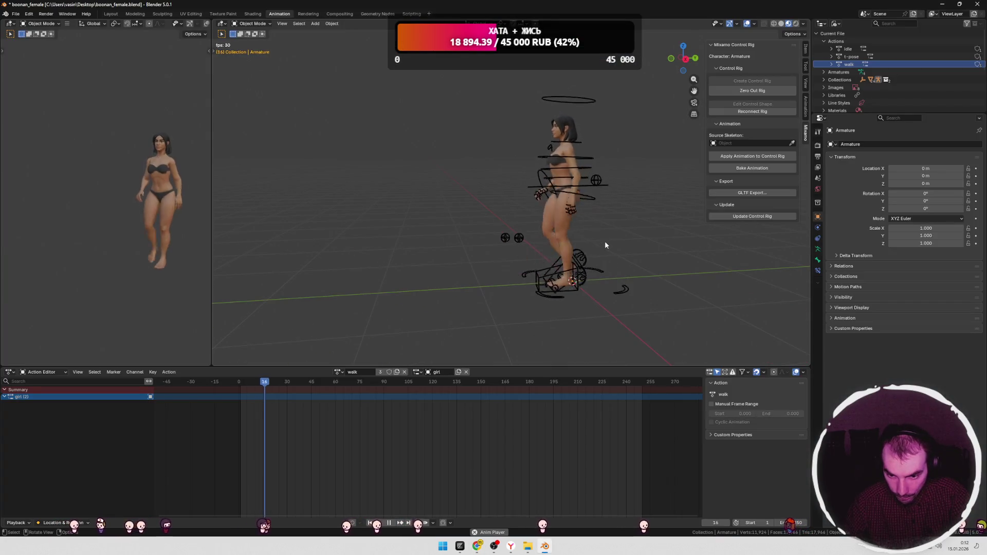
pyautogui.press('space')
pyautogui.moveTo(292, 383)
pyautogui.mouseDown()
pyautogui.moveTo(238, 383)
pyautogui.moveTo(279, 383)
pyautogui.moveTo(258, 382)
pyautogui.mouseUp()
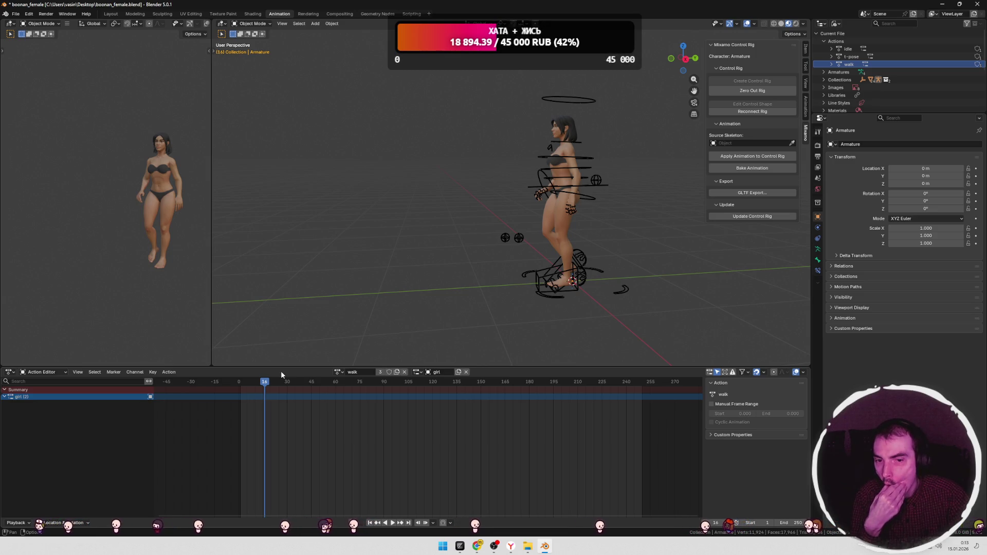
pyautogui.moveTo(273, 382)
pyautogui.mouseDown()
pyautogui.moveTo(248, 383)
pyautogui.moveTo(282, 387)
pyautogui.moveTo(249, 383)
pyautogui.moveTo(278, 385)
pyautogui.moveTo(249, 383)
pyautogui.moveTo(257, 385)
pyautogui.mouseUp()
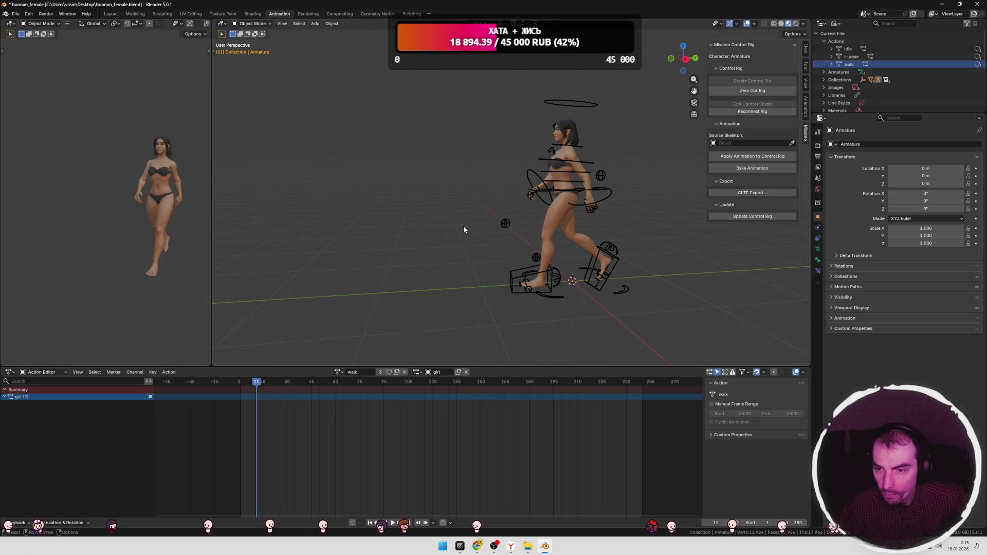
pyautogui.moveTo(565, 215)
pyautogui.mouseDown(button='middle')
pyautogui.moveTo(614, 215)
pyautogui.moveTo(583, 225)
pyautogui.moveTo(618, 217)
pyautogui.moveTo(607, 202)
pyautogui.mouseUp(button='middle')
# Step: Toggle the whole rig in and out of Edit Mode, view it from the front, and pick the idle action
pyautogui.click(514, 206)
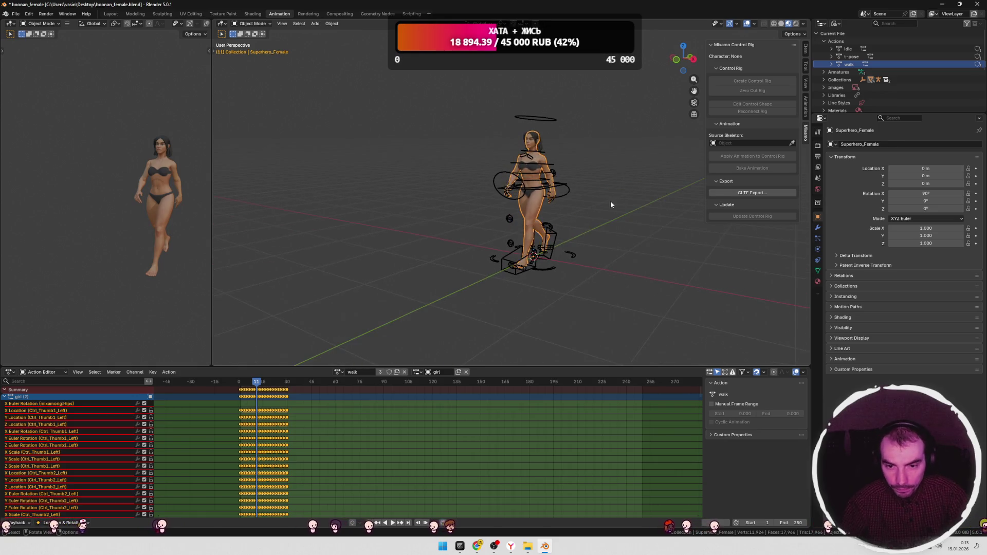
pyautogui.press('a')
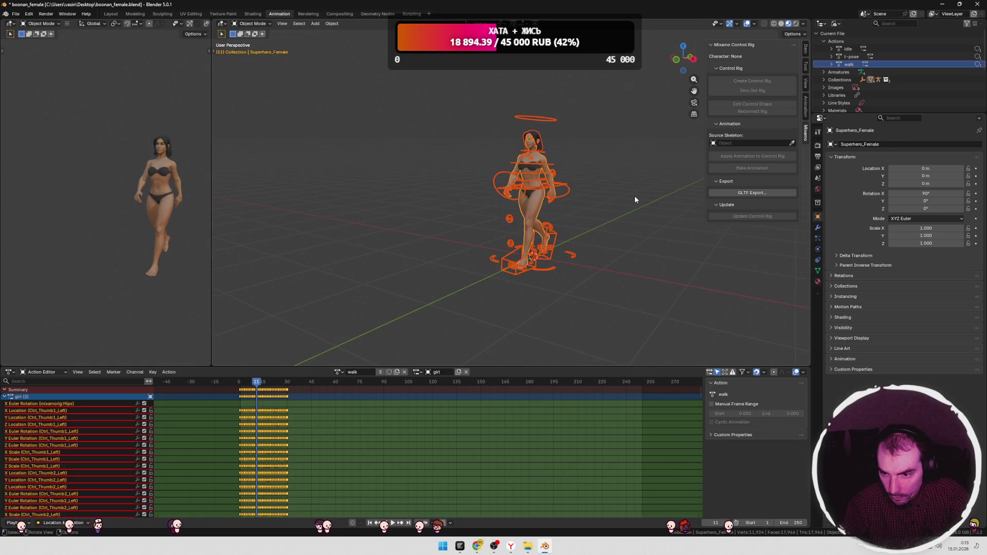
pyautogui.press('Tab')
pyautogui.press('Tab')
pyautogui.press('KP_1')
pyautogui.press('a')
pyautogui.hotkey('alt', 'a')
pyautogui.click(851, 49)
# Step: Import walking.fbx from the mixamo_rig folder into the scene
pyautogui.moveTo(527, 545)
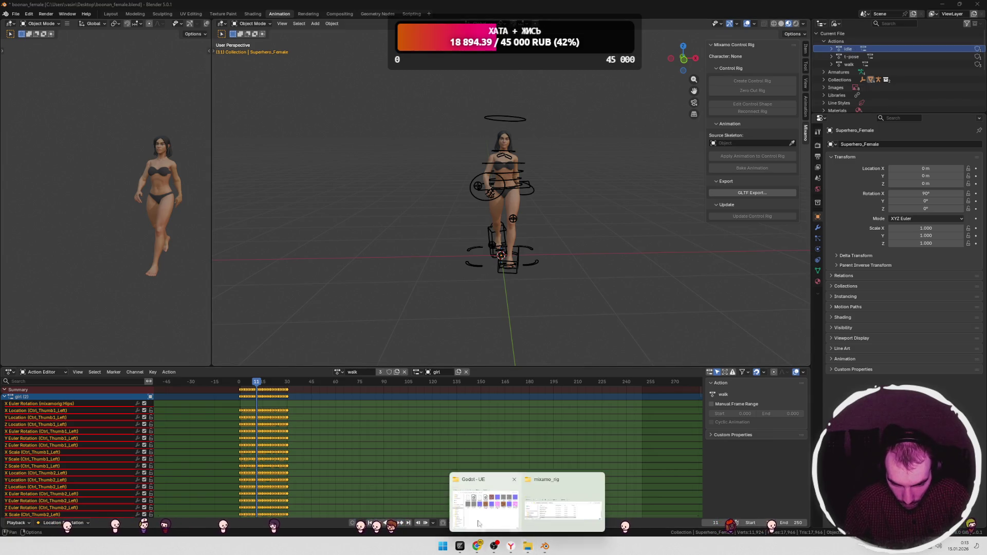
pyautogui.click(563, 501)
pyautogui.moveTo(286, 384); pyautogui.dragTo(385, 196)
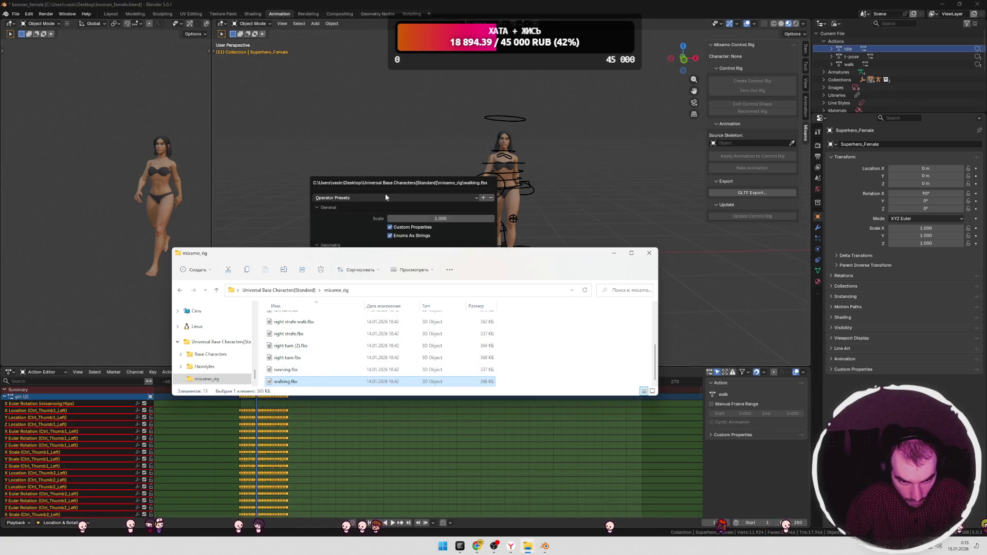
pyautogui.click(376, 337)
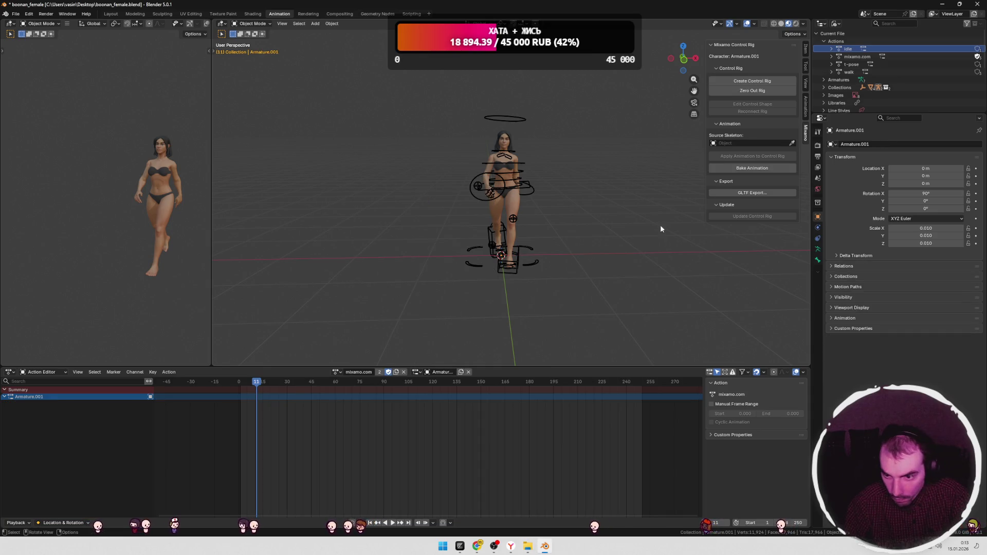
# Step: Set the Mixamo panel's Source Skeleton to the imported Armature.001
pyautogui.click(750, 143)
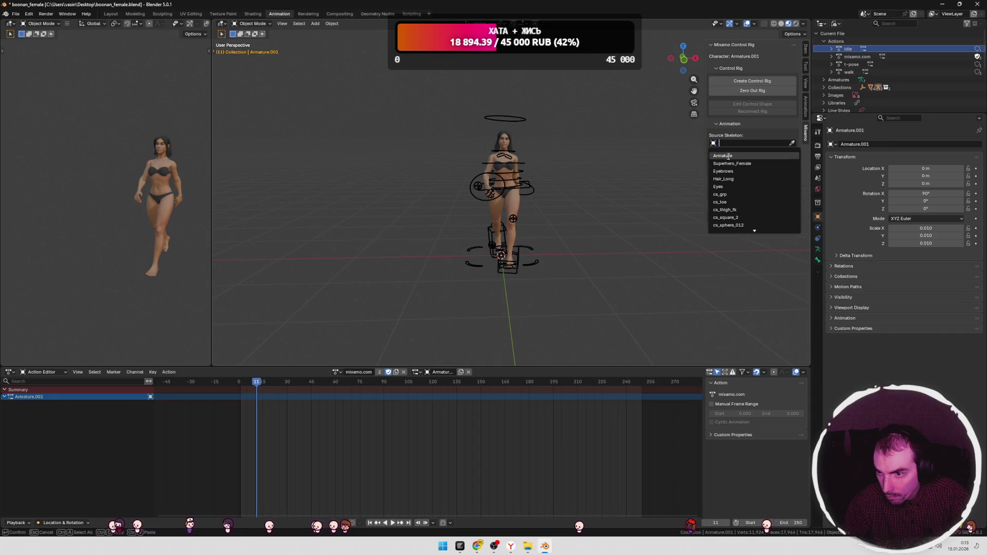
pyautogui.click(835, 23)
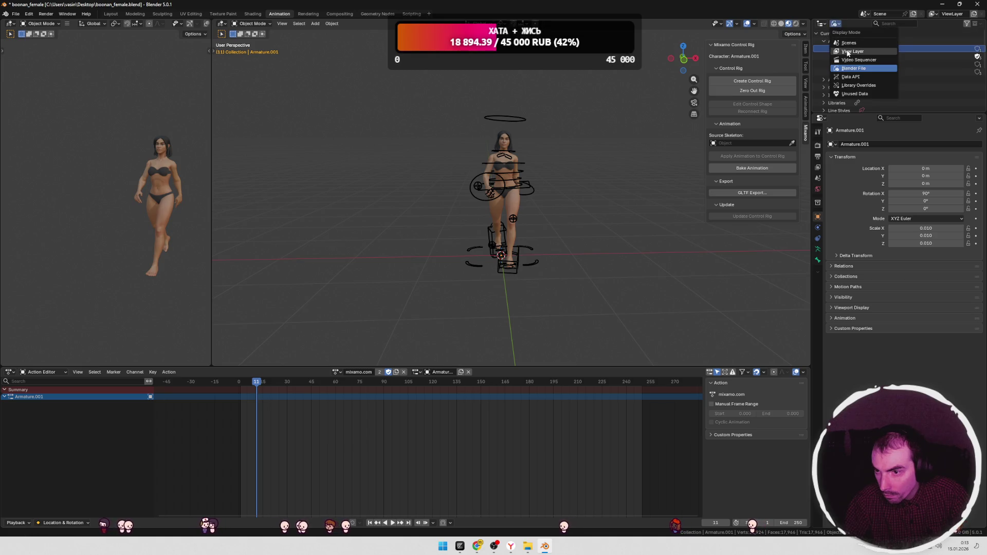
pyautogui.click(840, 66)
pyautogui.click(853, 56)
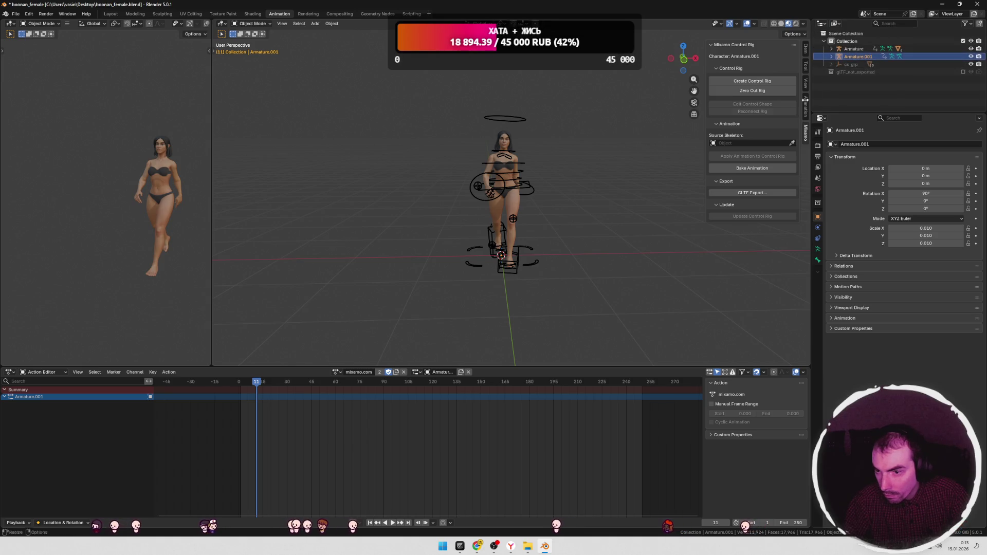
pyautogui.click(733, 143)
pyautogui.scroll(-10, 732, 216)
pyautogui.click(730, 217)
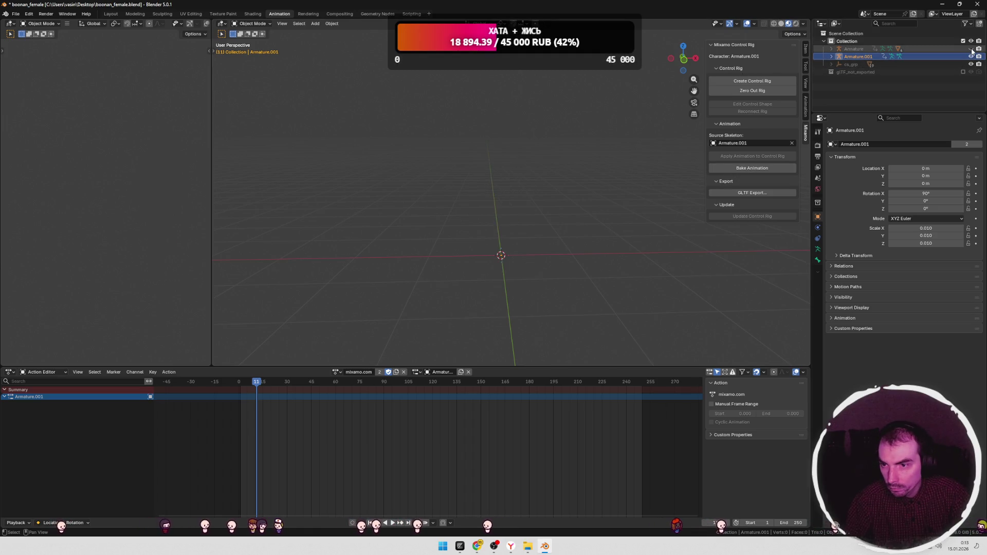
# Step: Set Armature.001's Scale X, Y and Z to 1 in the Item tab
pyautogui.click(805, 52)
pyautogui.click(111, 14)
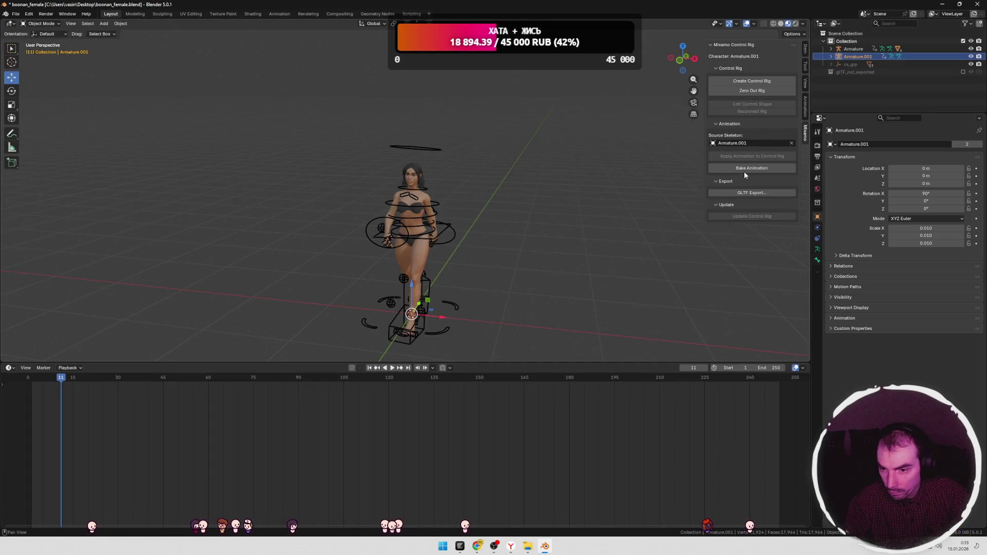
pyautogui.click(804, 61)
pyautogui.click(740, 135)
pyautogui.write('10')
pyautogui.press('Return')
pyautogui.click(740, 143)
pyautogui.write('1')
pyautogui.press('Return')
pyautogui.click(762, 153)
pyautogui.press('Return')
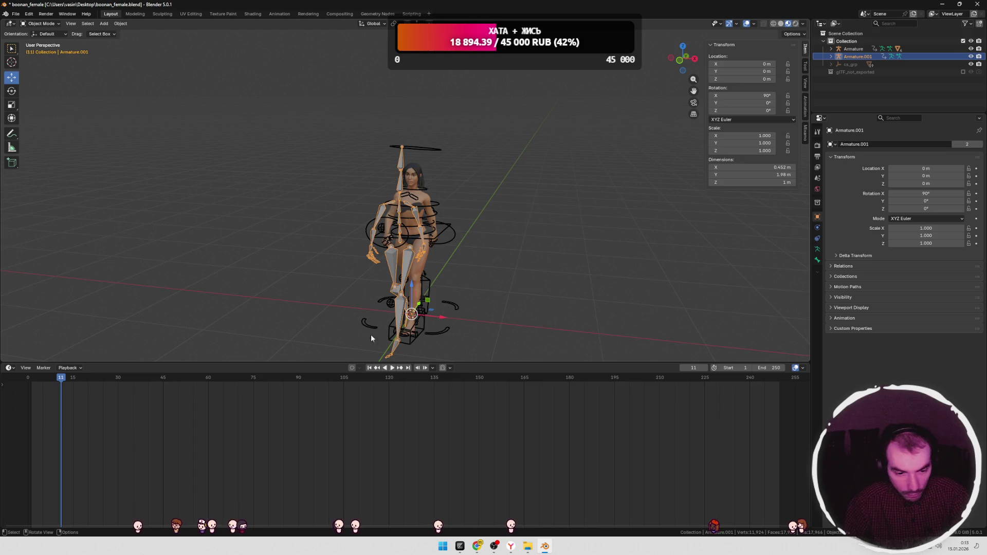
# Step: Scrub the walk between frames -4 and 20 to check the poses
pyautogui.moveTo(58, 379)
pyautogui.mouseDown()
pyautogui.moveTo(41, 378)
pyautogui.moveTo(97, 375)
pyautogui.moveTo(51, 379)
pyautogui.mouseUp()
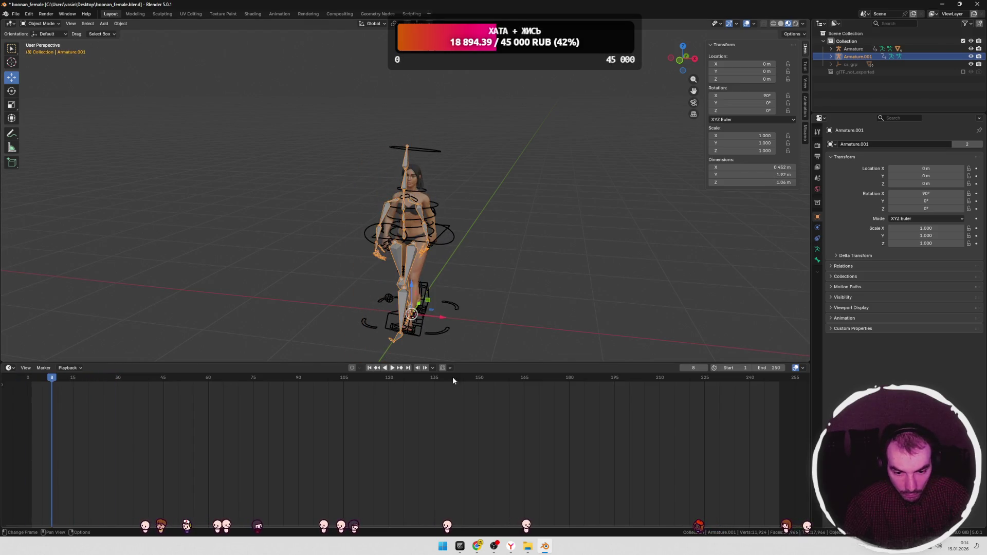
pyautogui.moveTo(467, 363); pyautogui.dragTo(469, 397)
pyautogui.moveTo(52, 411); pyautogui.dragTo(79, 410)
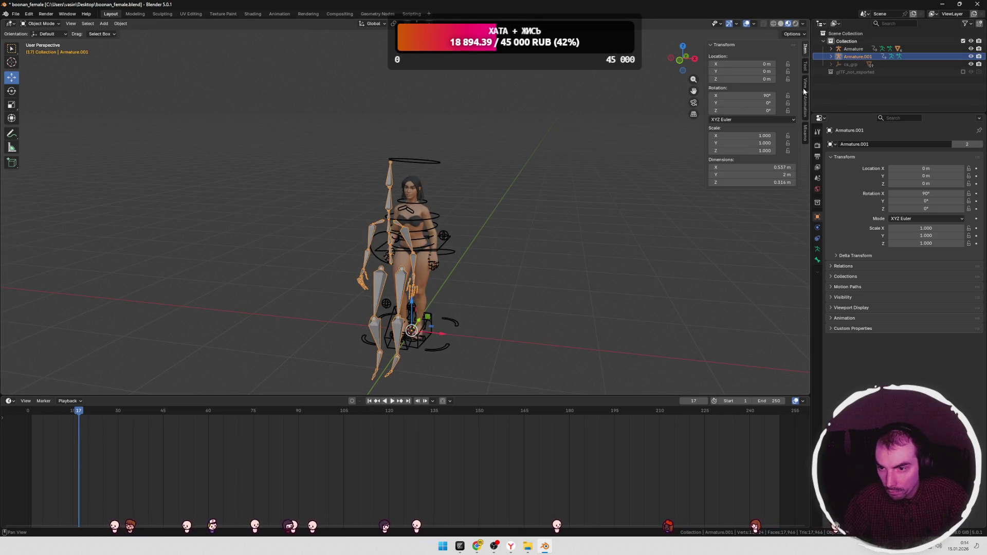
pyautogui.click(806, 138)
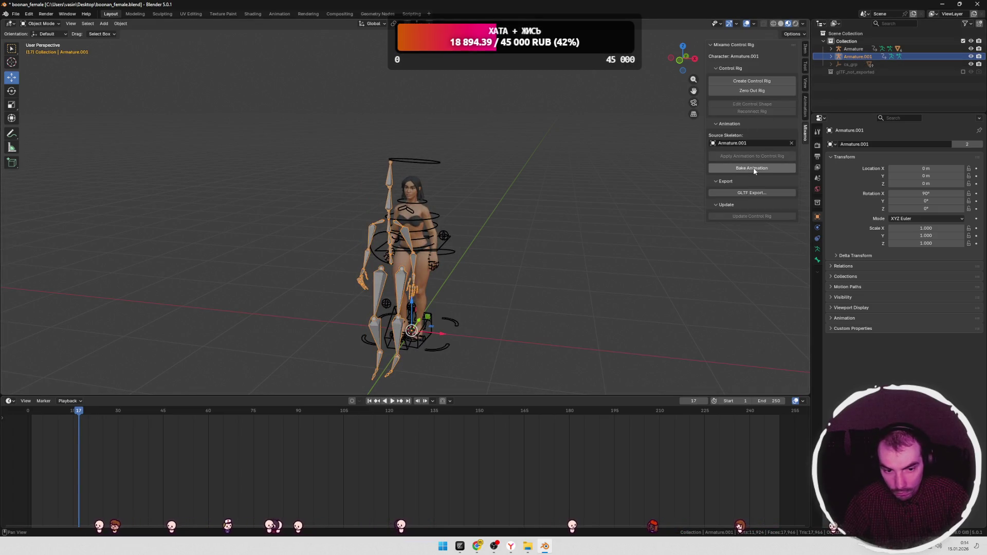
pyautogui.moveTo(68, 421); pyautogui.dragTo(15, 414)
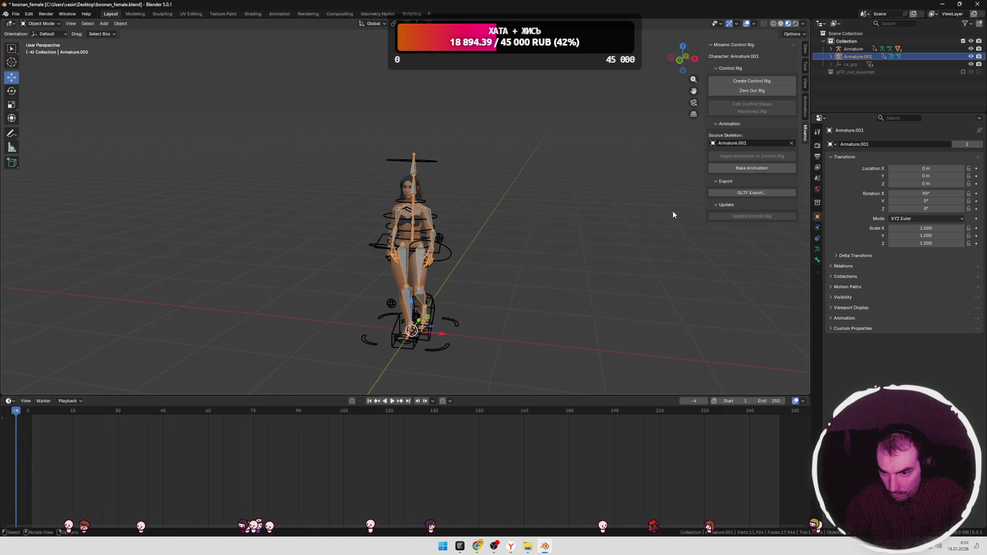
pyautogui.moveTo(25, 414)
pyautogui.mouseDown()
pyautogui.moveTo(106, 412)
pyautogui.moveTo(57, 414)
pyautogui.mouseUp()
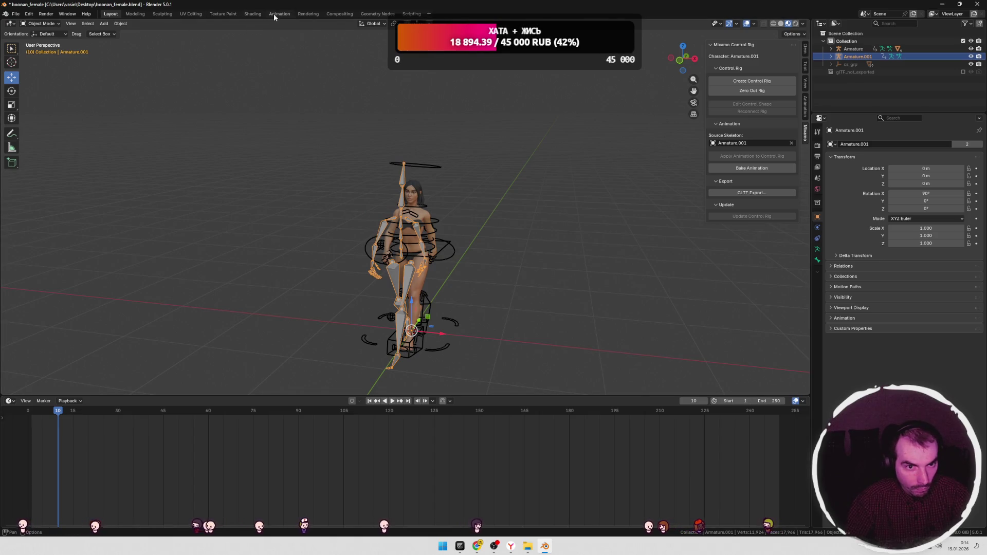
pyautogui.click(279, 14)
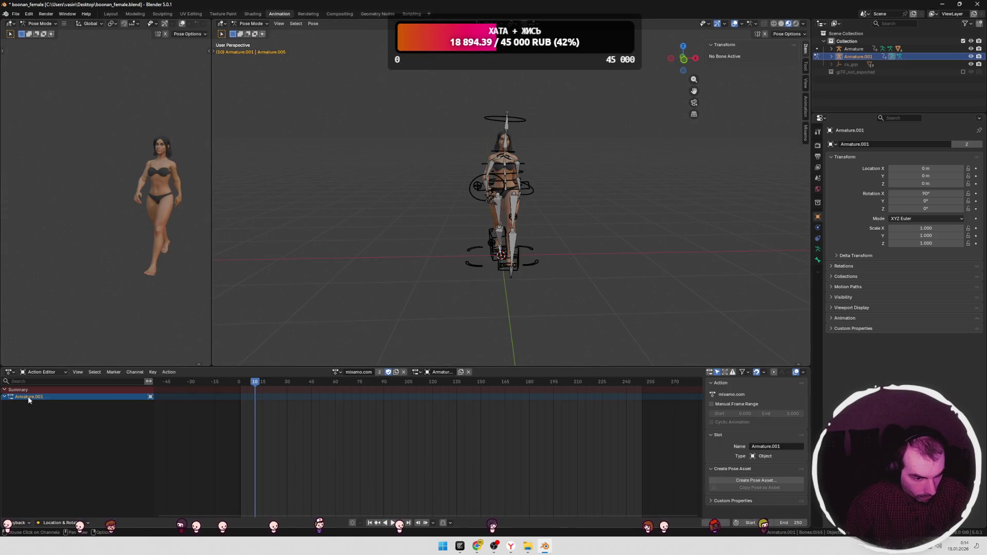
# Step: Switch the animation editor to Action Editor and select all of Armature.001's bones
pyautogui.click(434, 372)
pyautogui.click(415, 372)
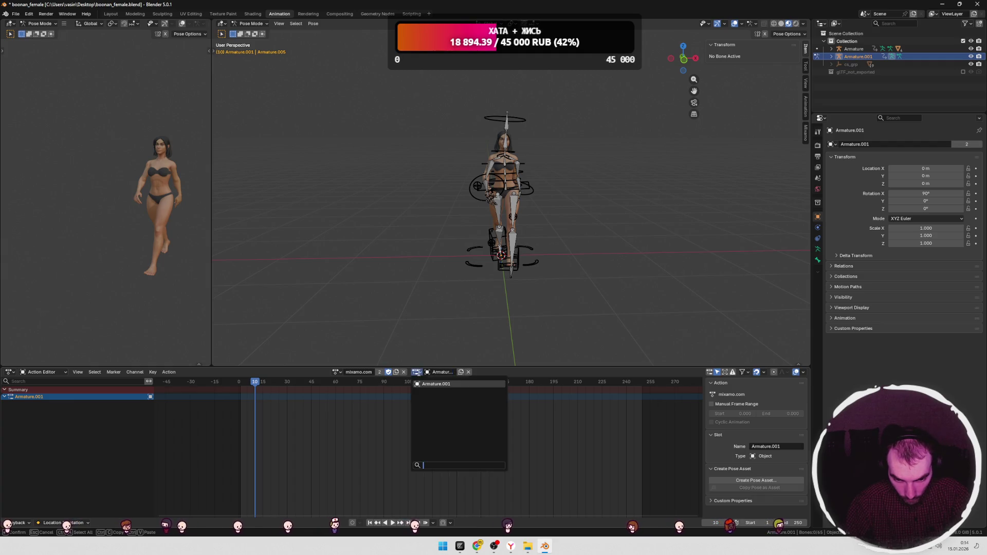
pyautogui.click(337, 372)
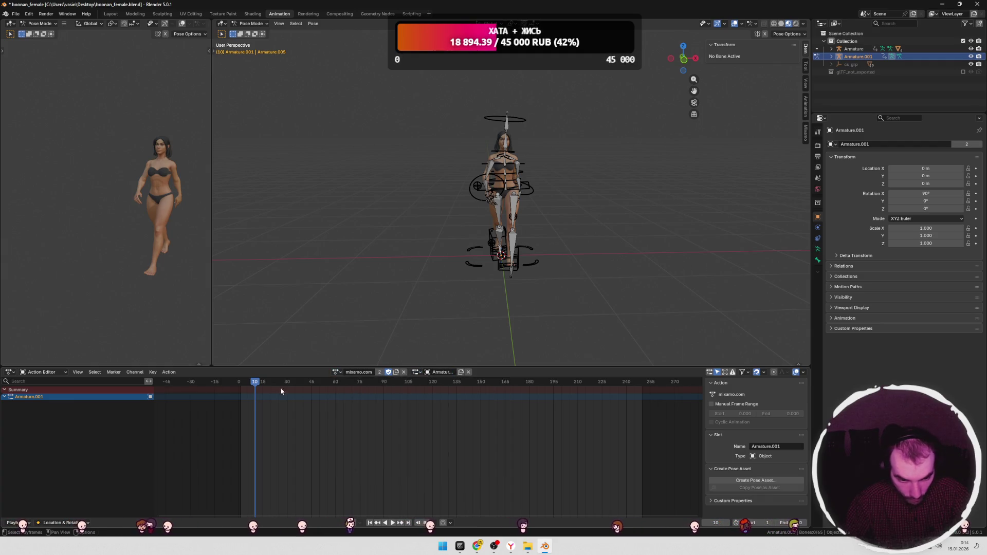
pyautogui.click(44, 372)
pyautogui.click(47, 391)
pyautogui.click(57, 375)
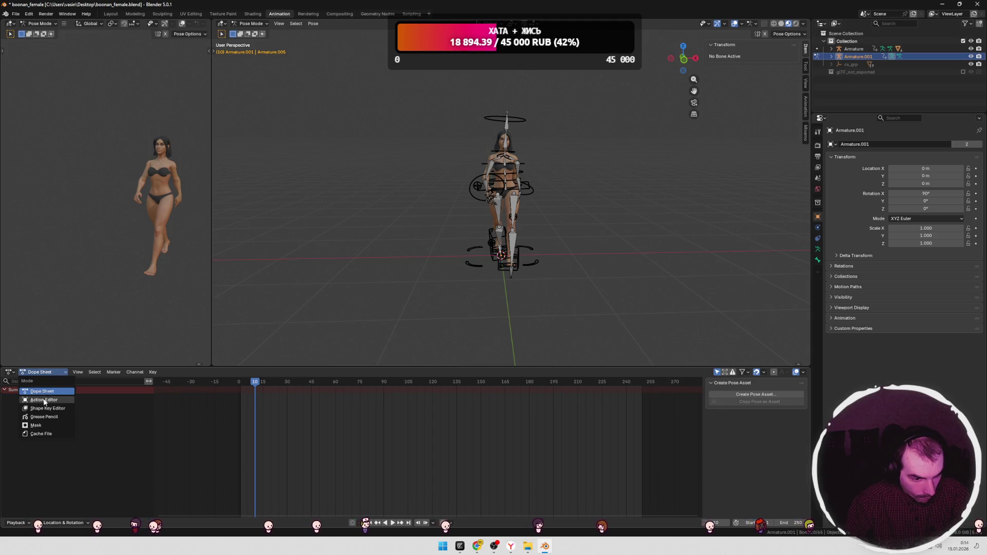
pyautogui.click(44, 399)
pyautogui.click(514, 209)
pyautogui.press('a')
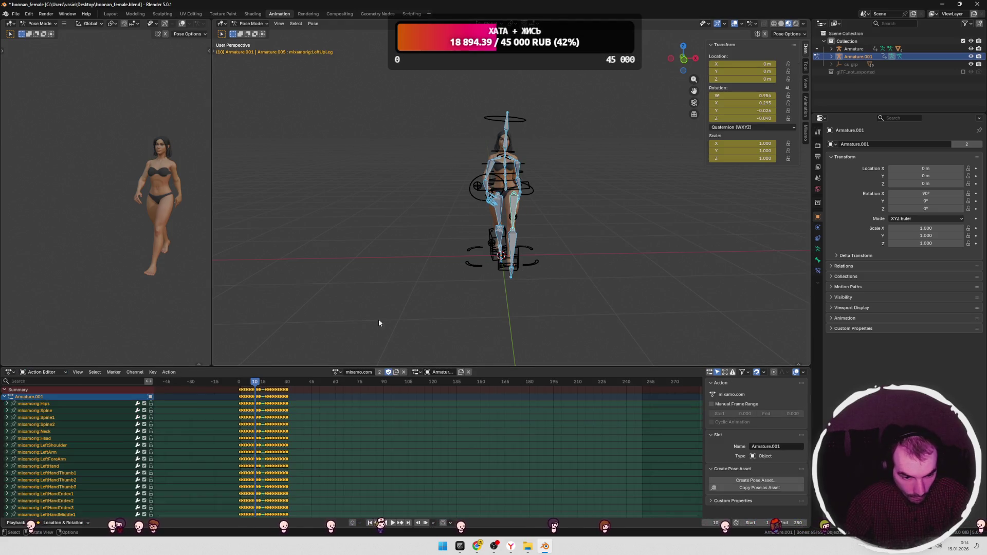
# Step: Expand mixamorig:Hips and test muting its X Location and X Scale channels during playback
pyautogui.moveTo(503, 302); pyautogui.dragTo(459, 302, button='middle')
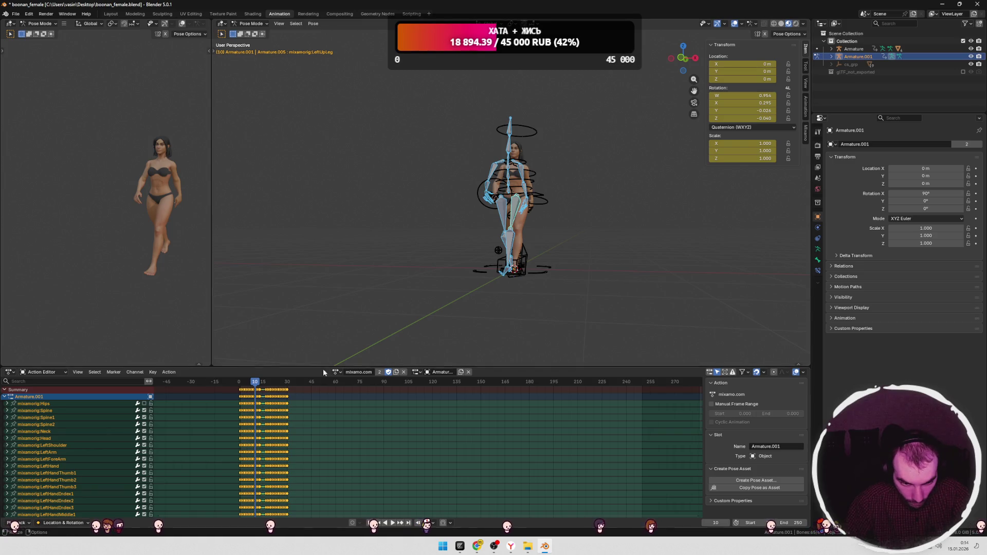
pyautogui.moveTo(256, 383)
pyautogui.mouseDown()
pyautogui.moveTo(309, 383)
pyautogui.moveTo(253, 383)
pyautogui.mouseUp()
pyautogui.click(264, 383)
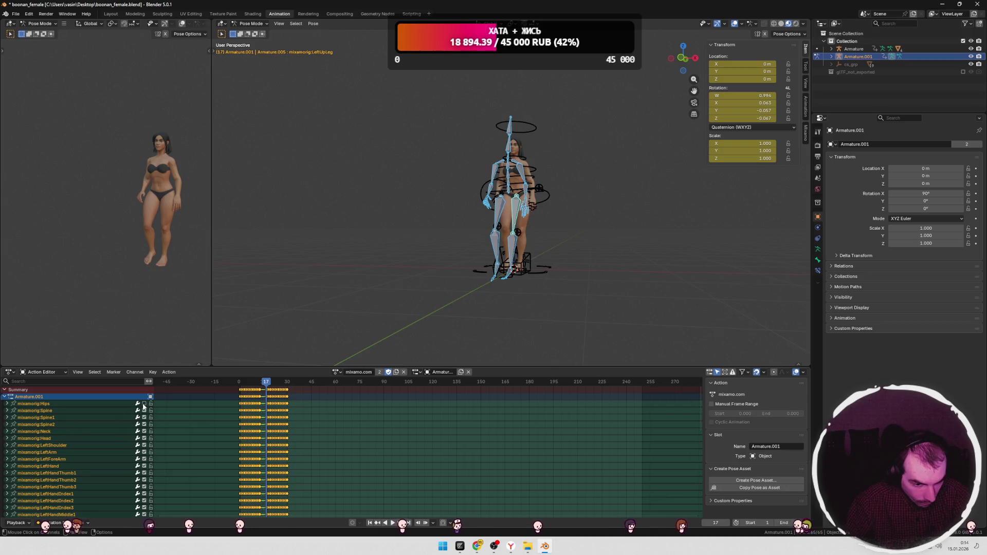
pyautogui.click(7, 403)
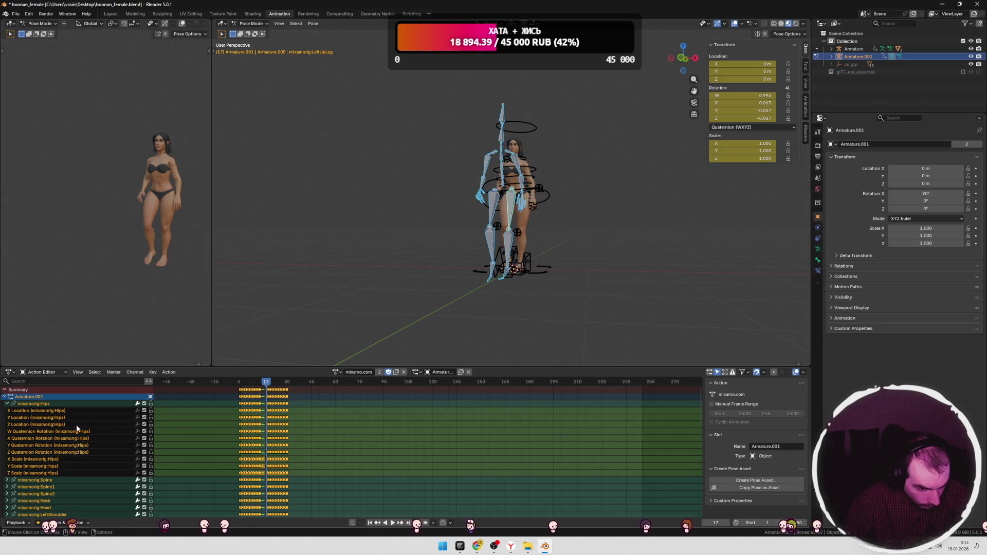
pyautogui.click(144, 410)
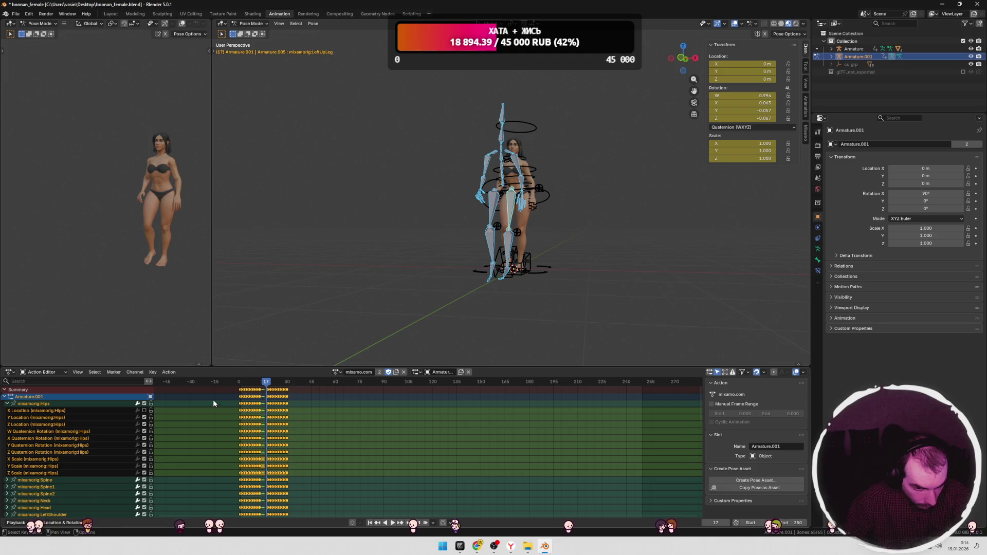
pyautogui.press('space')
pyautogui.press('space')
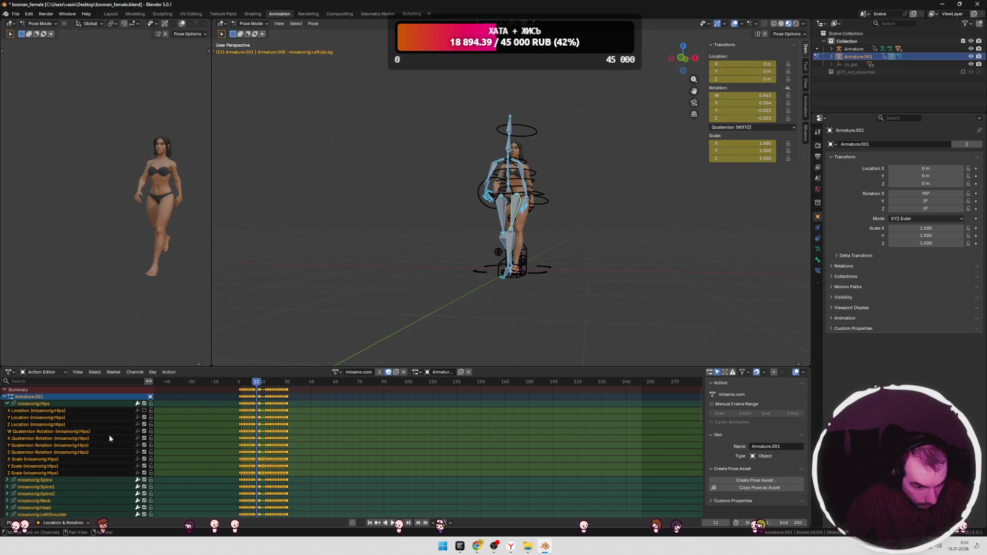
pyautogui.click(145, 460)
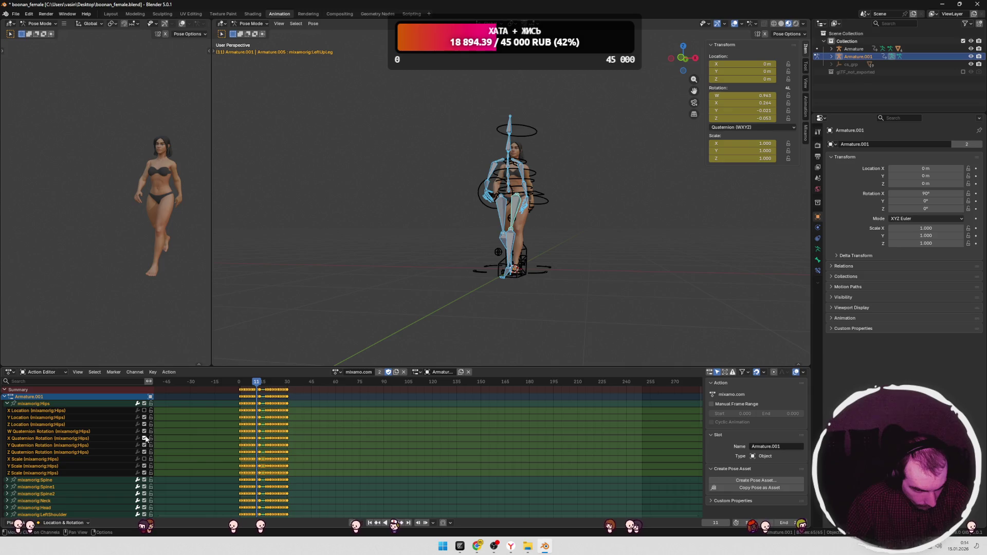
pyautogui.press('space')
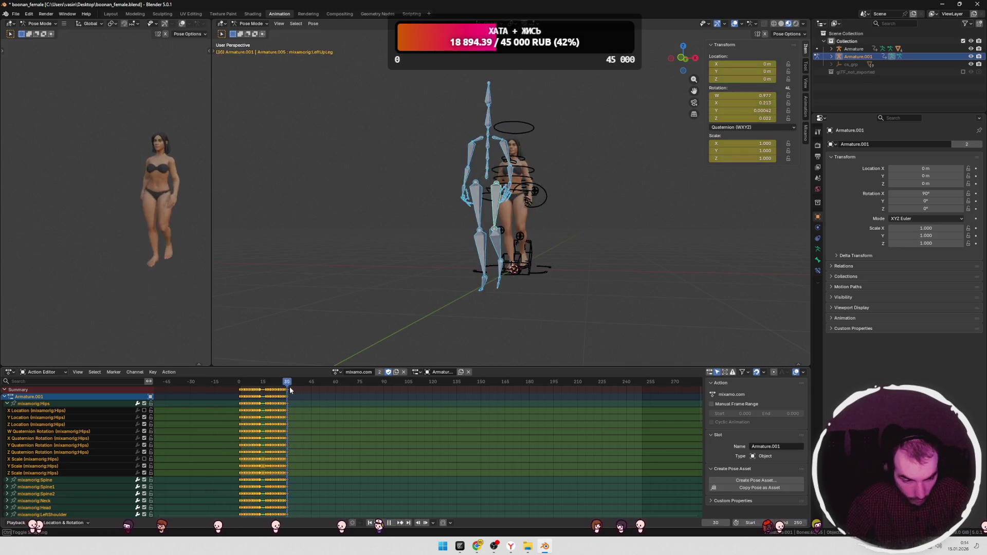
pyautogui.click(144, 405)
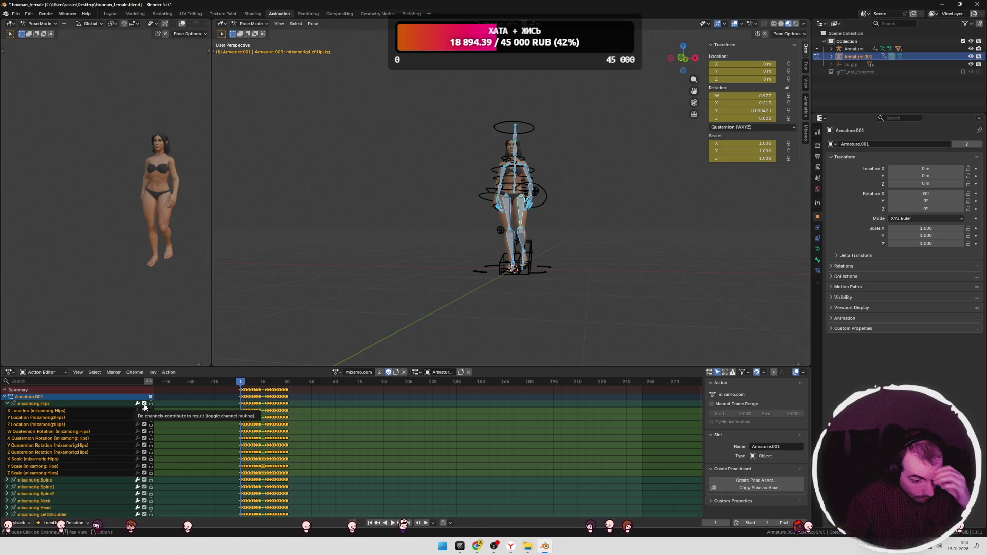
# Step: Re-expand mixamorig:Hips and play and scrub the walk from a side view
pyautogui.click(7, 404)
pyautogui.scroll(-10, 82, 435)
pyautogui.scroll(-5, 87, 437)
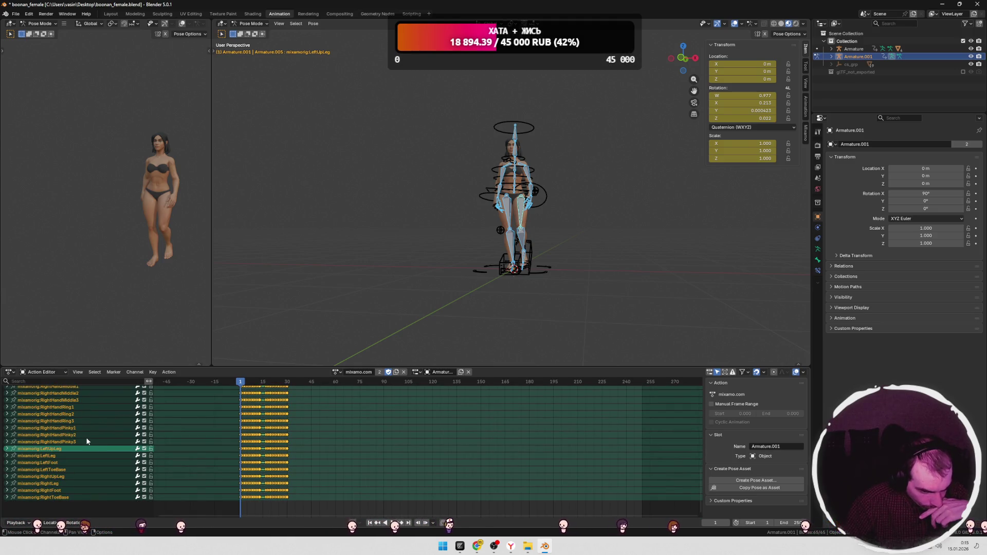
pyautogui.scroll(15, 86, 441)
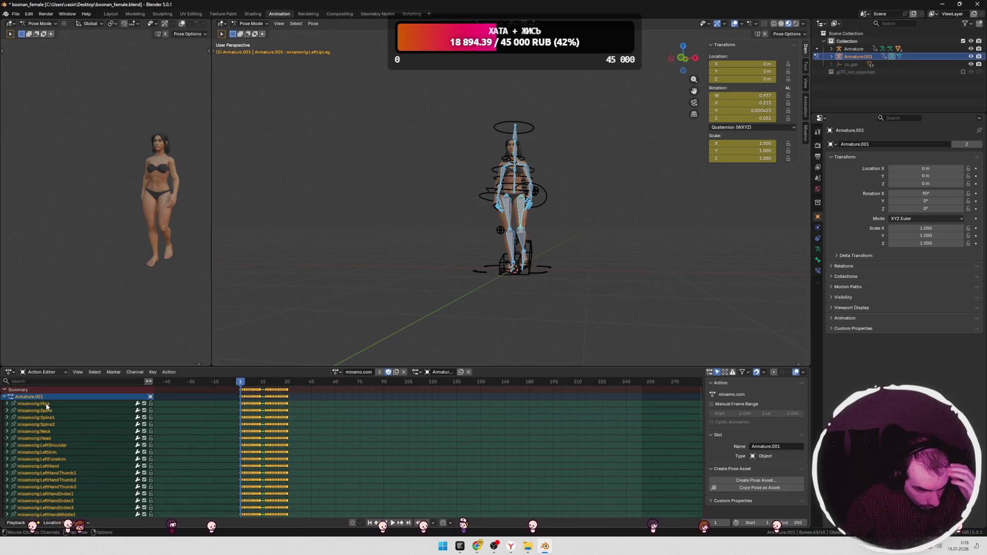
pyautogui.click(13, 404)
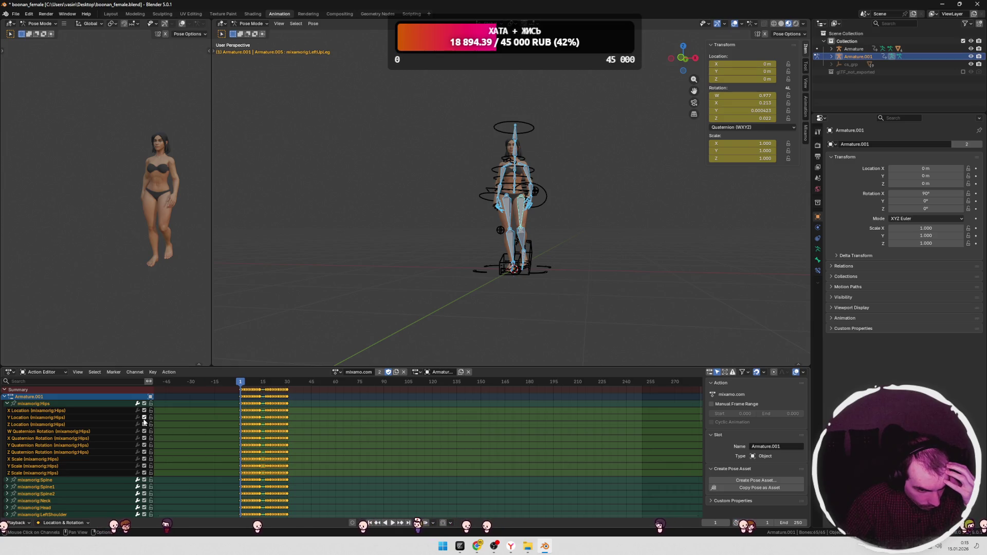
pyautogui.press('space')
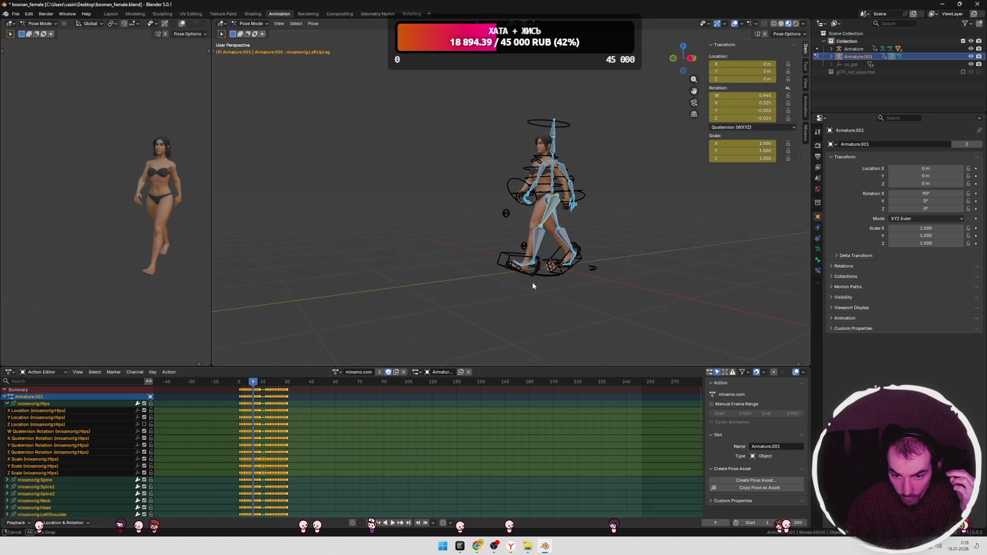
pyautogui.moveTo(535, 282); pyautogui.dragTo(616, 282, button='middle')
pyautogui.press('space')
pyautogui.press('space')
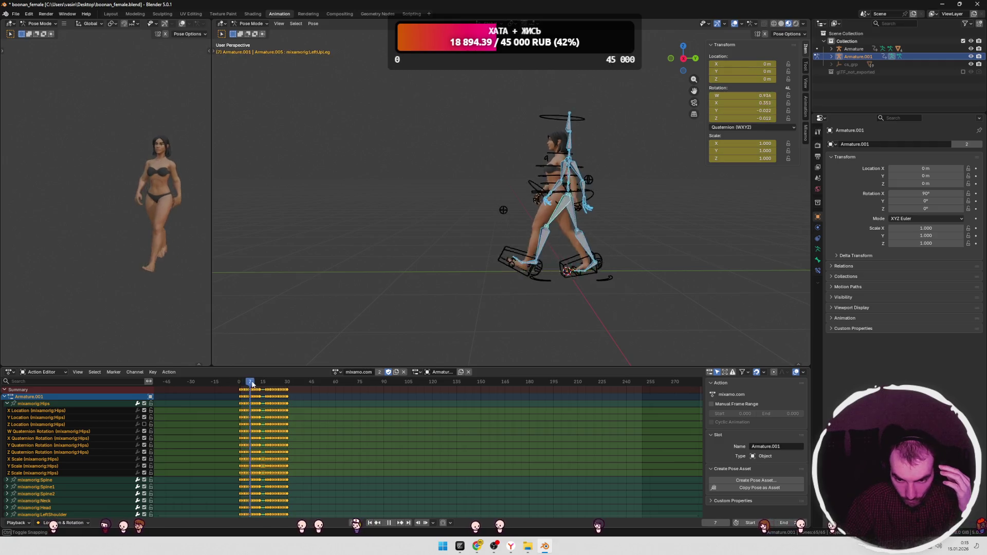
pyautogui.moveTo(299, 386); pyautogui.dragTo(239, 383)
pyautogui.press('space')
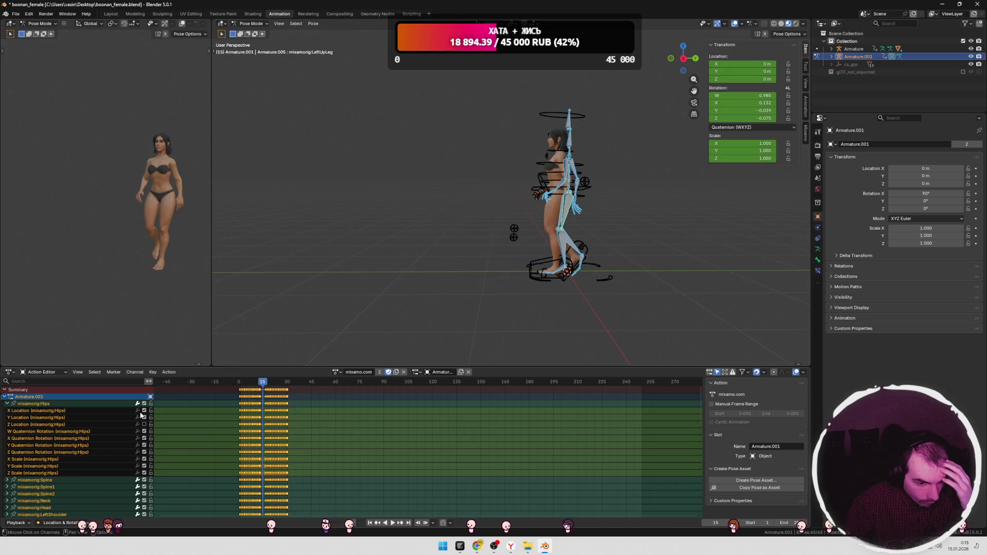
# Step: Delete the Z Location (mixamorig:Hips) channel and collapse the Armature.001 channels
pyautogui.click(71, 424)
pyautogui.press('Delete')
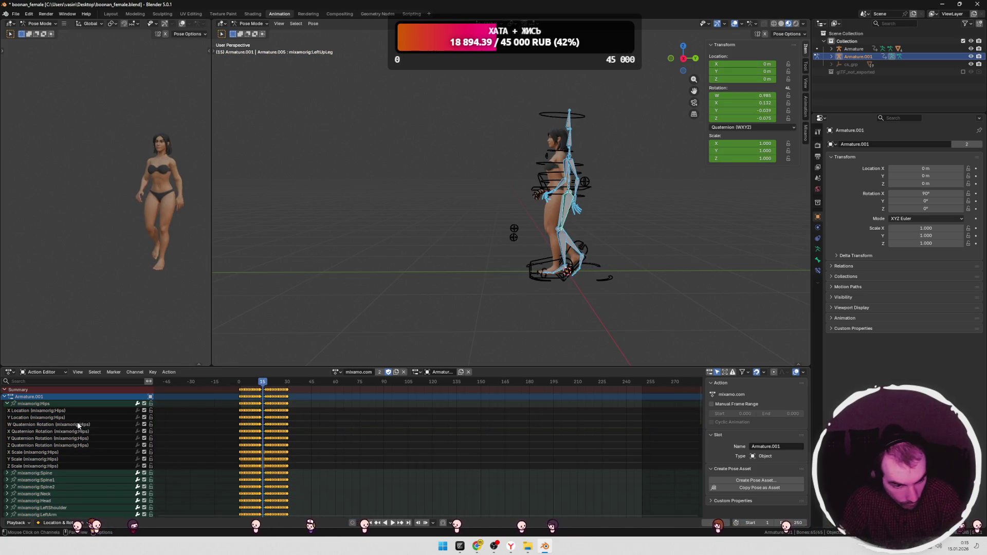
pyautogui.click(33, 403)
pyautogui.click(4, 396)
pyautogui.moveTo(262, 383)
pyautogui.mouseDown()
pyautogui.moveTo(249, 384)
pyautogui.moveTo(266, 383)
pyautogui.mouseUp()
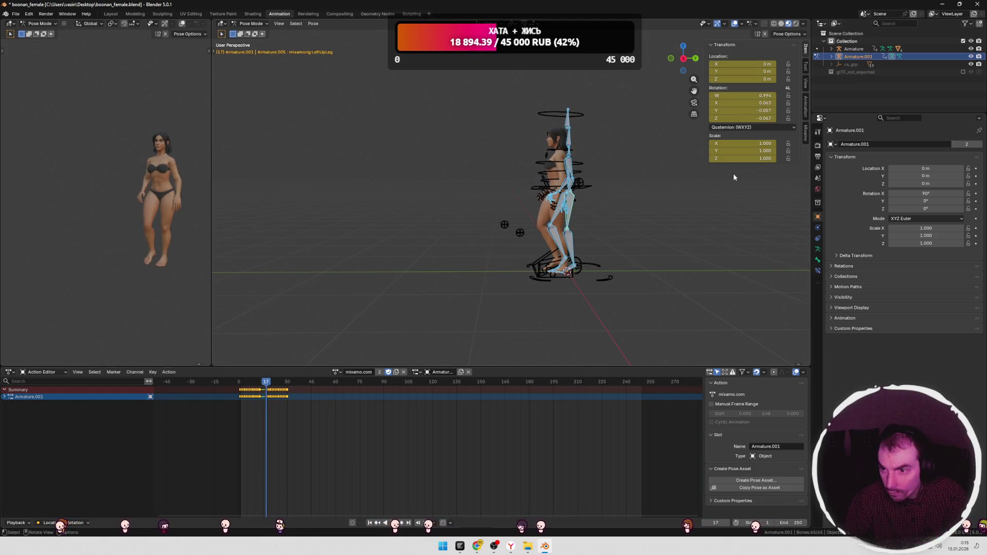
# Step: Show the Mixamo control rig tools and make the Armature control rig active
pyautogui.click(805, 133)
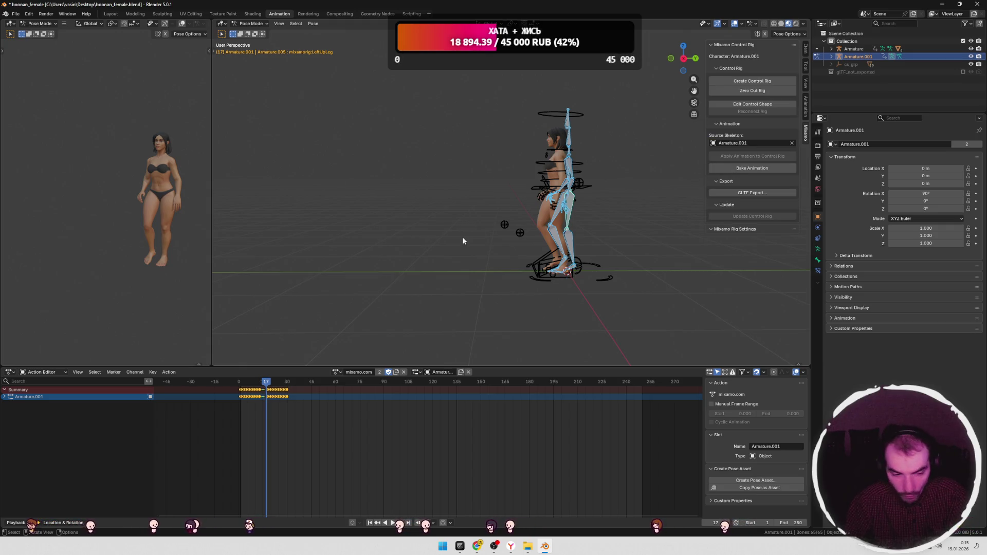
pyautogui.moveTo(461, 237); pyautogui.dragTo(546, 242, button='middle')
pyautogui.click(561, 209)
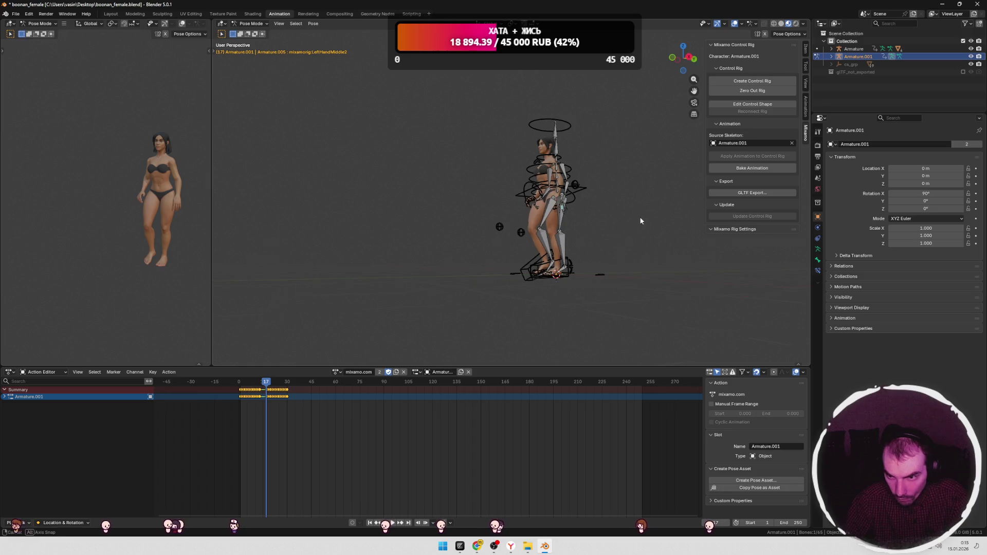
pyautogui.click(563, 211)
pyautogui.moveTo(565, 221); pyautogui.dragTo(489, 226, button='middle')
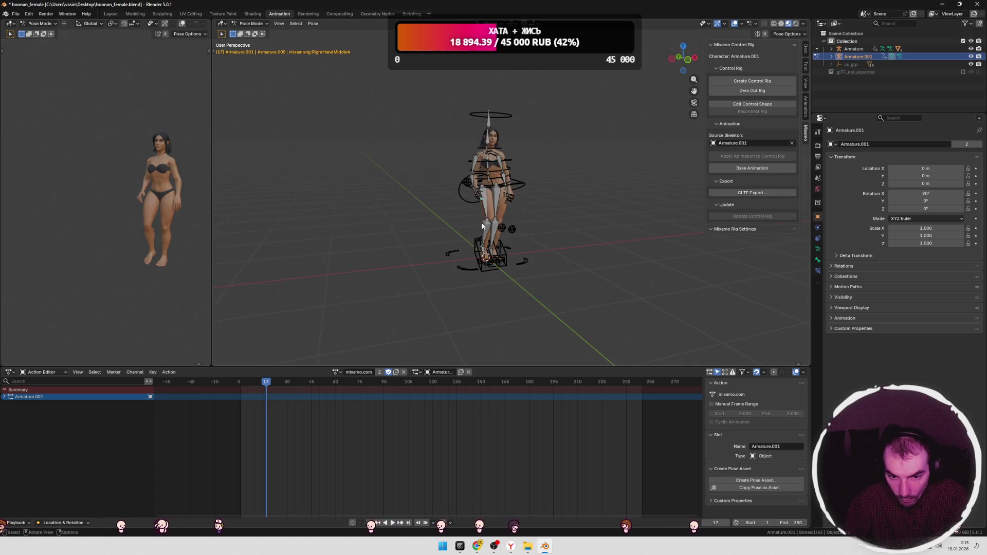
pyautogui.click(853, 49)
pyautogui.moveTo(591, 151); pyautogui.dragTo(620, 149, button='middle')
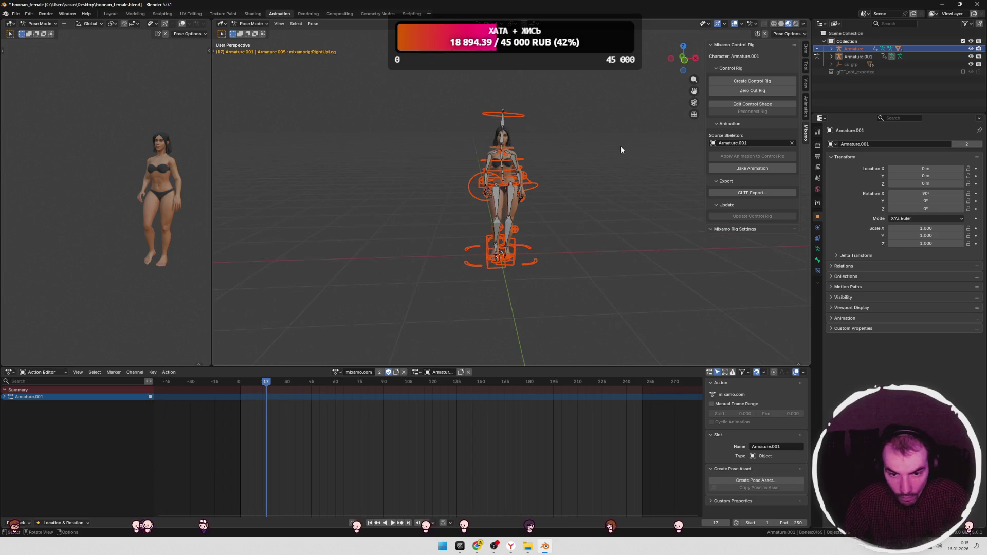
pyautogui.press('Tab')
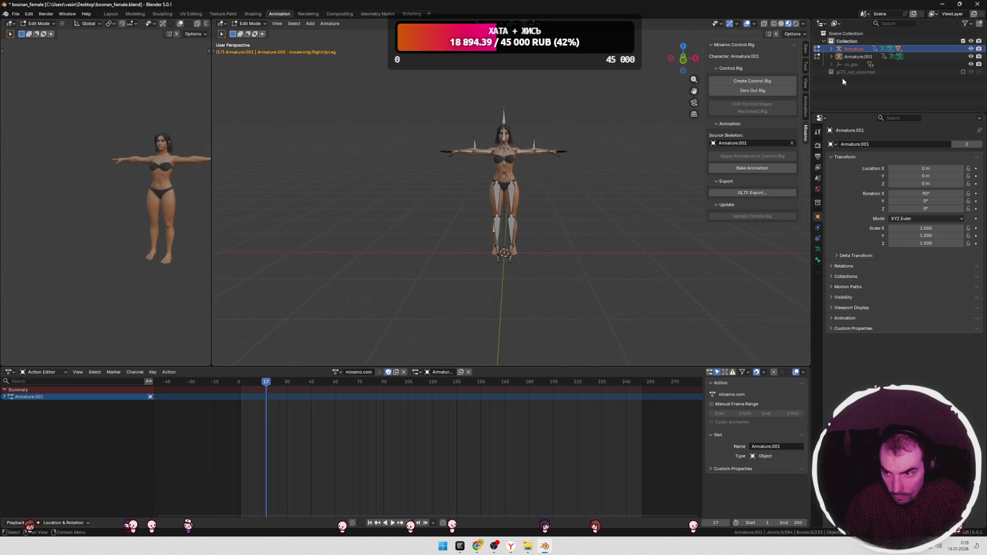
# Step: Zero Out Rig on Armature to clear its walk action, then select Armature.001
pyautogui.click(846, 48)
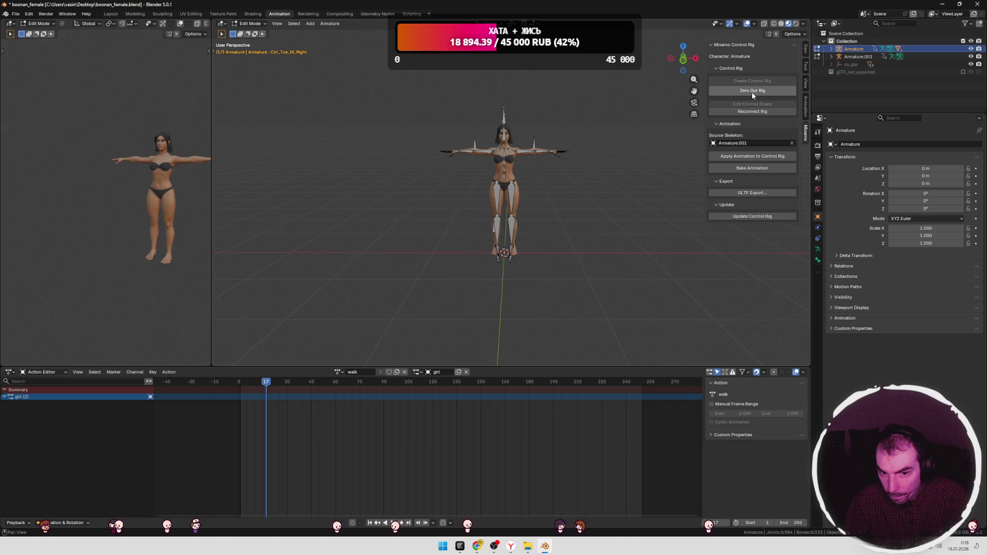
pyautogui.click(751, 91)
pyautogui.moveTo(592, 171)
pyautogui.mouseDown(button='middle')
pyautogui.moveTo(525, 183)
pyautogui.moveTo(628, 193)
pyautogui.mouseUp(button='middle')
pyautogui.keyDown('ctrl'); pyautogui.click(857, 56); pyautogui.keyUp('ctrl')
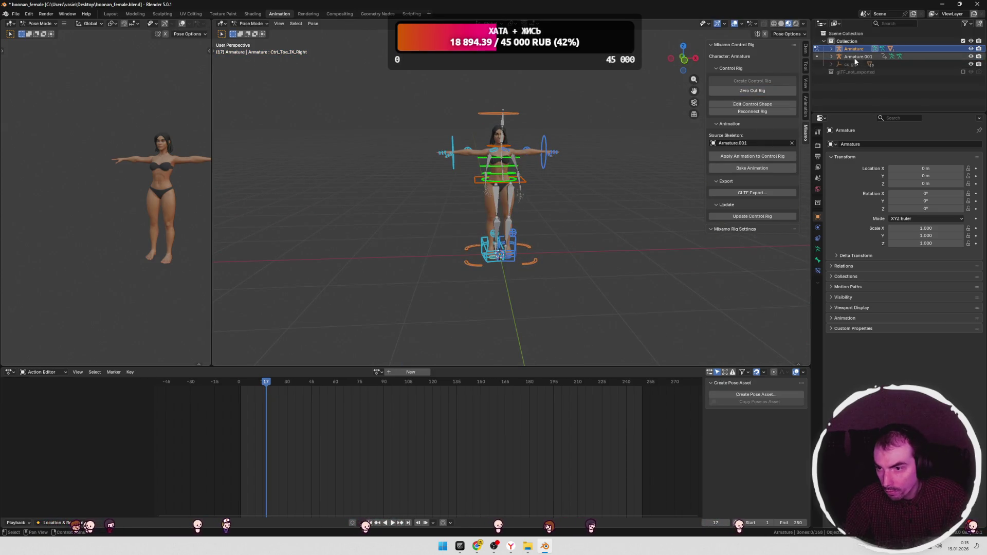
pyautogui.click(110, 14)
# Step: Move Armature.001 to the left of the character
pyautogui.press('g')
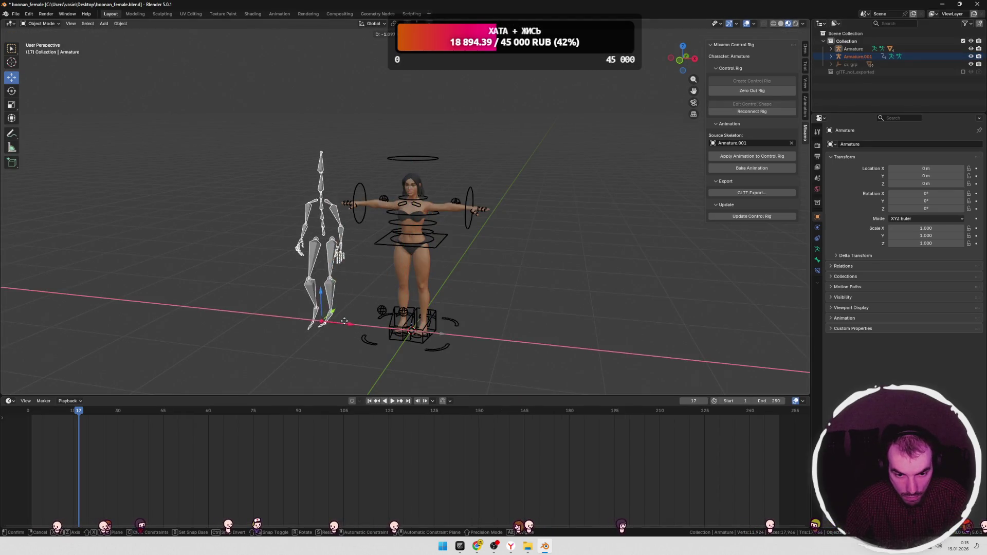
pyautogui.click(306, 331)
pyautogui.scroll(-3, 554, 227)
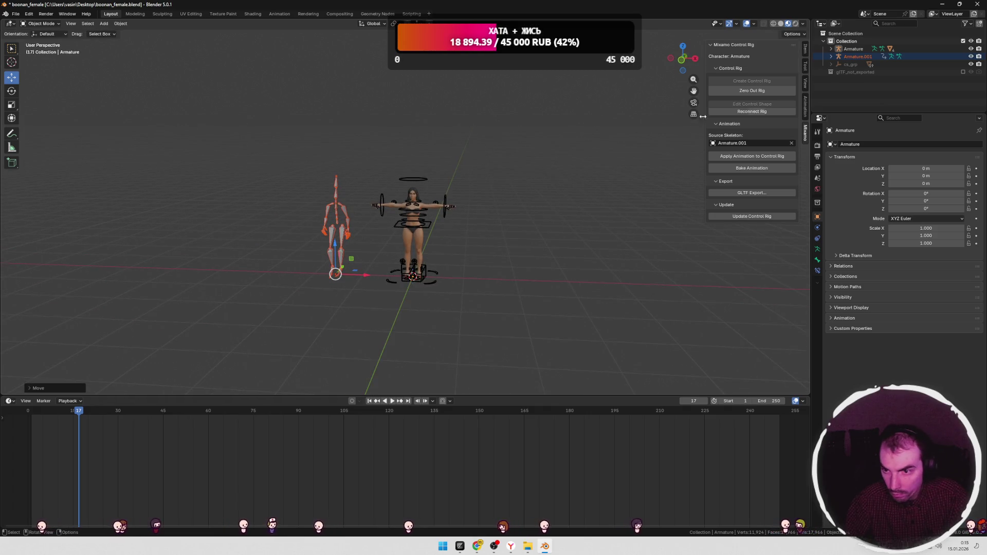
# Step: Delete the walk action in the Blender File view, then return to View Layer and select Armature
pyautogui.click(835, 23)
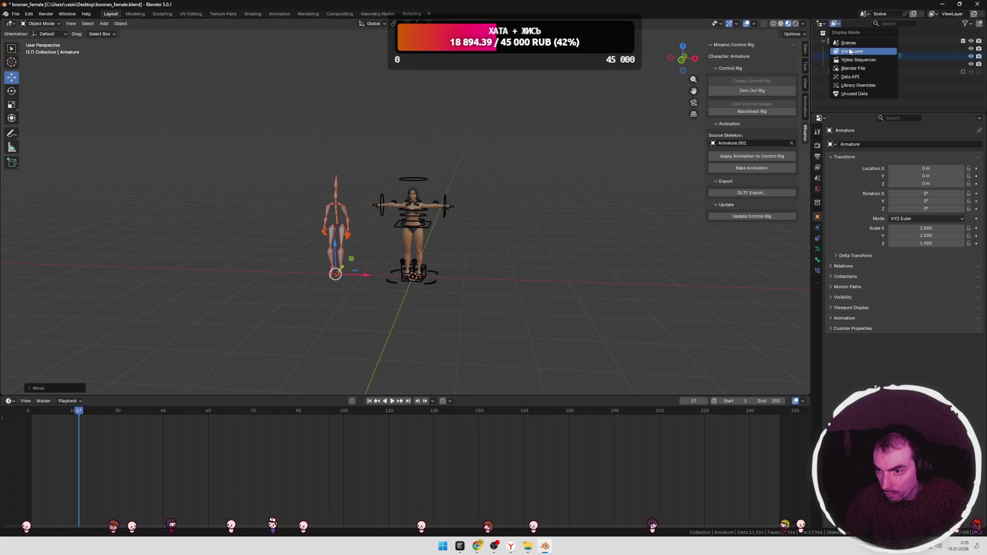
pyautogui.click(852, 69)
pyautogui.click(835, 41)
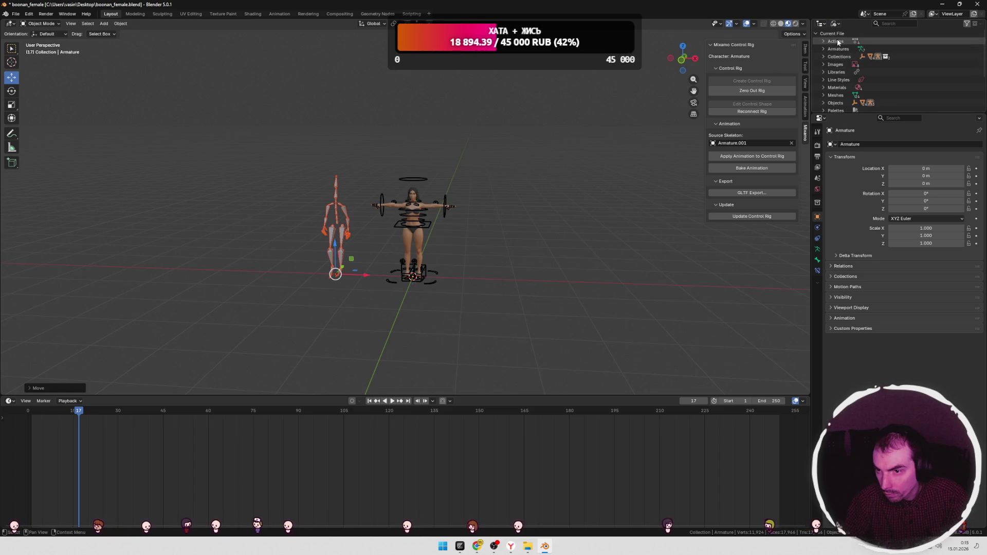
pyautogui.click(823, 41)
pyautogui.click(856, 57)
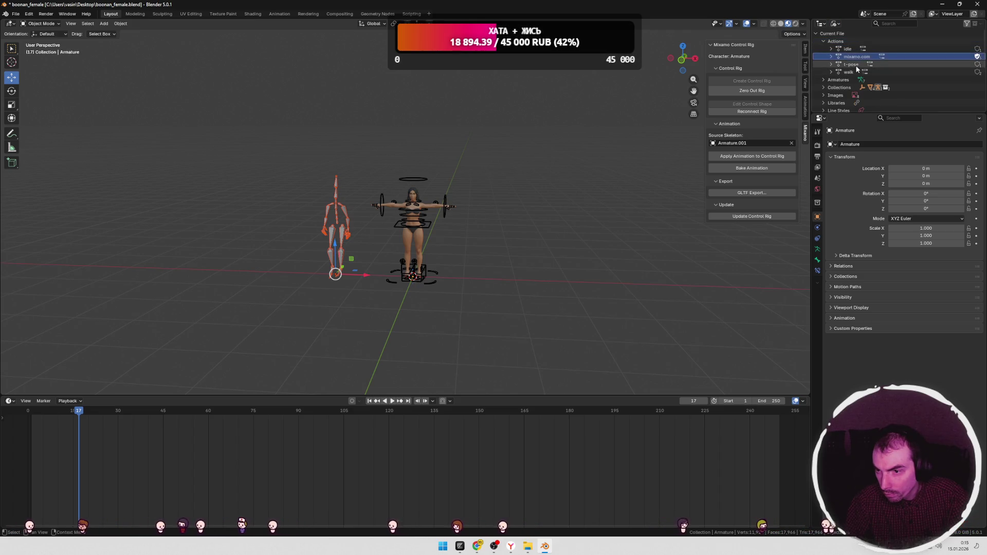
pyautogui.rightClick(848, 72)
pyautogui.click(809, 76)
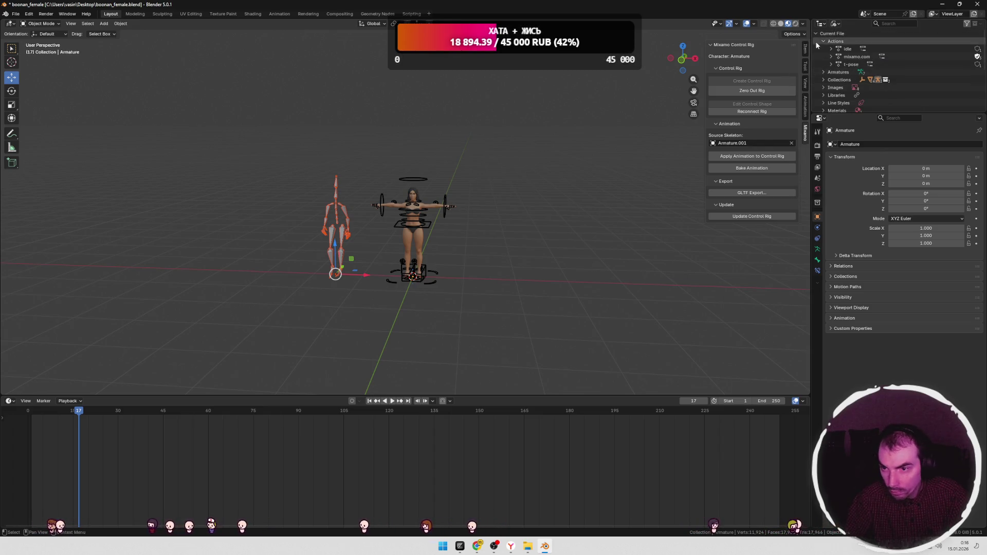
pyautogui.click(835, 24)
pyautogui.click(848, 58)
pyautogui.click(853, 49)
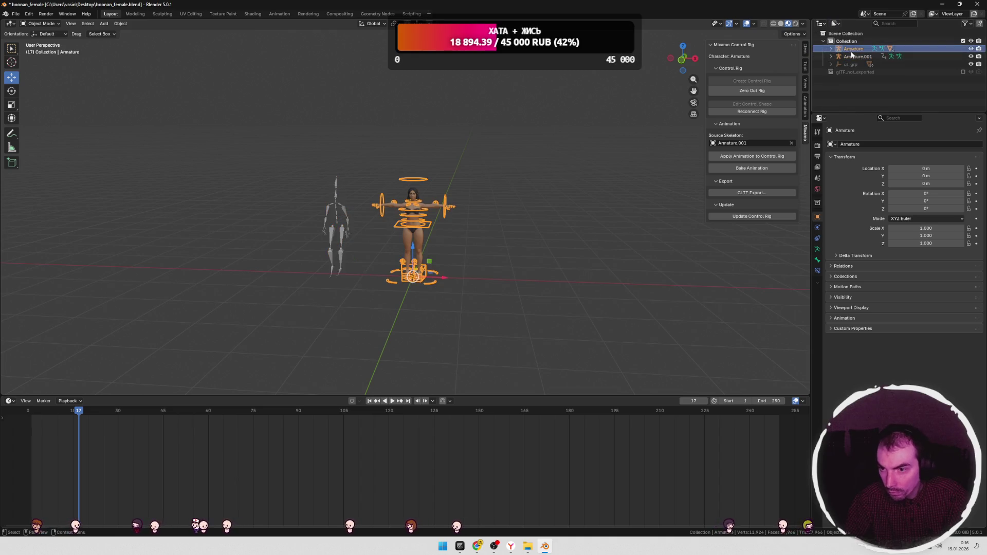
# Step: Apply Armature.001's walking animation to the control rig, then play and scrub it
pyautogui.scroll(4, 532, 218)
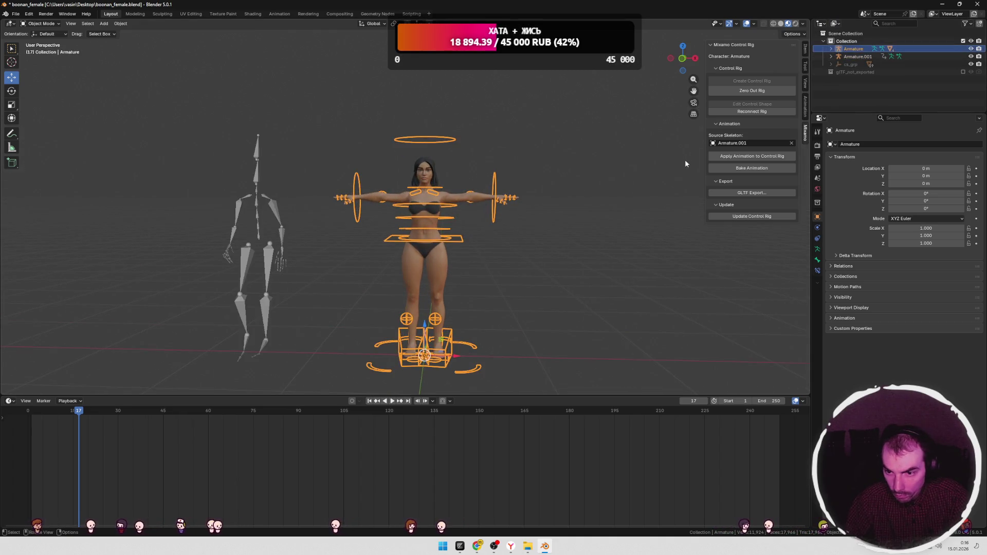
pyautogui.scroll(-2, 496, 247)
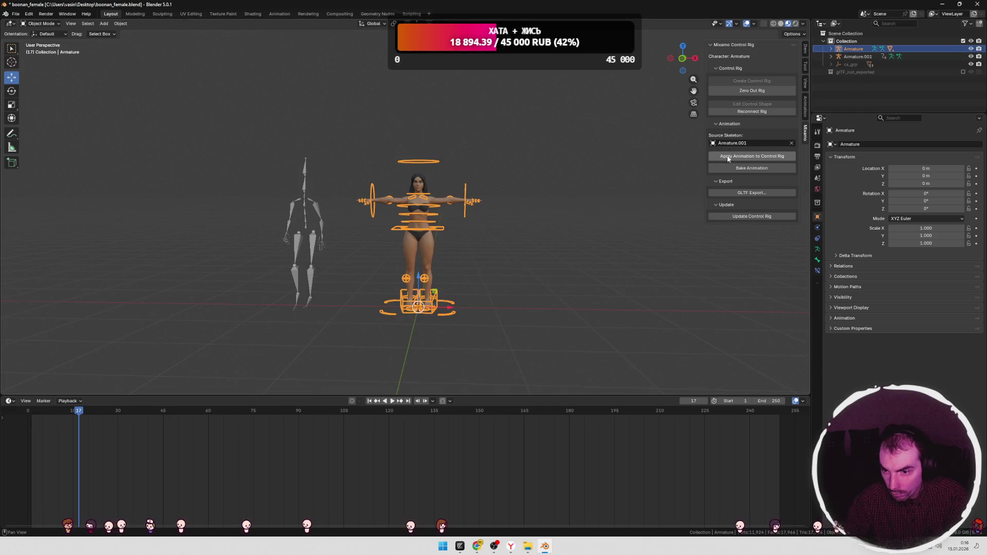
pyautogui.click(728, 156)
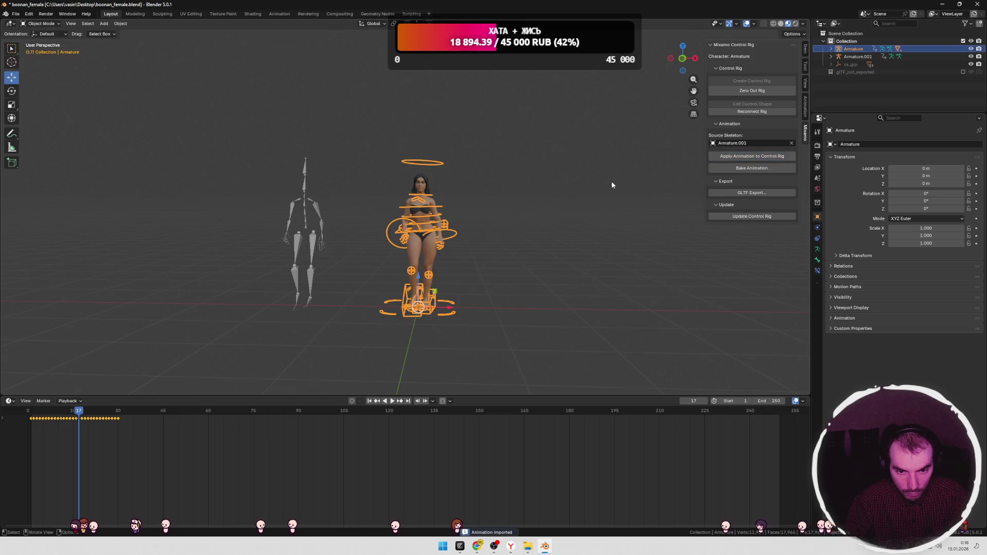
pyautogui.press('space')
pyautogui.moveTo(540, 197); pyautogui.dragTo(507, 201, button='middle')
pyautogui.press('space')
pyautogui.moveTo(229, 409)
pyautogui.mouseDown()
pyautogui.moveTo(32, 411)
pyautogui.moveTo(103, 414)
pyautogui.mouseUp()
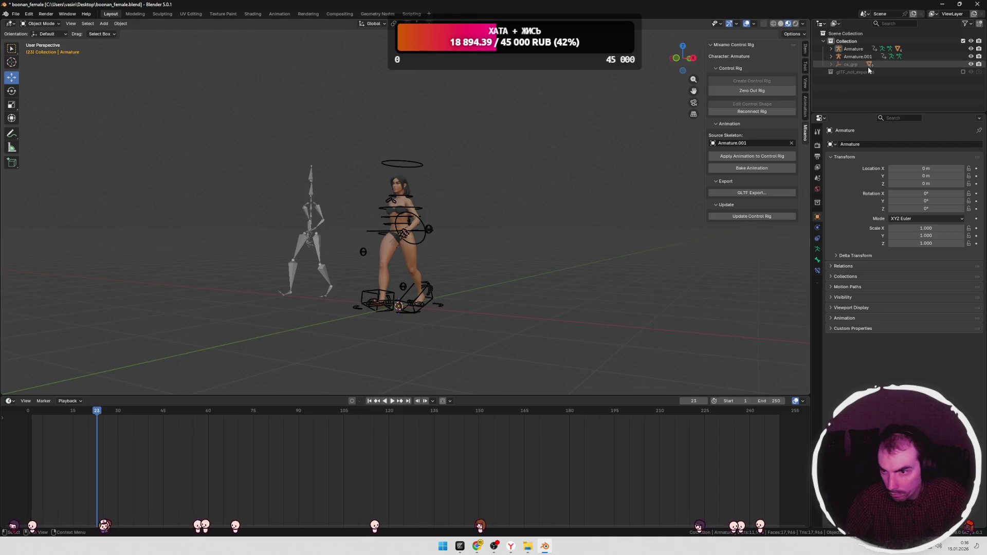
# Step: Delete Armature.001 from the Outliner
pyautogui.click(858, 56)
pyautogui.rightClick(858, 56)
pyautogui.click(843, 51)
# Step: Select the Armature control rig together with the Superhero_Female mesh
pyautogui.moveTo(486, 240); pyautogui.dragTo(529, 241, button='middle')
pyautogui.press('a')
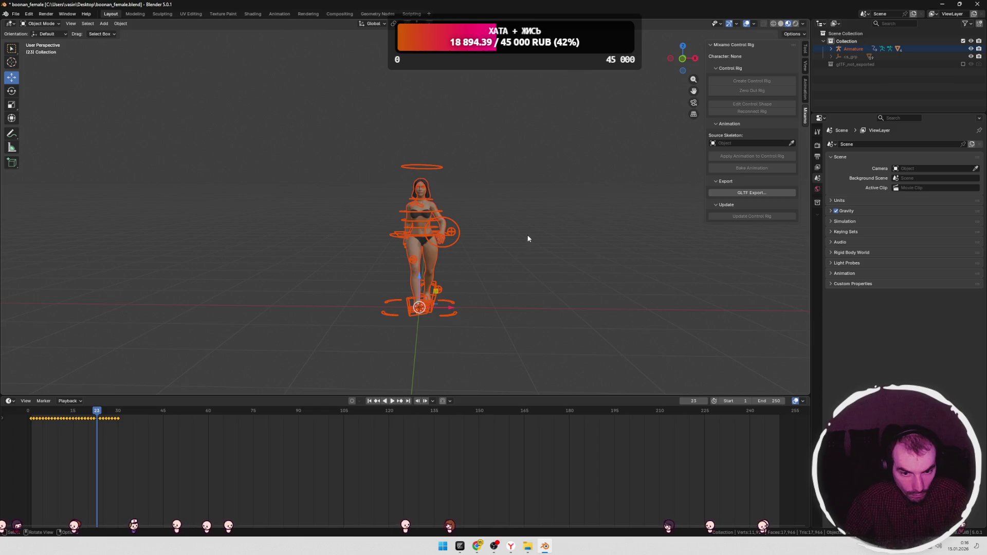
pyautogui.click(426, 166)
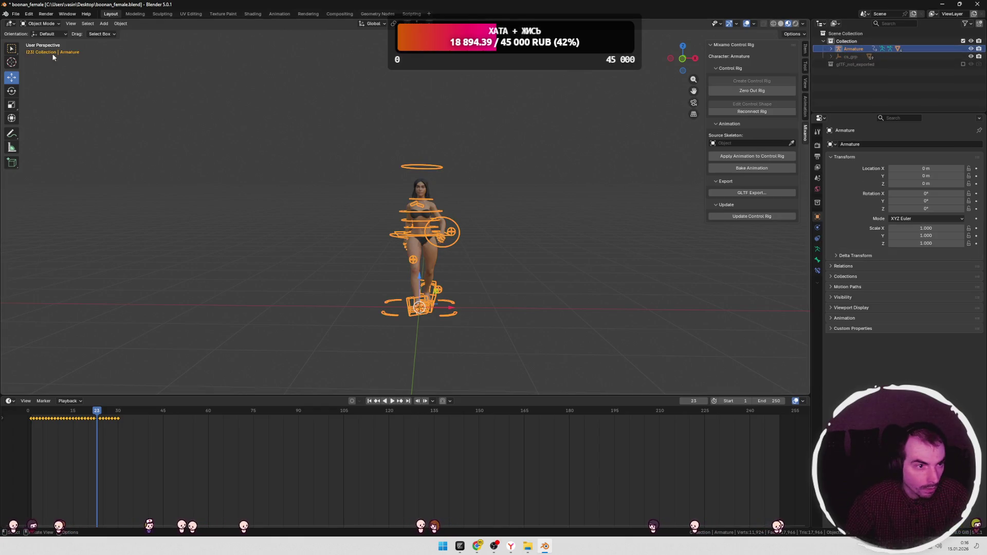
pyautogui.click(16, 13)
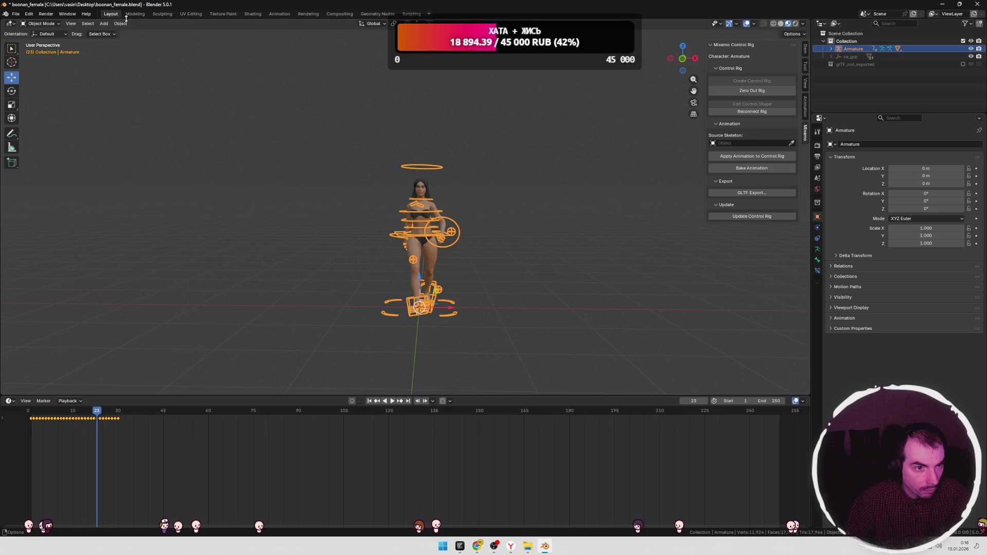
pyautogui.keyDown('shift'); pyautogui.click(416, 267); pyautogui.keyUp('shift')
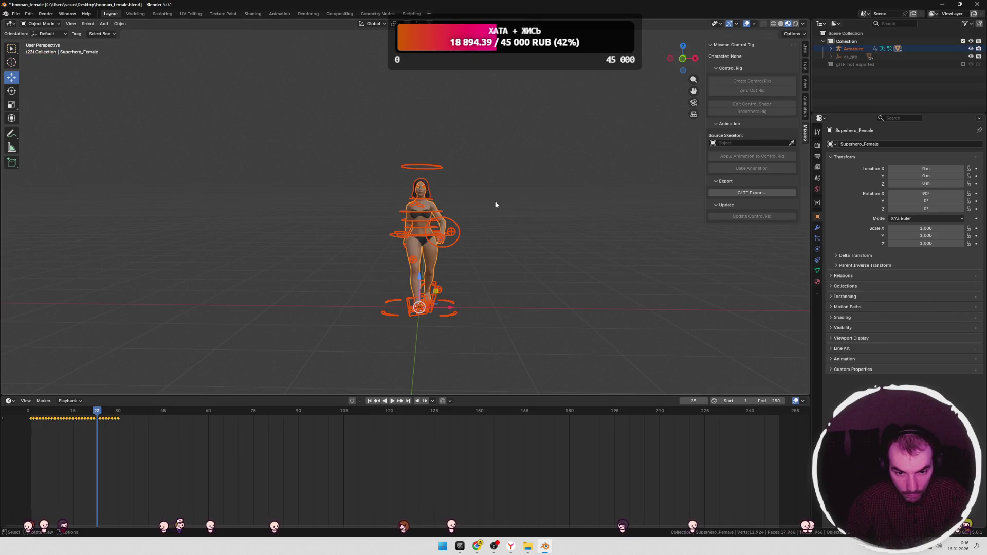
pyautogui.click(16, 14)
pyautogui.moveTo(29, 131)
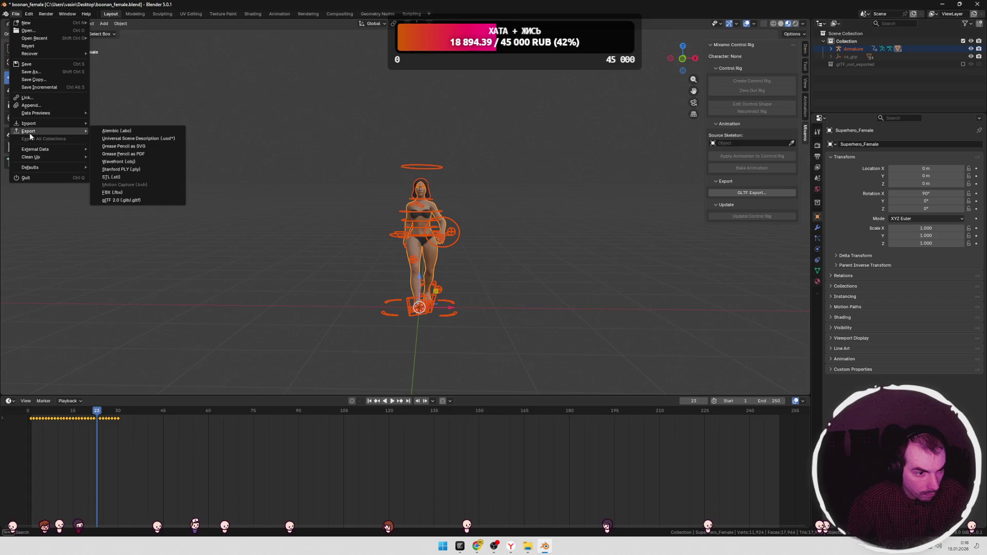
pyautogui.click(125, 200)
pyautogui.click(355, 190)
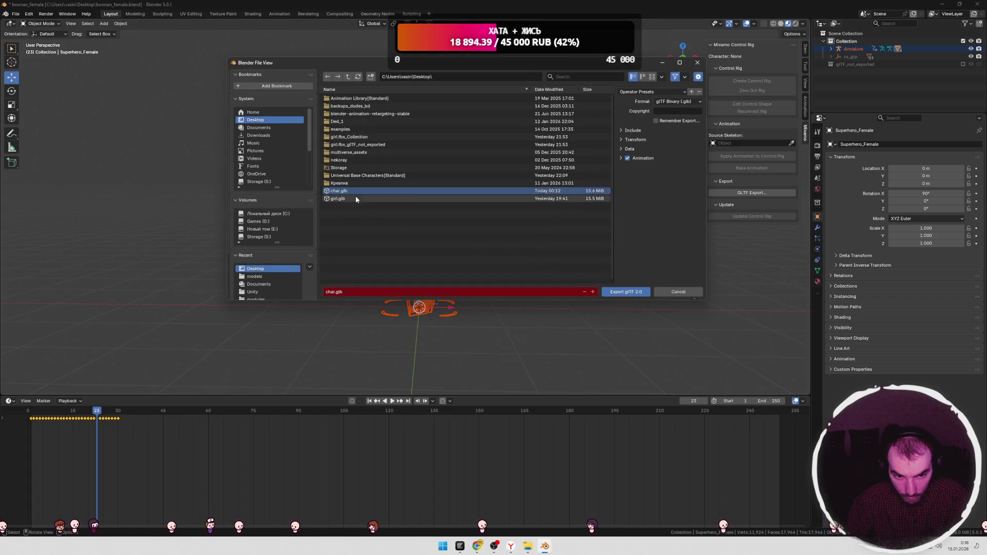
pyautogui.click(626, 158)
pyautogui.click(621, 275)
pyautogui.scroll(-3, 624, 267)
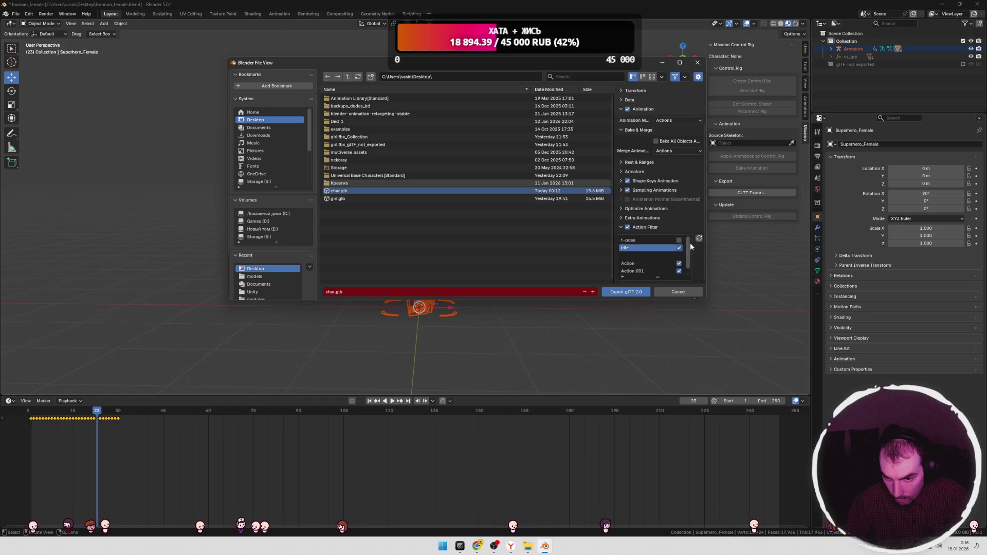
pyautogui.scroll(-1, 647, 273)
pyautogui.click(671, 291)
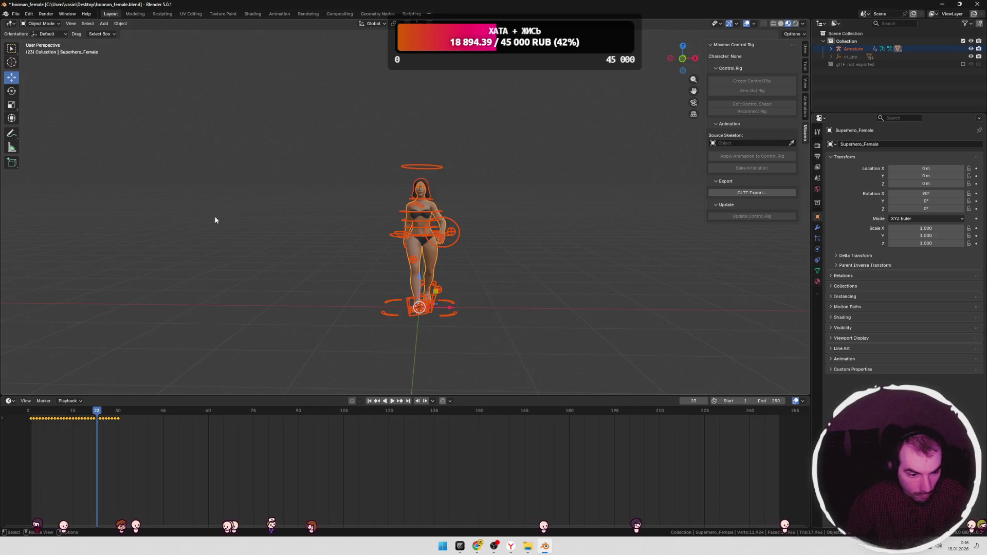
# Step: In the Animation workspace, assign Action with slot Armature.001 to the armature and play it
pyautogui.click(278, 14)
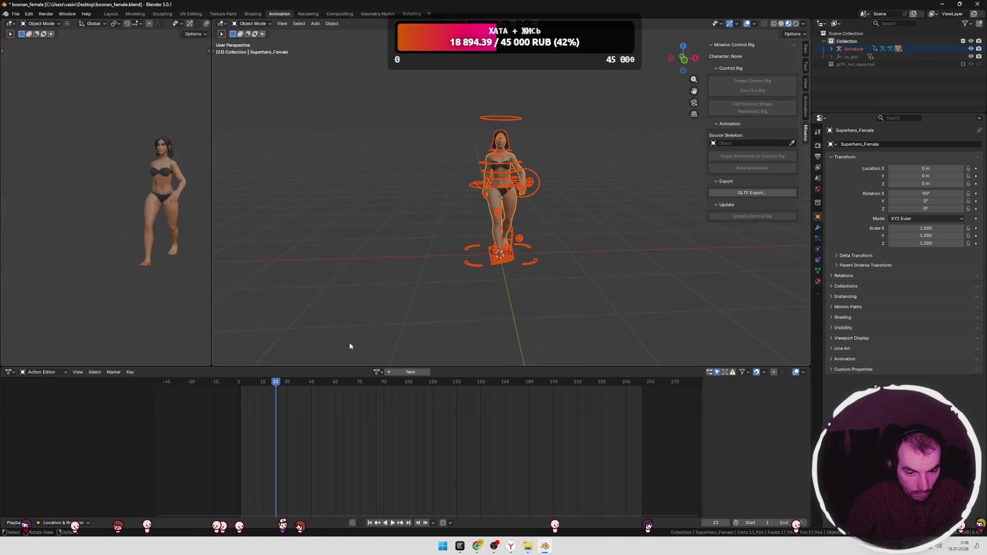
pyautogui.click(377, 372)
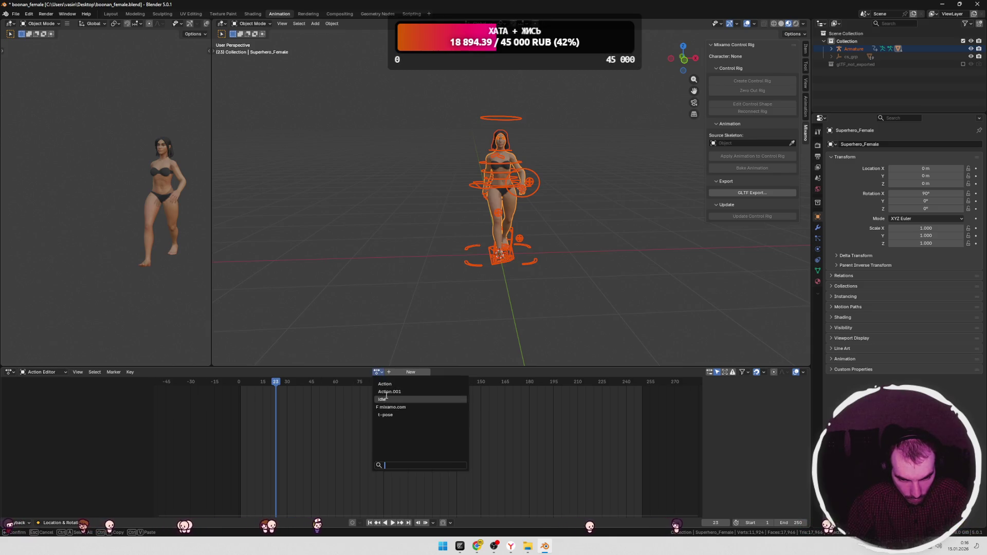
pyautogui.click(382, 386)
pyautogui.click(420, 372)
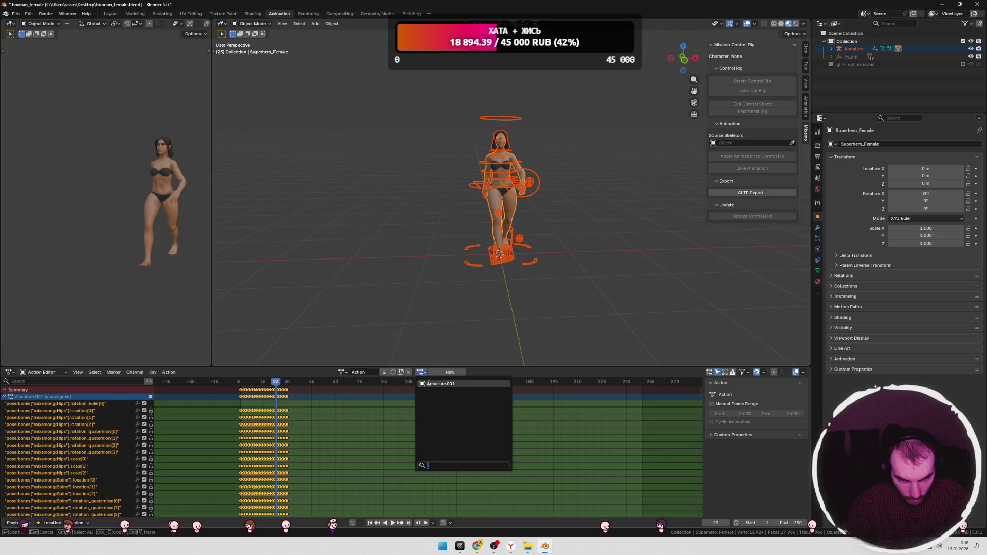
pyautogui.click(432, 384)
pyautogui.press('space')
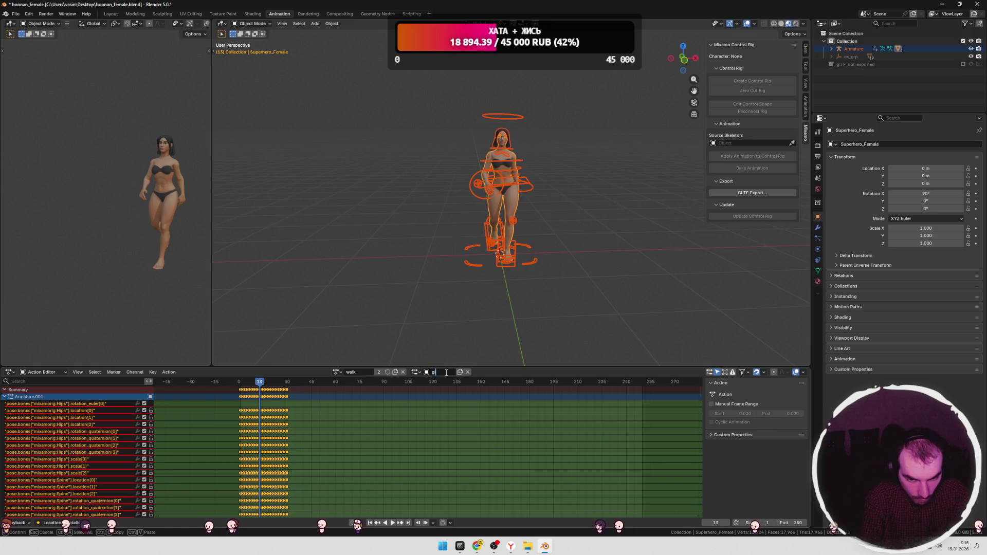
# Step: Rename the action slot to 'girl' and the action to 'walk'
pyautogui.press('Return')
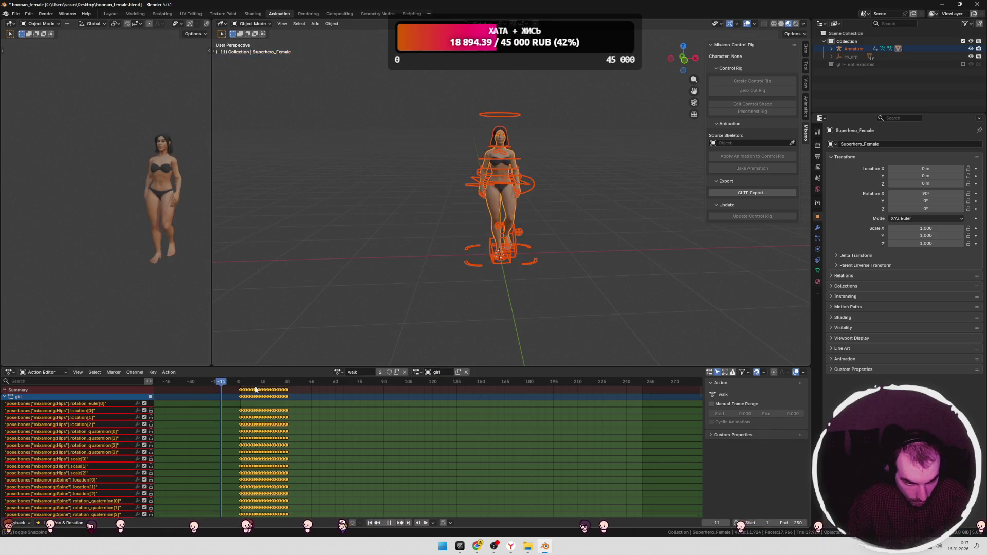
pyautogui.click(339, 372)
pyautogui.click(339, 378)
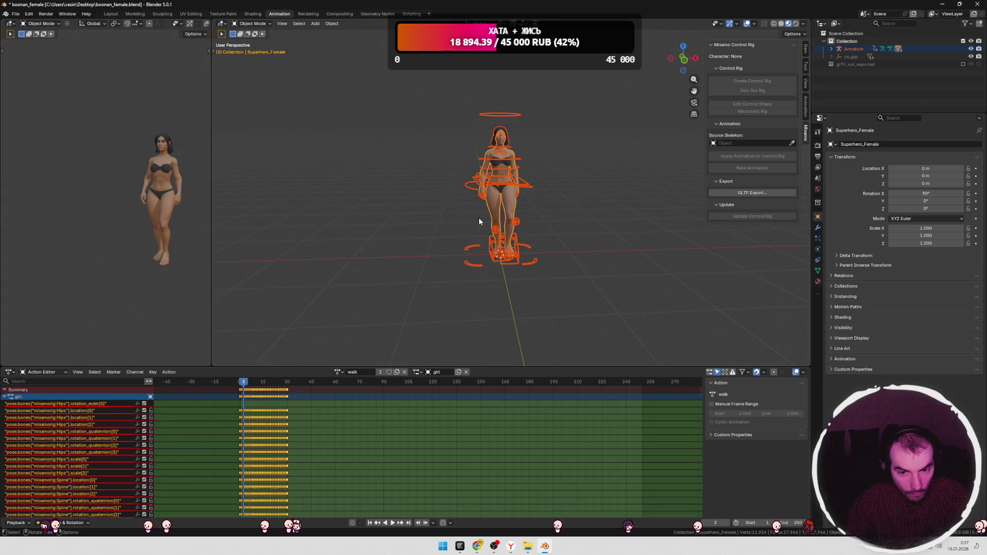
pyautogui.click(17, 14)
# Step: Export glTF 2.0 over char.glb with Action.001 and mixamo.com unticked in Action Filter
pyautogui.moveTo(43, 125)
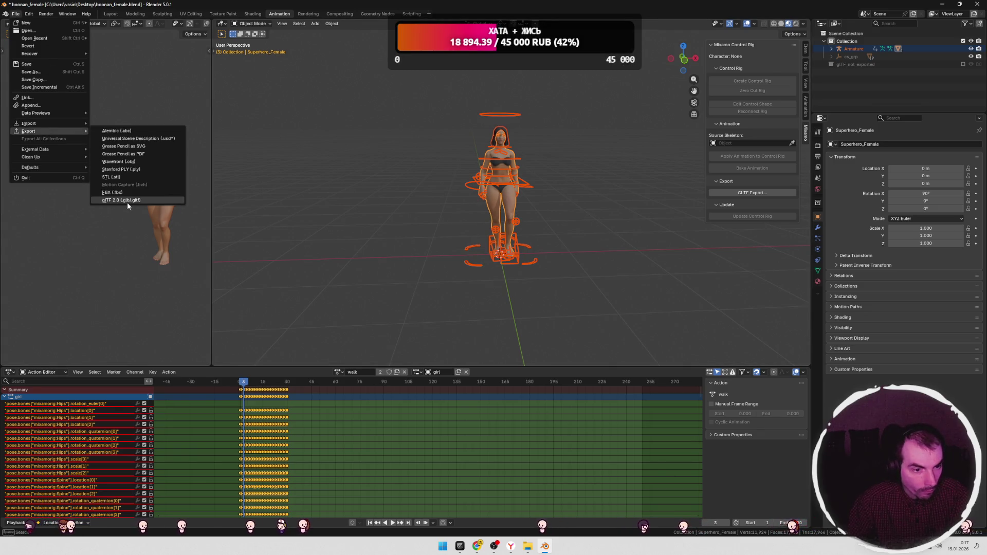
pyautogui.click(128, 202)
pyautogui.click(339, 191)
pyautogui.click(643, 158)
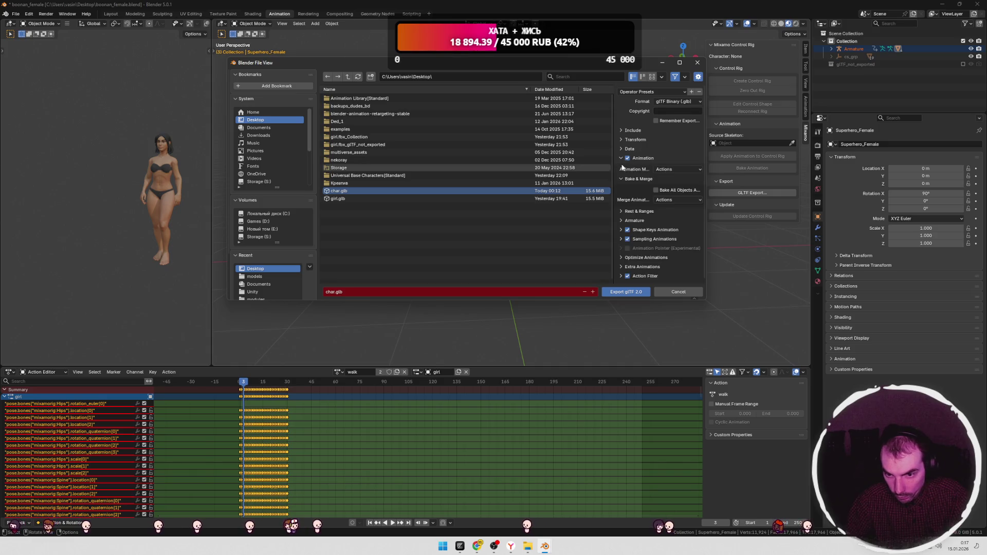
pyautogui.click(621, 274)
pyautogui.scroll(-2, 637, 272)
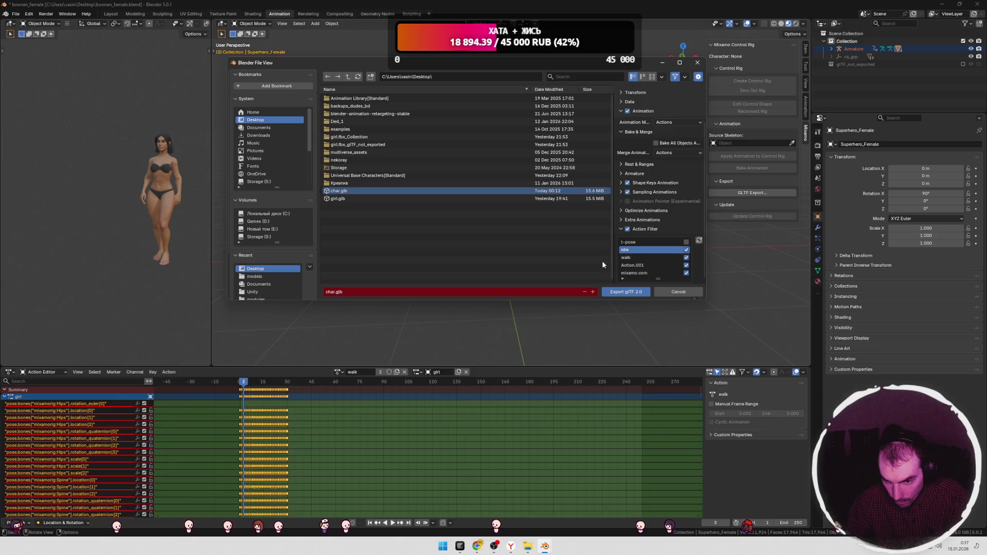
pyautogui.moveTo(685, 264); pyautogui.dragTo(686, 273)
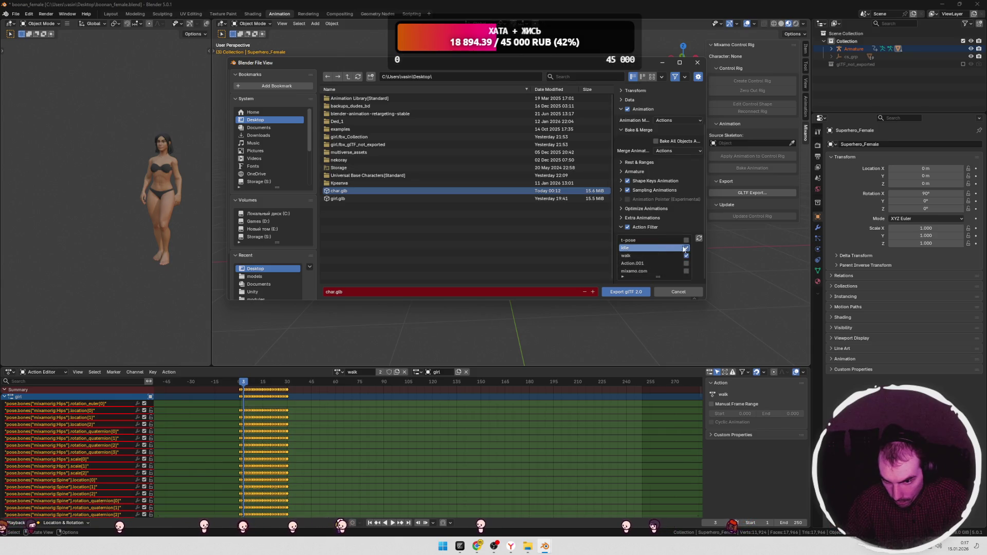
pyautogui.click(627, 292)
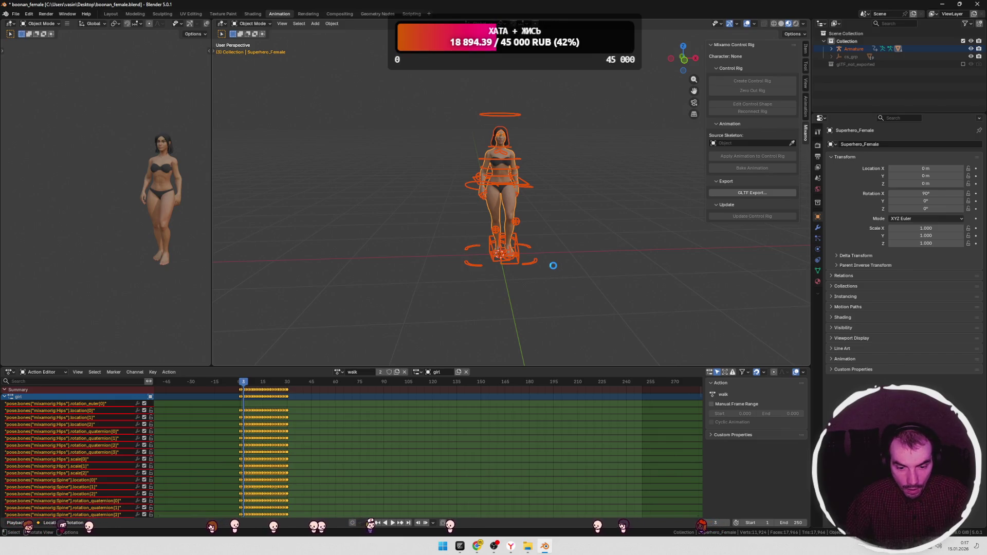
pyautogui.hotkey('alt', 'Tab')
# Step: Reload the game at localhost:5173 and walk the girl forward with W
pyautogui.press('F5')
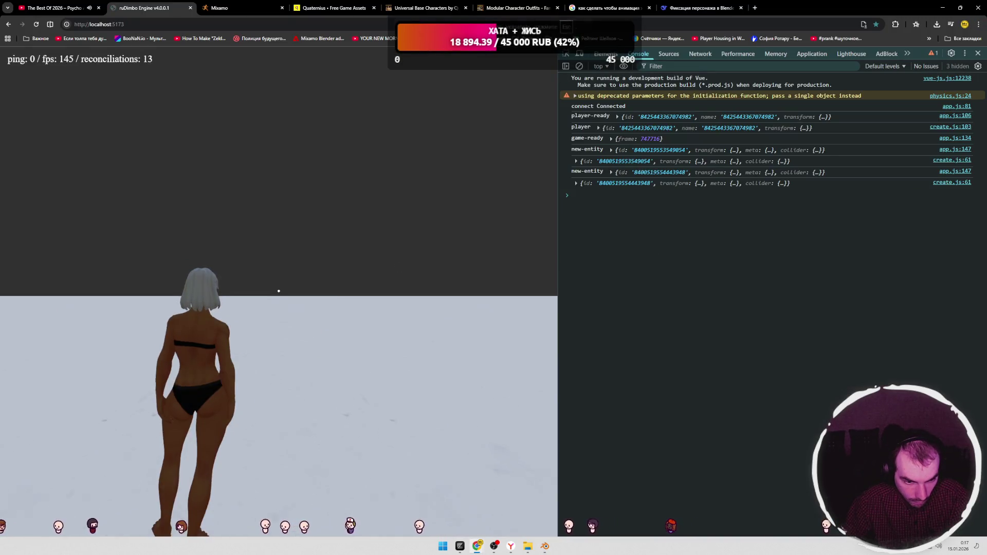
pyautogui.click(364, 267)
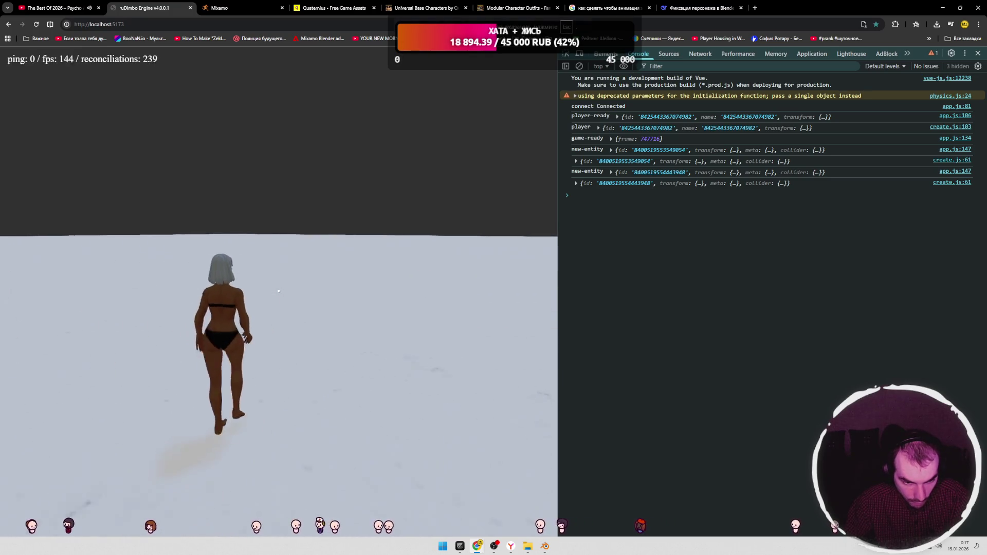
pyautogui.press('Escape')
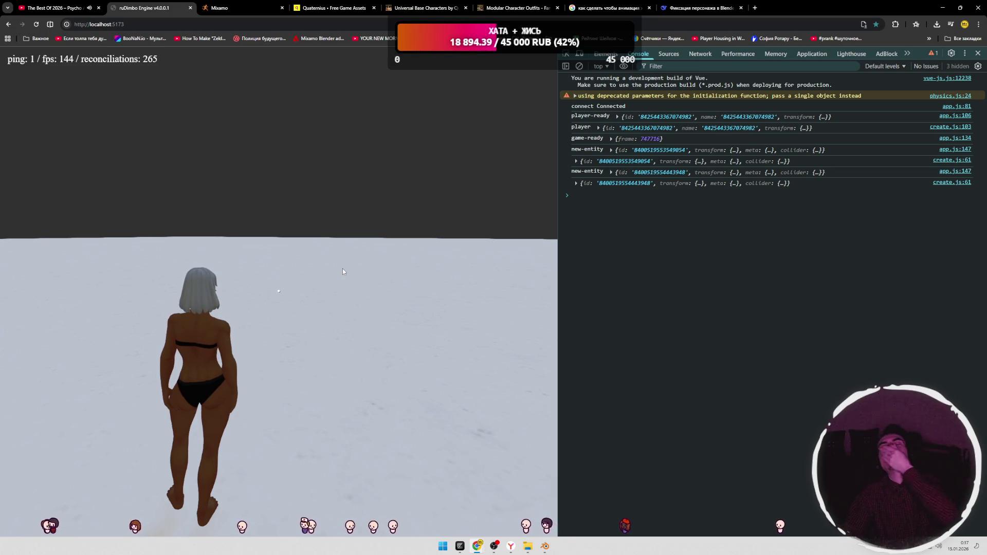
pyautogui.press('F5')
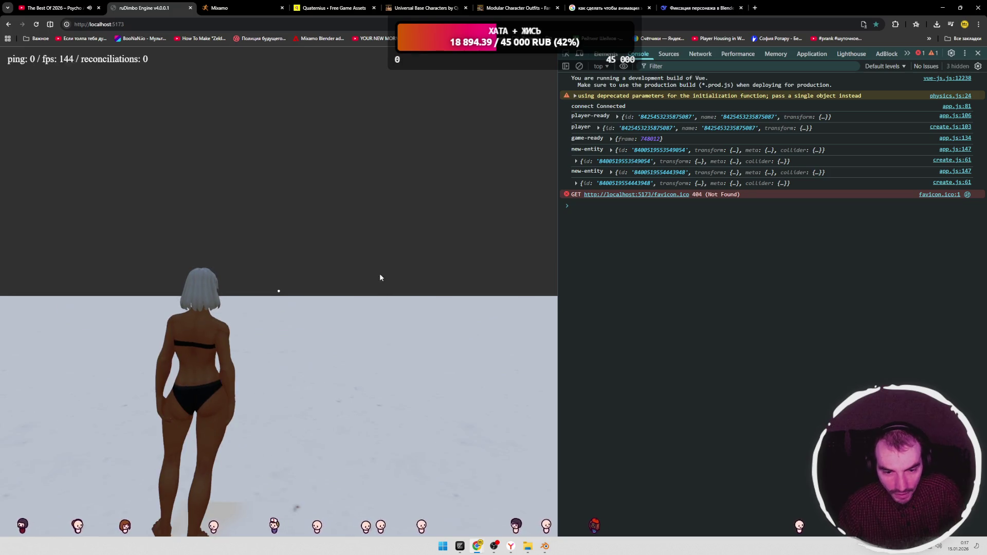
pyautogui.click(294, 322)
pyautogui.press('w')
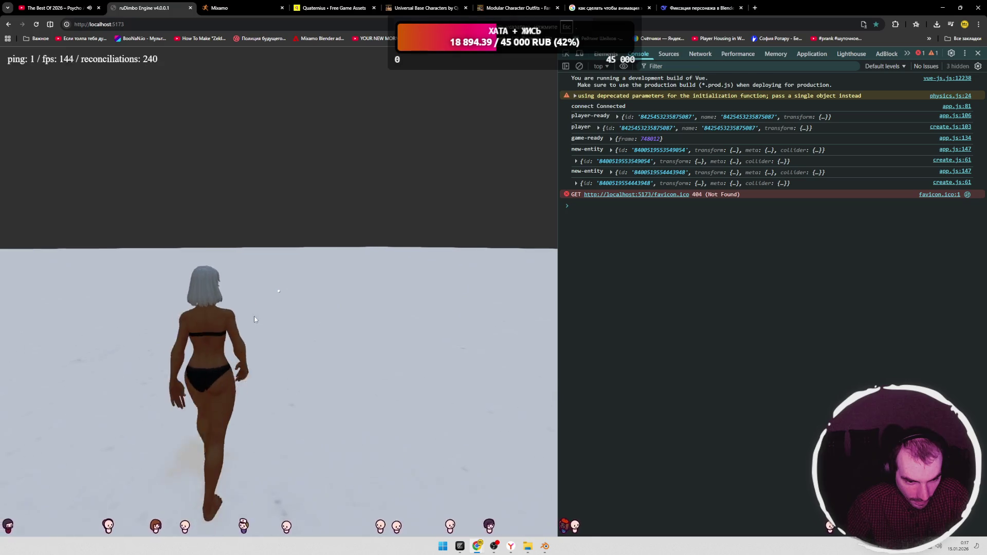
# Step: Back in Blender, deselect the rig and select the character mesh
pyautogui.hotkey('alt', 'Tab')
pyautogui.click(598, 258)
pyautogui.moveTo(597, 255); pyautogui.dragTo(543, 241, button='middle')
pyautogui.click(543, 241)
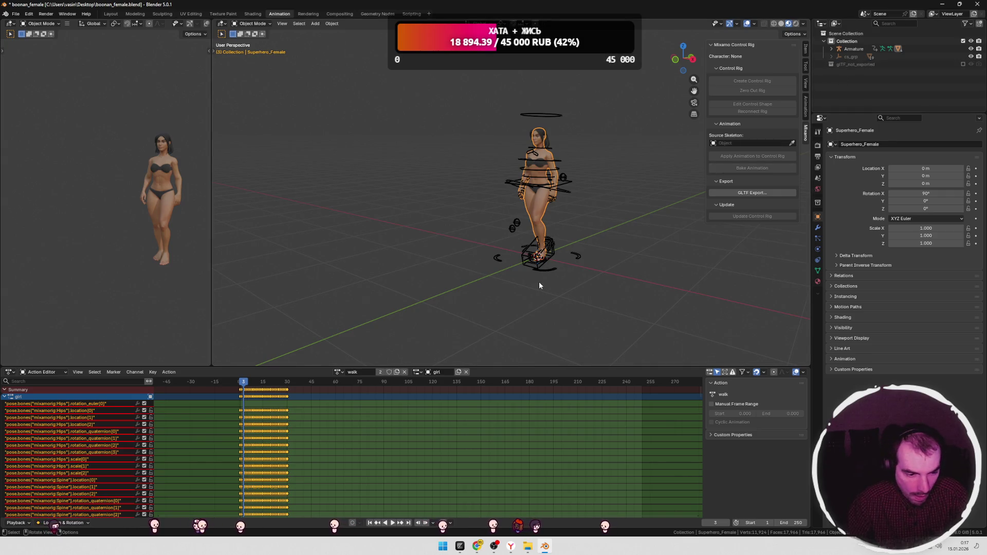
# Step: Re-export char.glb as glTF 2.0 with the walking action ticked in the Action Filter
pyautogui.hotkey('alt', 'Tab')
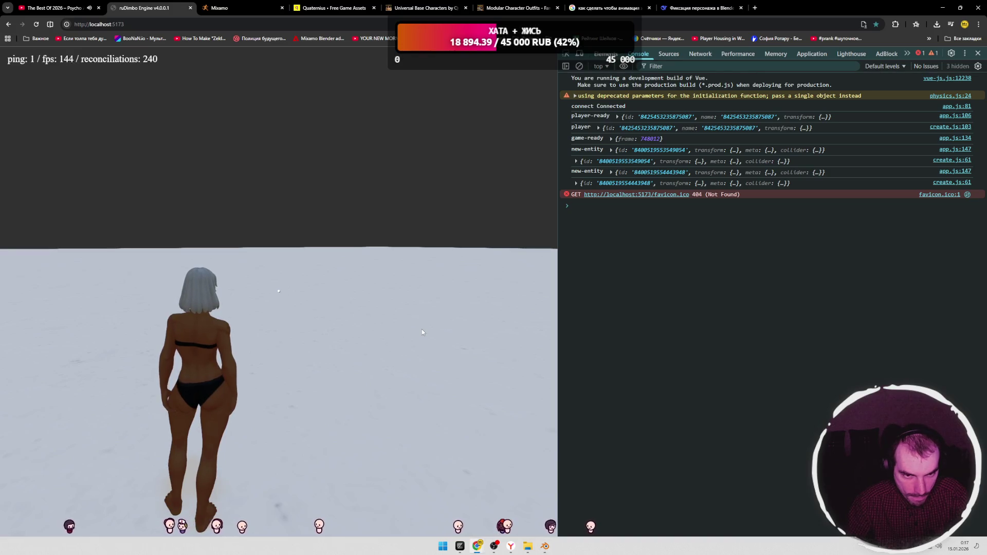
pyautogui.hotkey('alt', 'Tab')
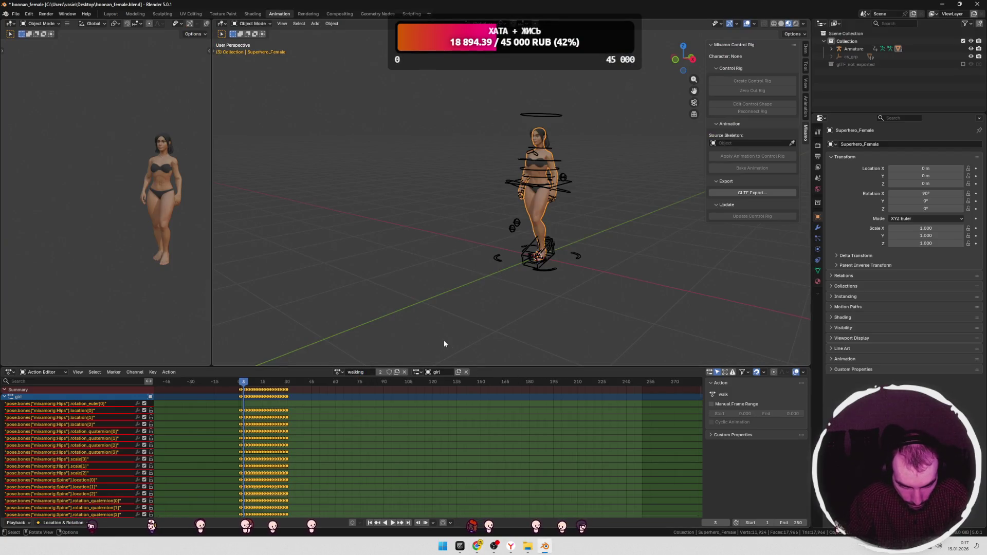
pyautogui.click(19, 15)
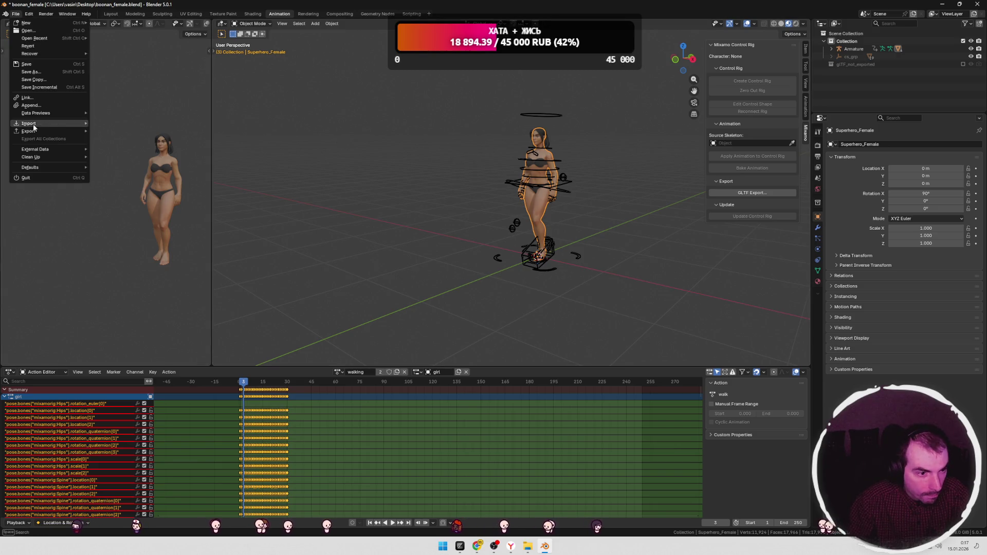
pyautogui.moveTo(33, 132)
pyautogui.click(131, 199)
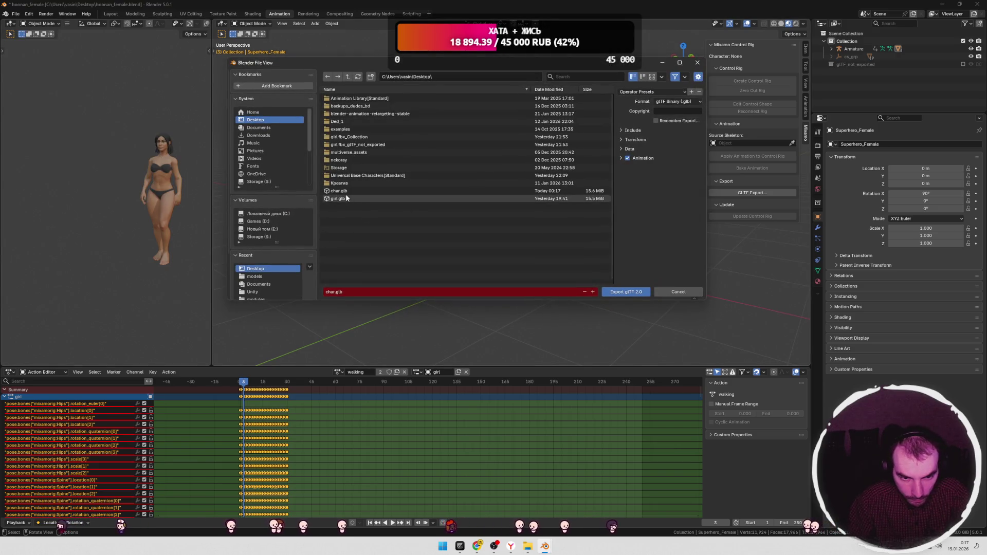
pyautogui.click(462, 191)
pyautogui.click(637, 158)
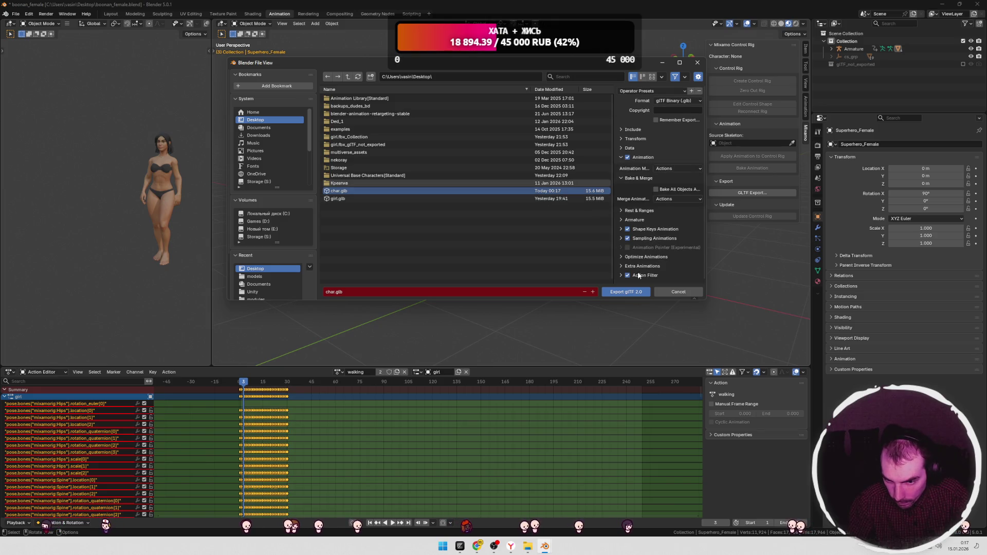
pyautogui.click(622, 276)
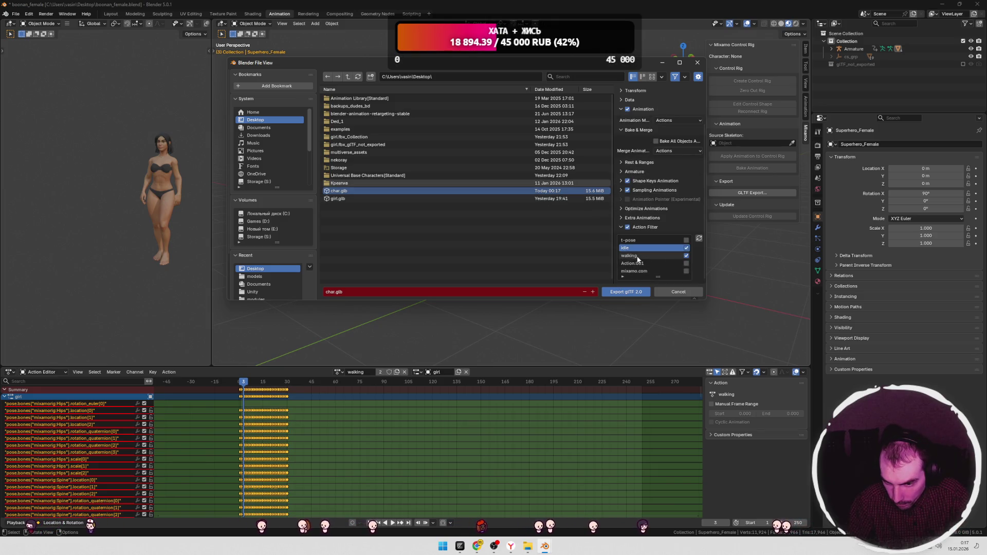
pyautogui.click(686, 255)
pyautogui.click(650, 255)
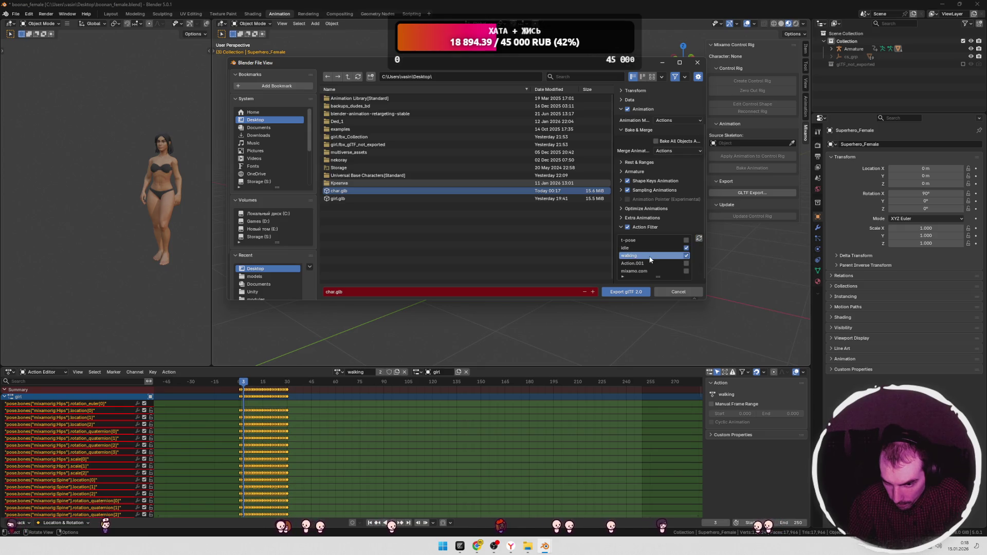
pyautogui.click(622, 292)
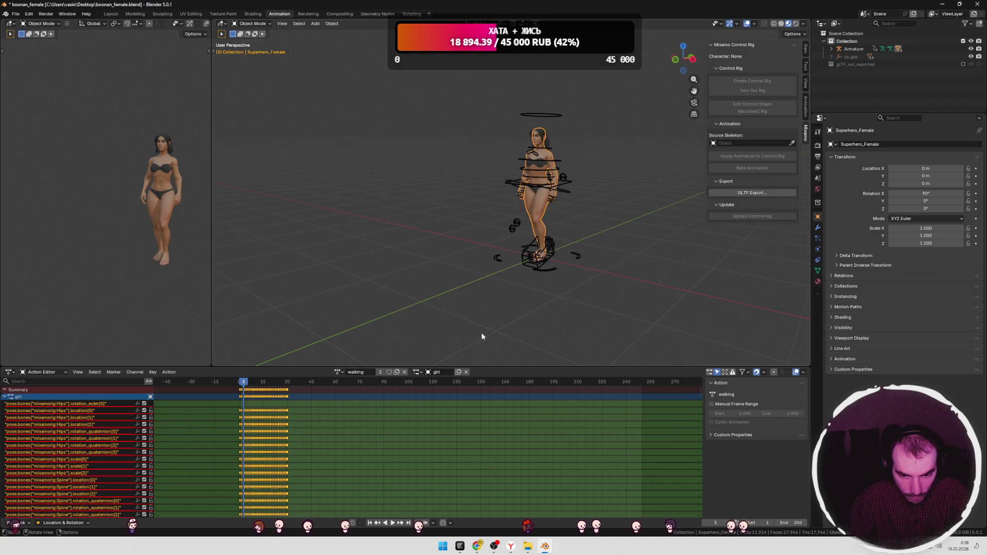
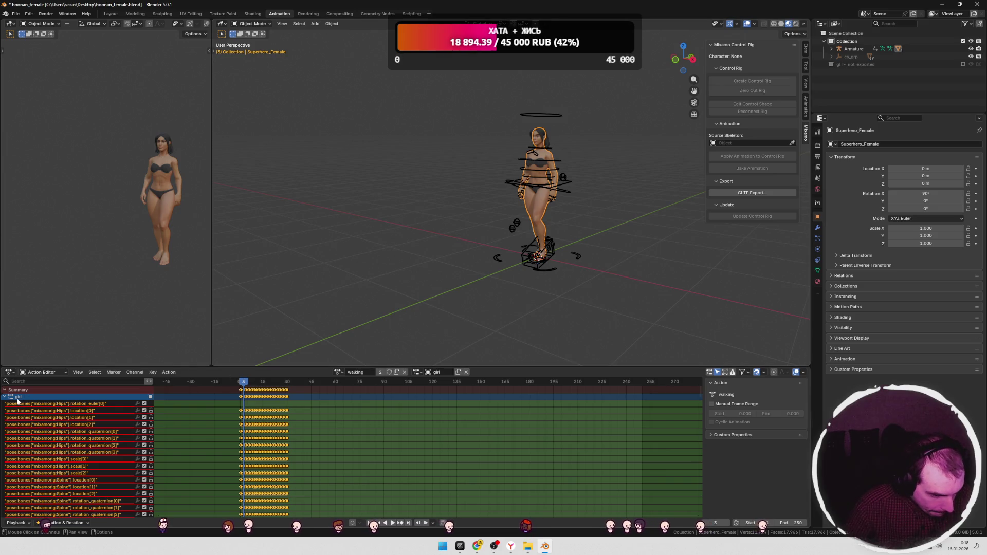
# Step: Browse the Hips channels and settle on the Hips location[2] channel, widening the channel list
pyautogui.click(66, 404)
pyautogui.click(65, 411)
pyautogui.click(66, 417)
pyautogui.click(67, 424)
pyautogui.click(70, 432)
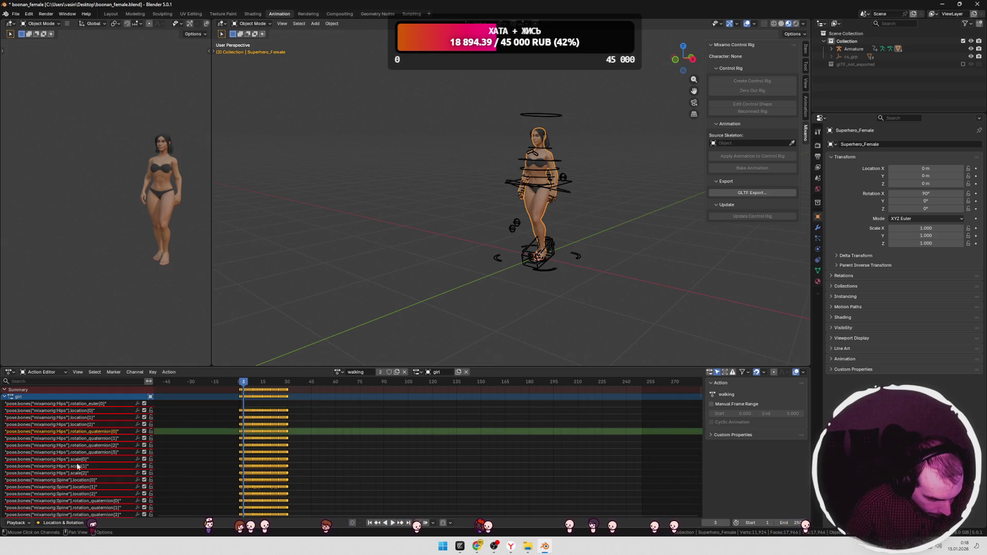
pyautogui.click(62, 453)
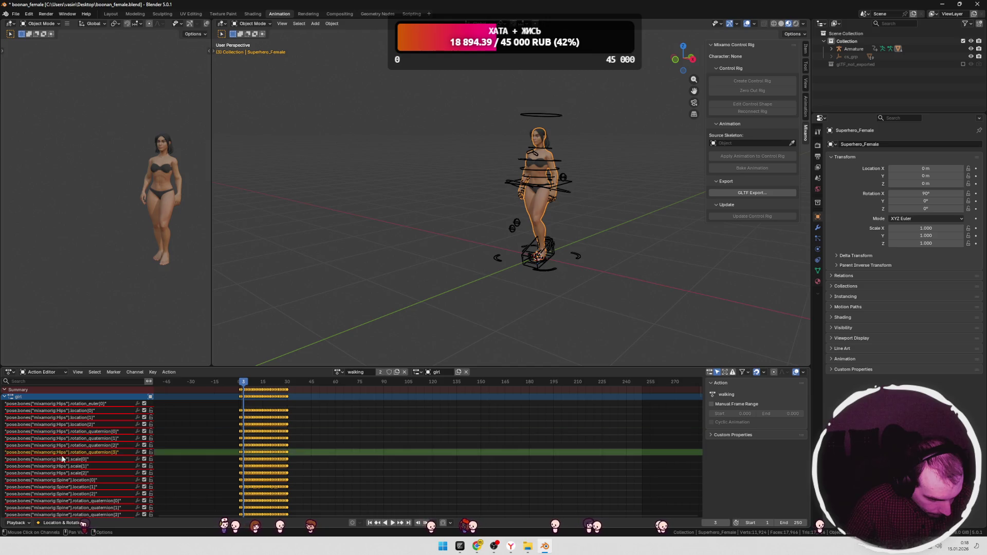
pyautogui.click(67, 473)
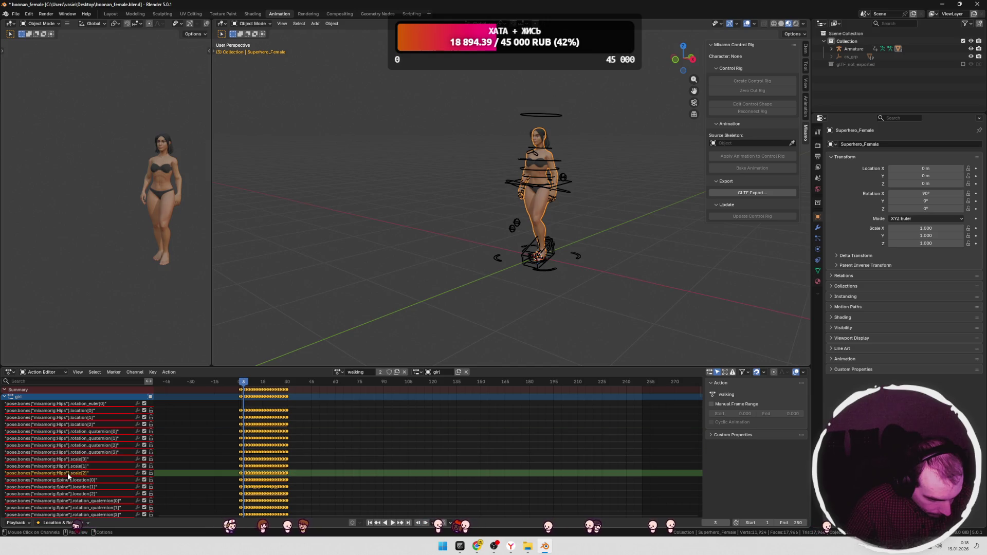
pyautogui.click(66, 426)
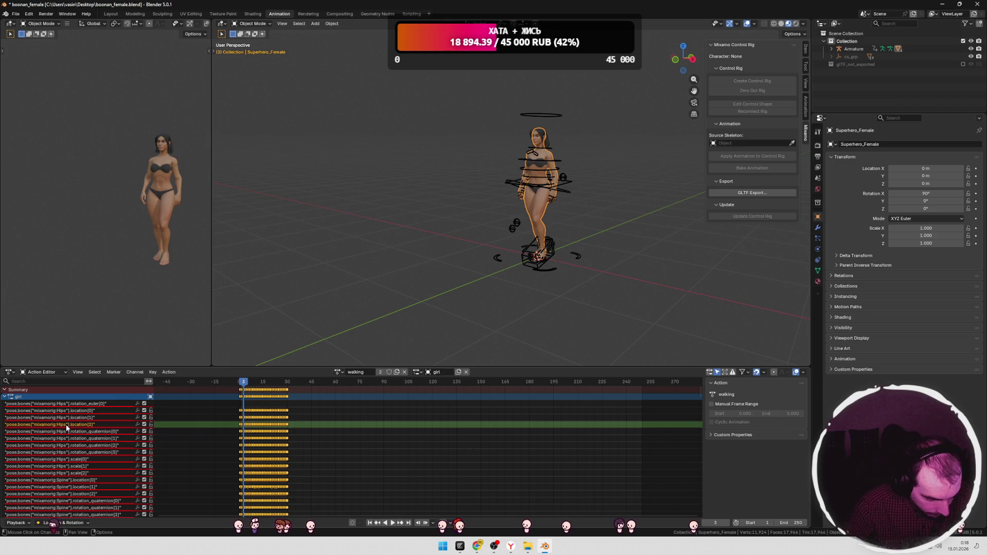
pyautogui.moveTo(153, 426); pyautogui.dragTo(169, 426)
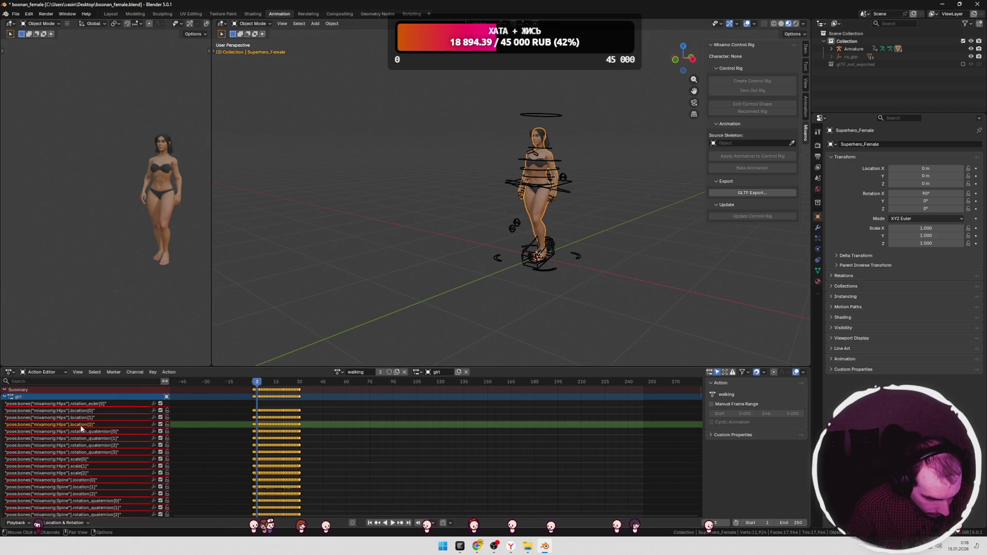
# Step: Delete Hips location[2] during playback, rewind the animation and select the armature
pyautogui.press('space')
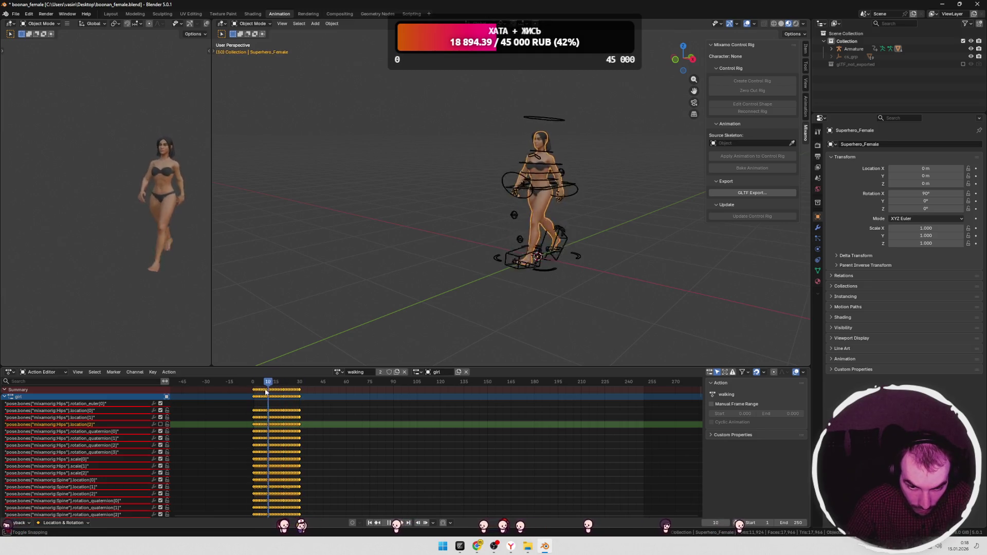
pyautogui.rightClick(85, 425)
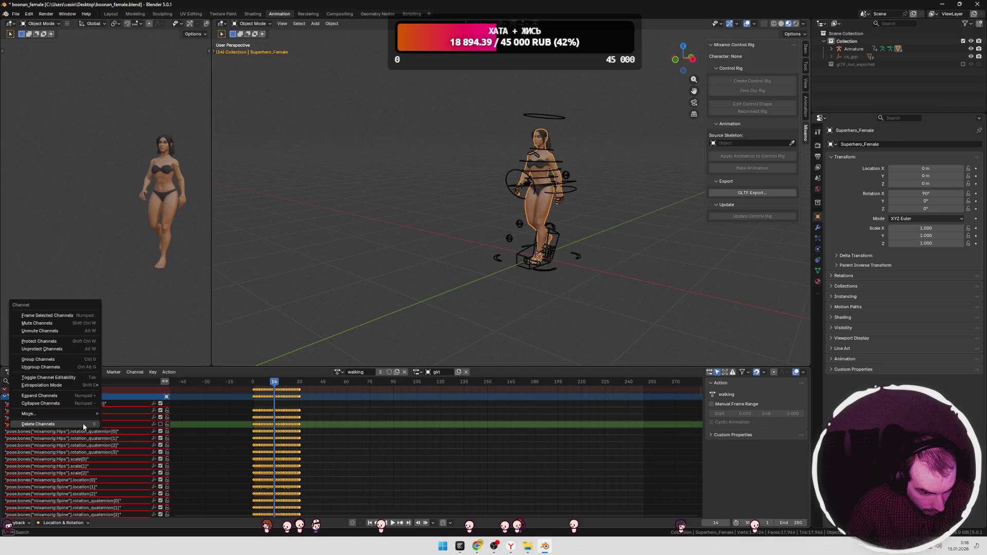
pyautogui.click(47, 424)
pyautogui.moveTo(274, 384)
pyautogui.mouseDown()
pyautogui.moveTo(245, 384)
pyautogui.moveTo(281, 386)
pyautogui.mouseUp()
pyautogui.click(543, 216)
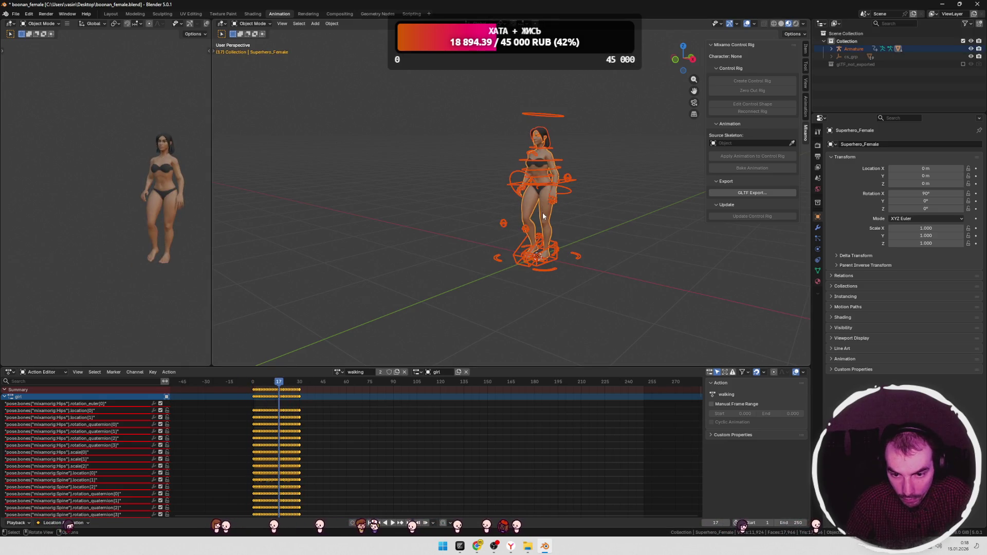
# Step: Export the rig as glTF 2.0 to char.glb
pyautogui.click(15, 14)
pyautogui.moveTo(38, 130)
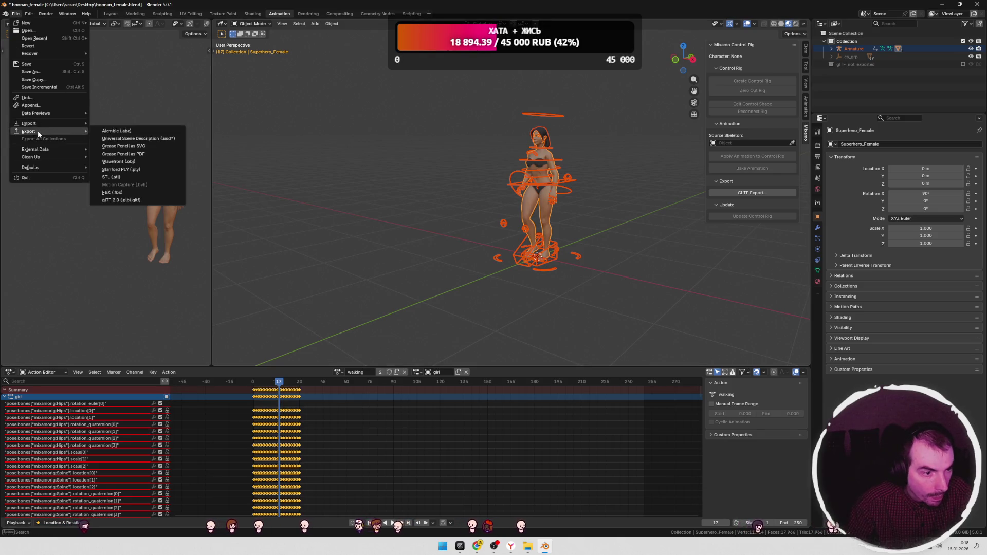
pyautogui.click(139, 201)
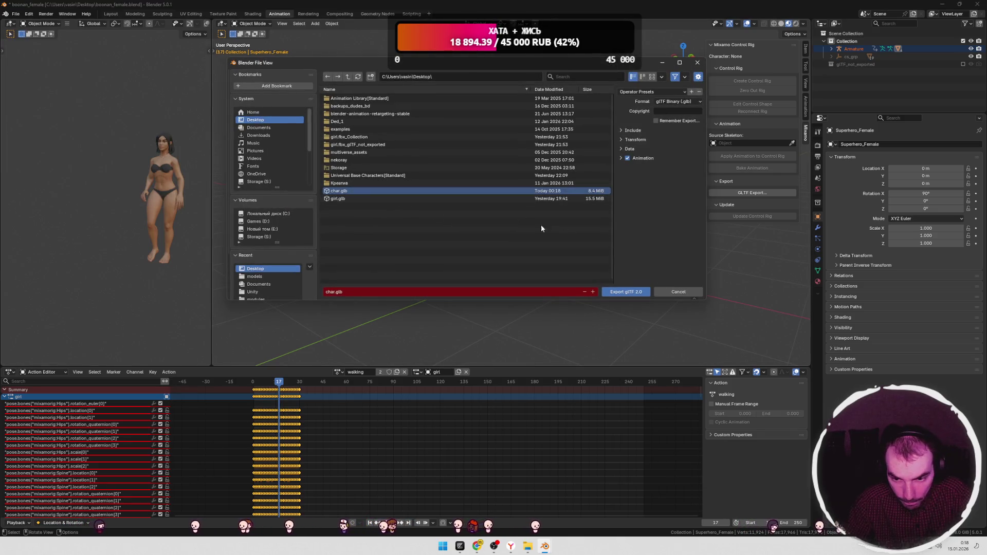
pyautogui.click(626, 292)
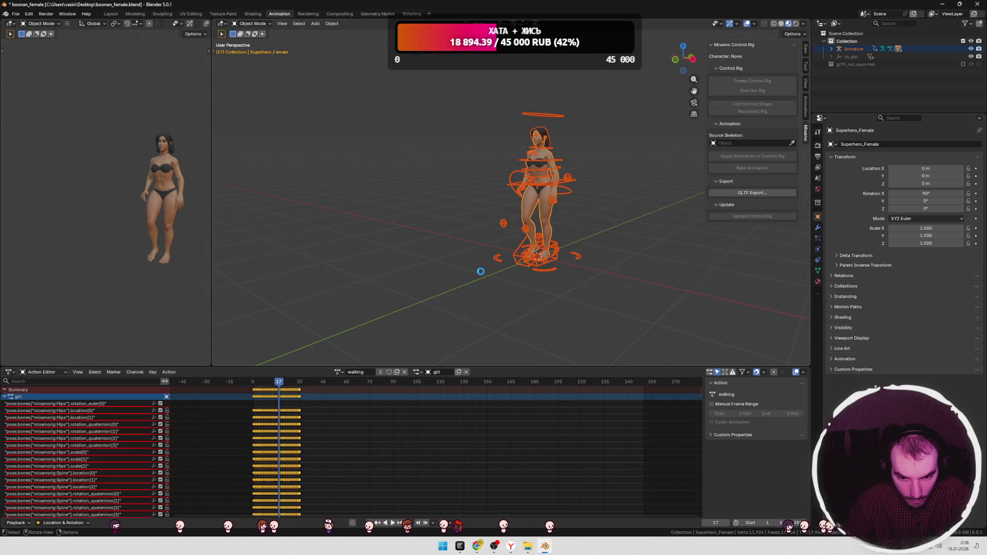
# Step: Reload the browser game so it loads the new char.glb model
pyautogui.hotkey('alt', 'Tab')
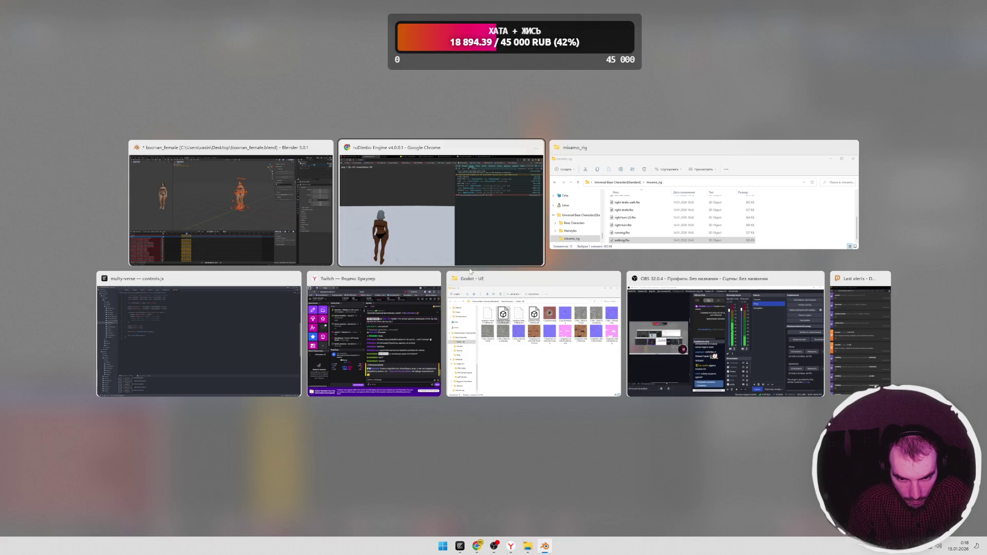
pyautogui.press('F5')
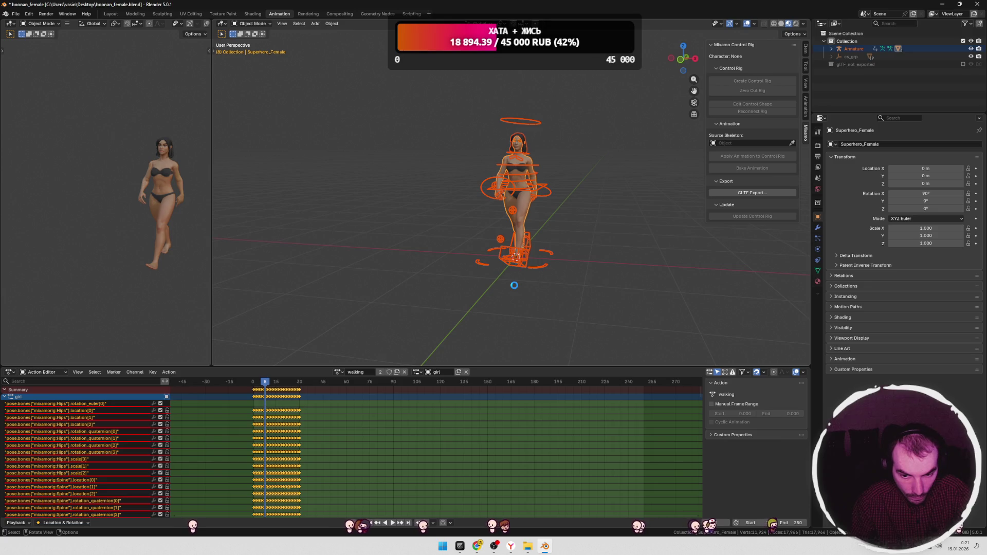
pyautogui.hotkey('alt', 'Tab')
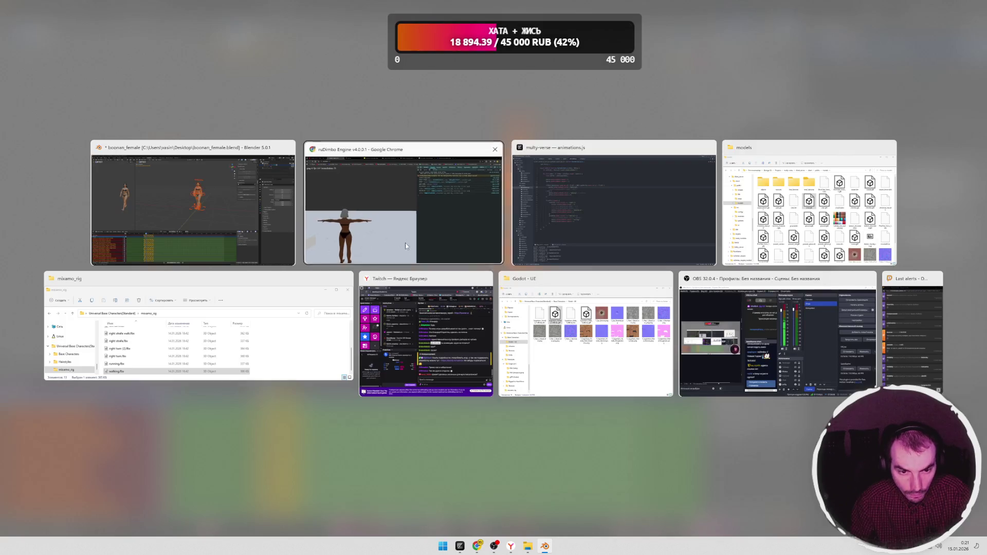
pyautogui.press('F5')
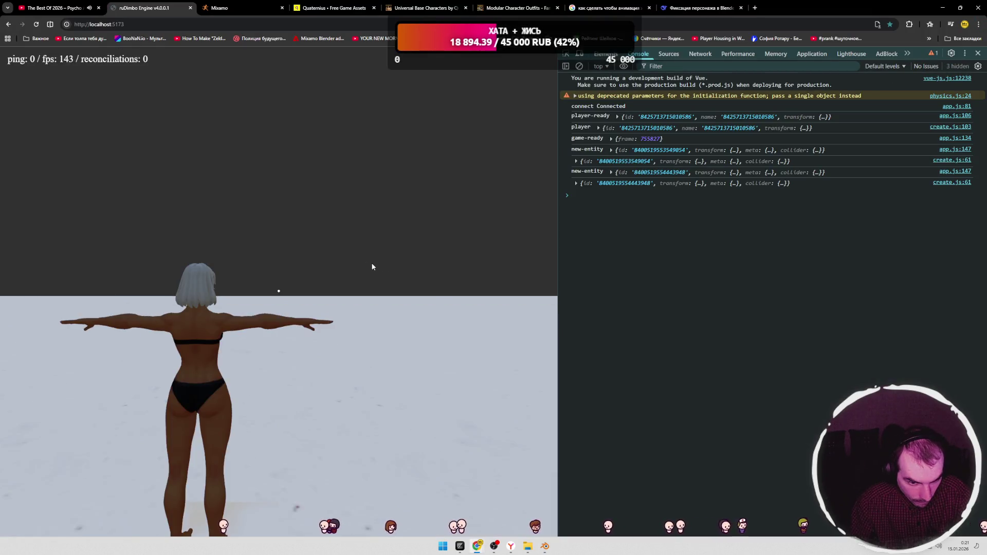
pyautogui.click(361, 265)
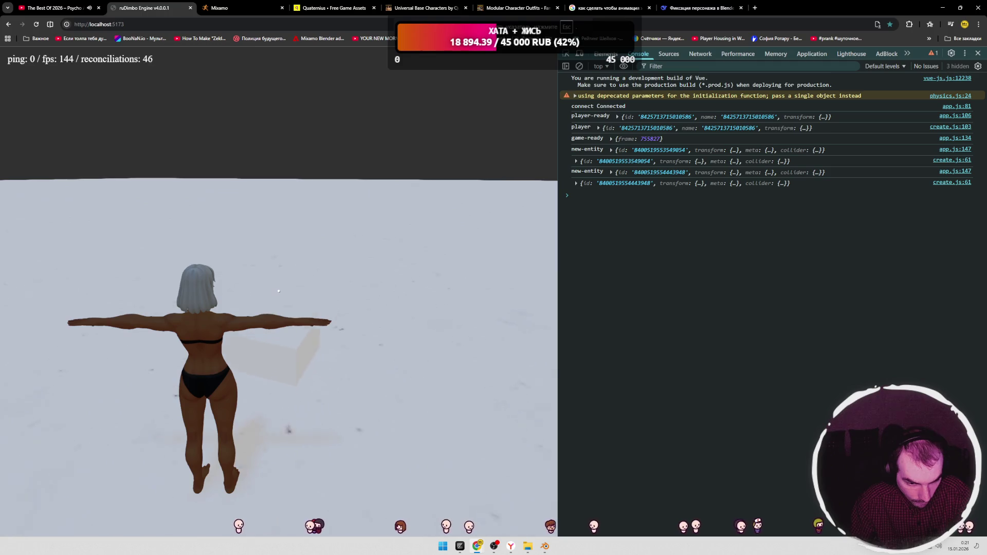
# Step: Add console.log(entity.animationModel.state) to animations.js and save it
pyautogui.hotkey('alt', 'Tab')
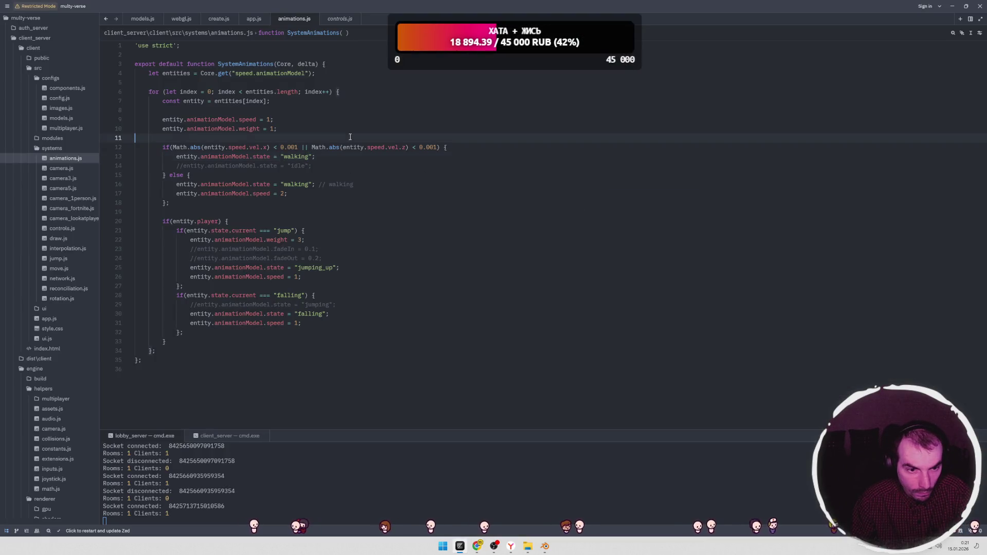
pyautogui.write('console.log(')
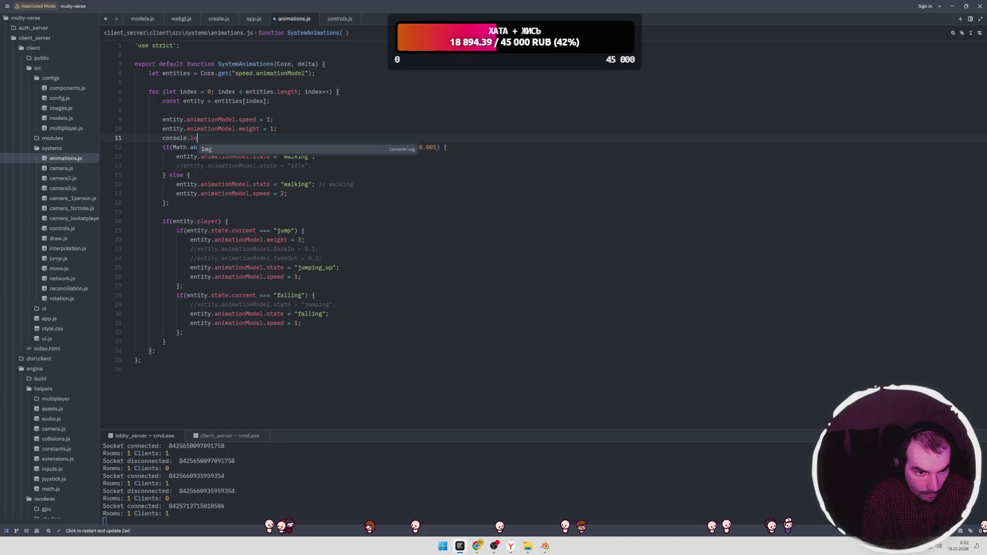
pyautogui.moveTo(271, 156); pyautogui.dragTo(175, 157)
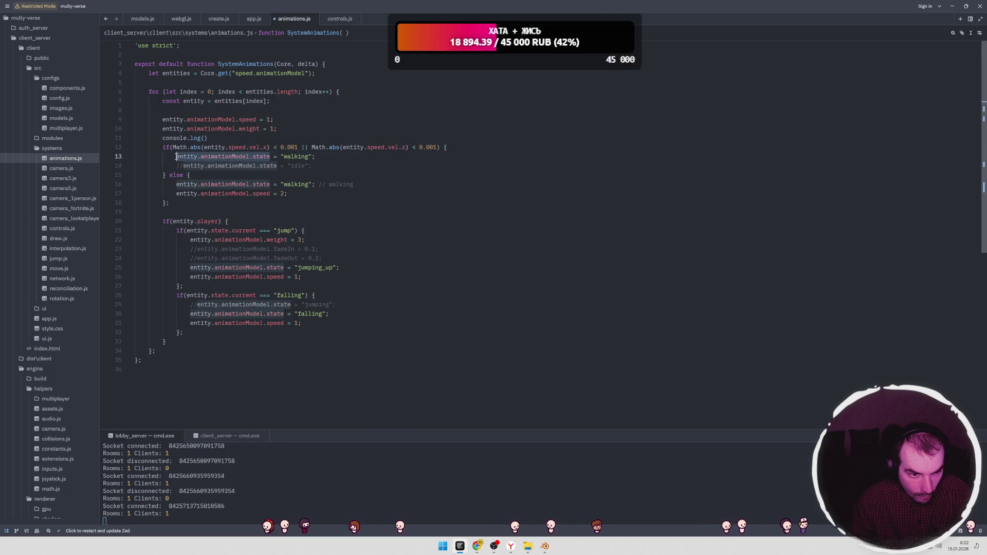
pyautogui.hotkey('ctrl', 'c')
pyautogui.click(207, 138)
pyautogui.hotkey('ctrl', 'v')
pyautogui.hotkey('ctrl', 's')
pyautogui.hotkey('alt', 'Tab')
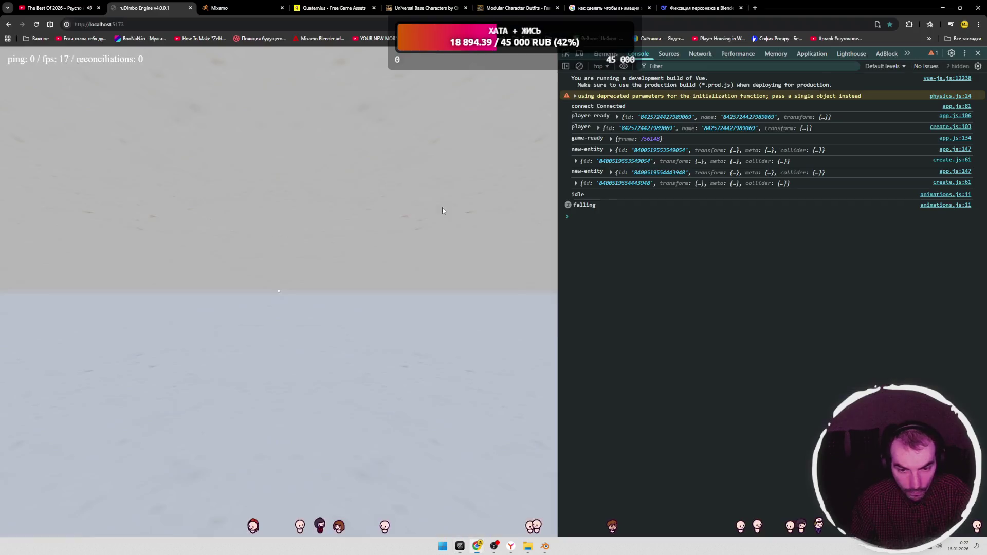
# Step: Walk the character forward with W, check the logged states, then return to Blender
pyautogui.click(417, 181)
pyautogui.press('w')
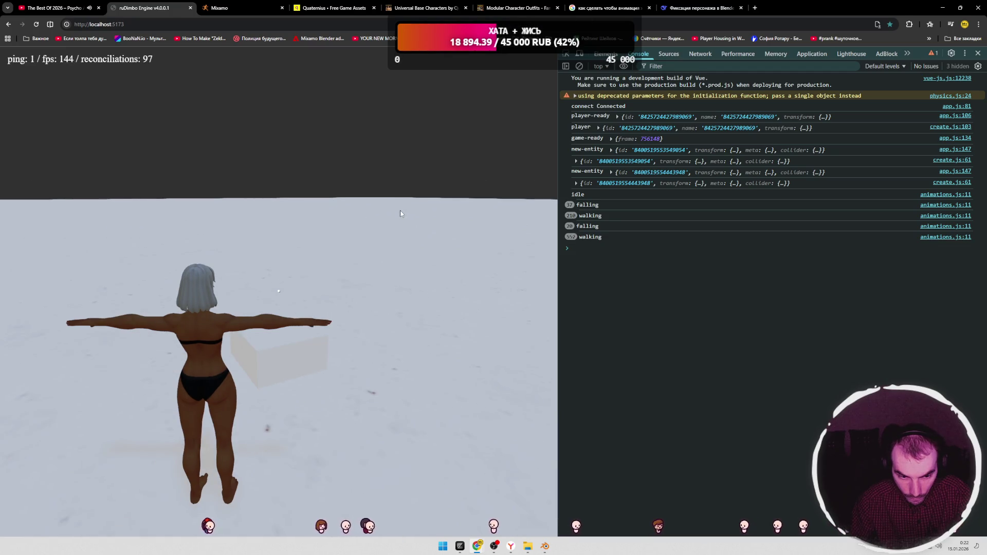
pyautogui.hotkey('alt', 'Tab')
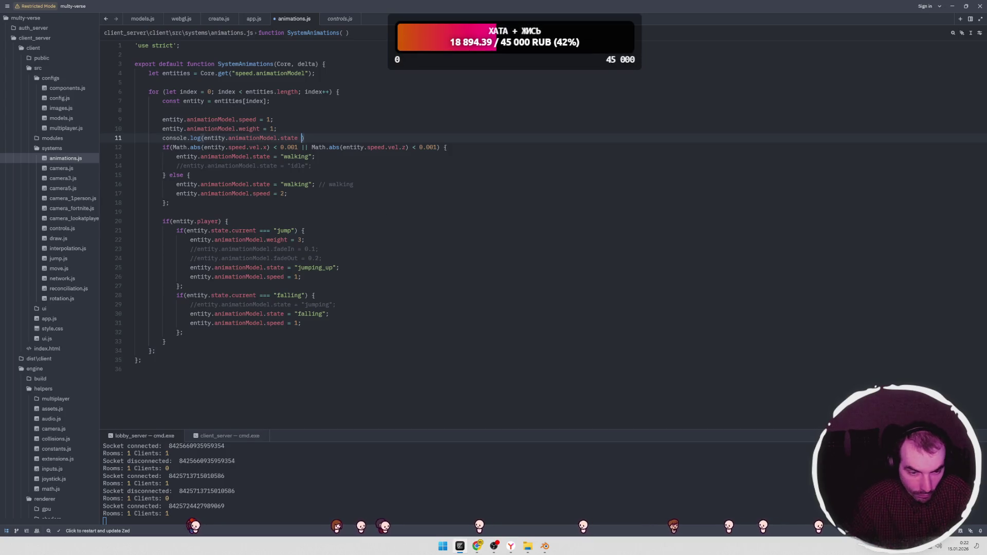
pyautogui.hotkey('alt', 'Tab')
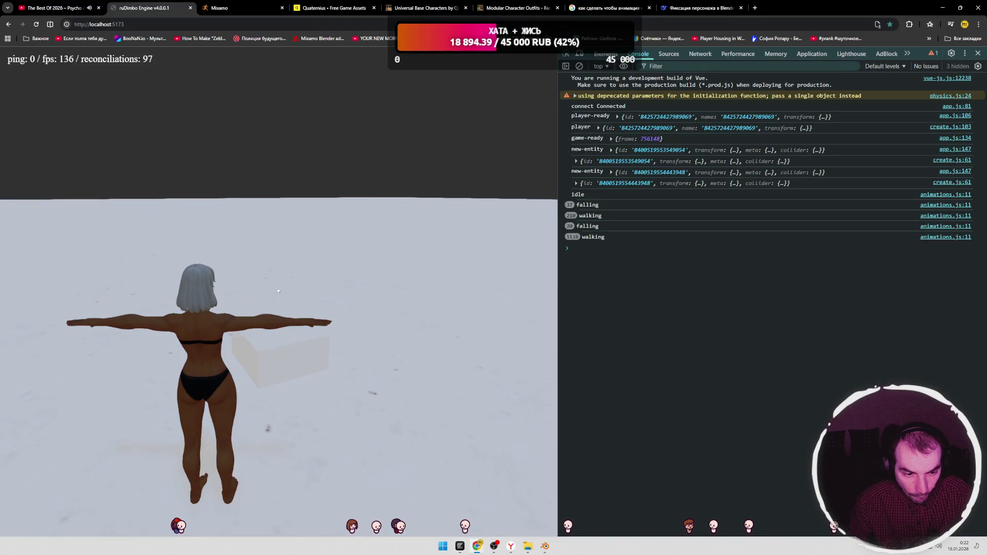
pyautogui.hotkey('alt', 'Tab')
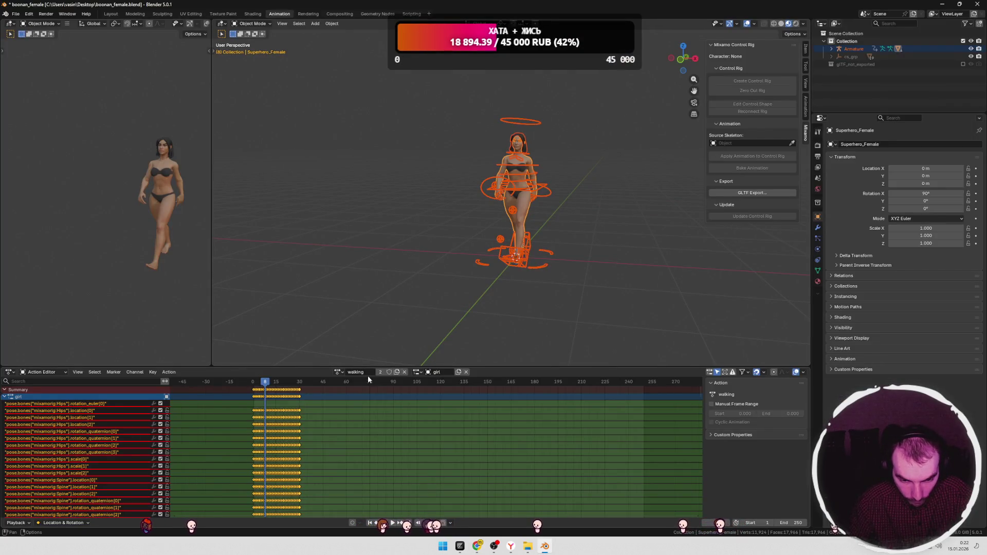
# Step: Save the blend file and restore the armature selection
pyautogui.click(445, 342)
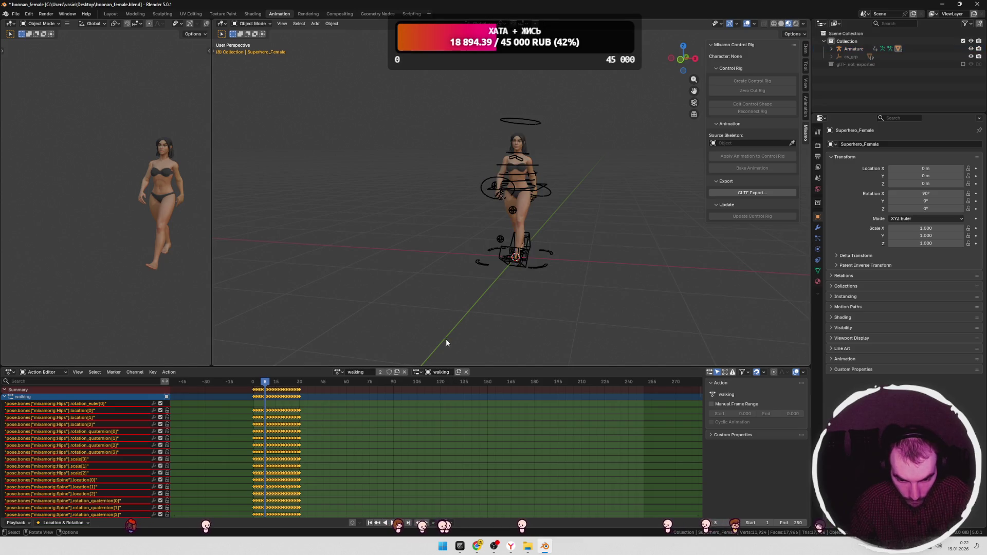
pyautogui.hotkey('ctrl', 's')
pyautogui.hotkey('ctrl', 'z')
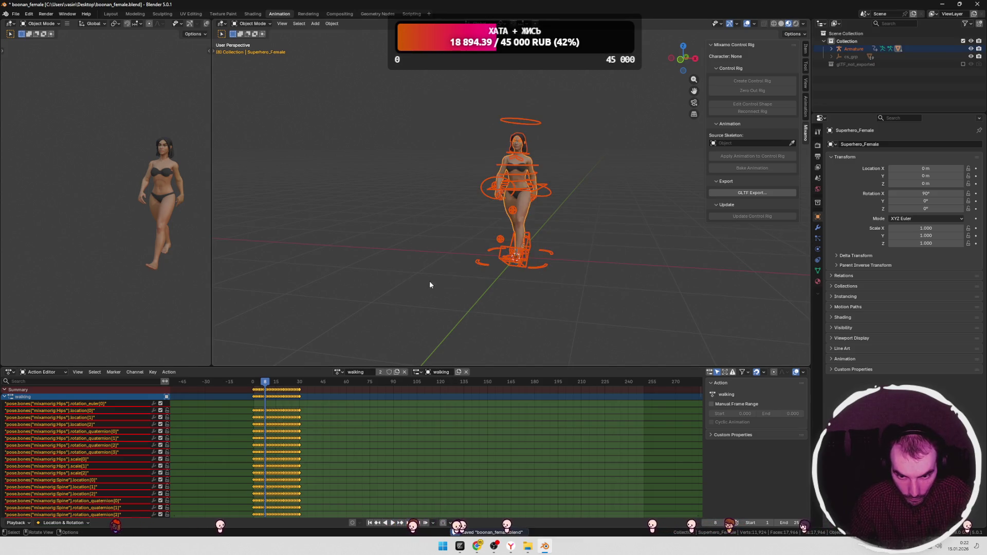
# Step: Re-export the rig as glTF over char.glb with the animation settings expanded
pyautogui.click(15, 14)
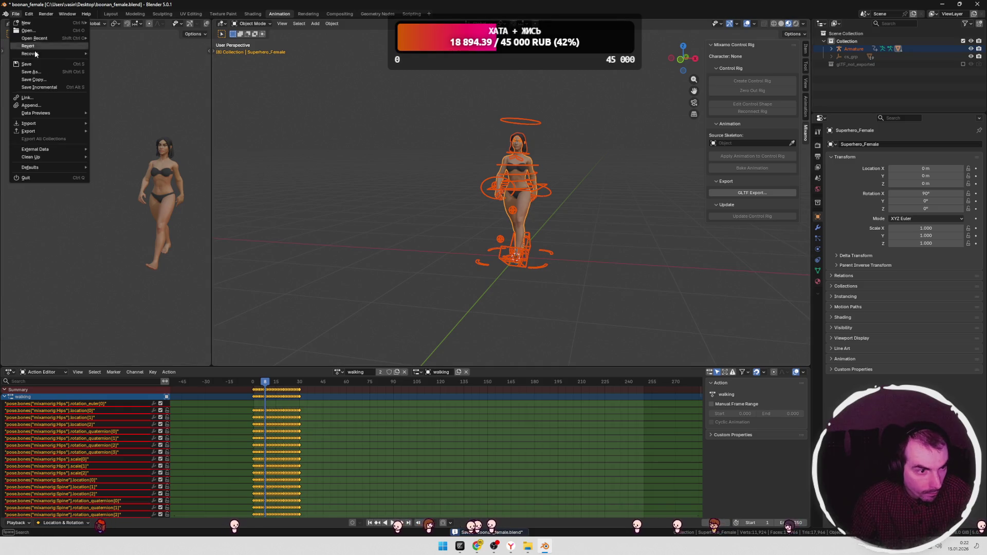
pyautogui.moveTo(41, 131)
pyautogui.click(117, 200)
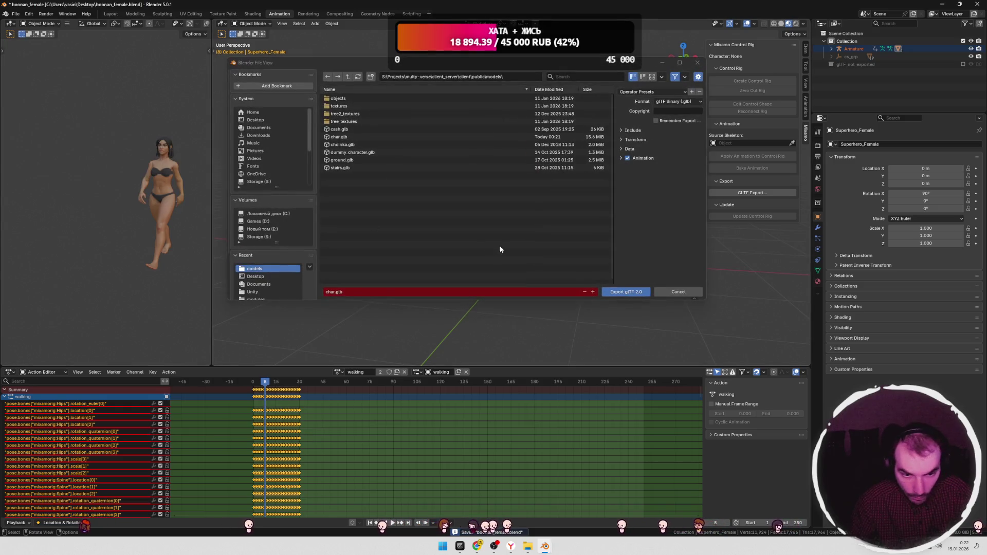
pyautogui.click(346, 138)
pyautogui.click(663, 158)
pyautogui.scroll(-3, 631, 268)
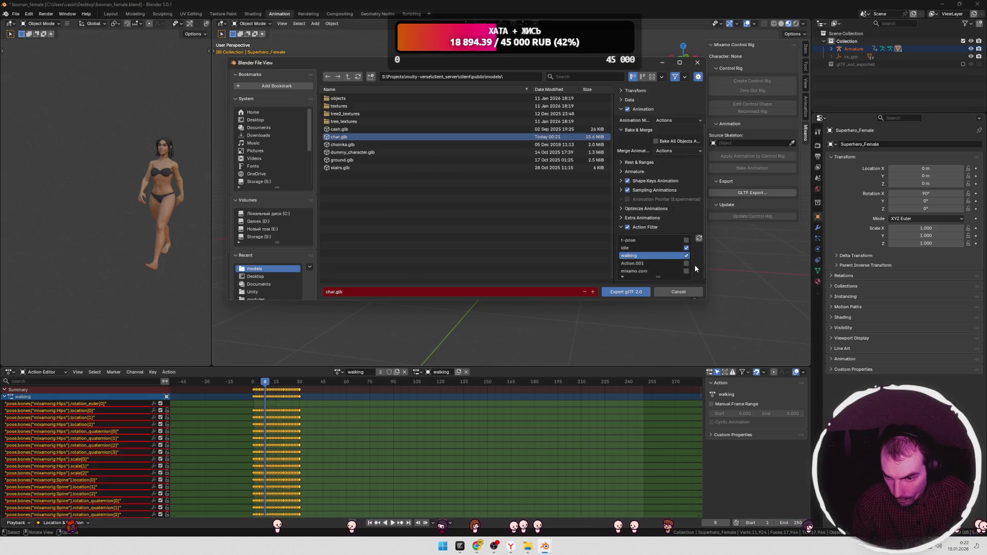
pyautogui.click(617, 290)
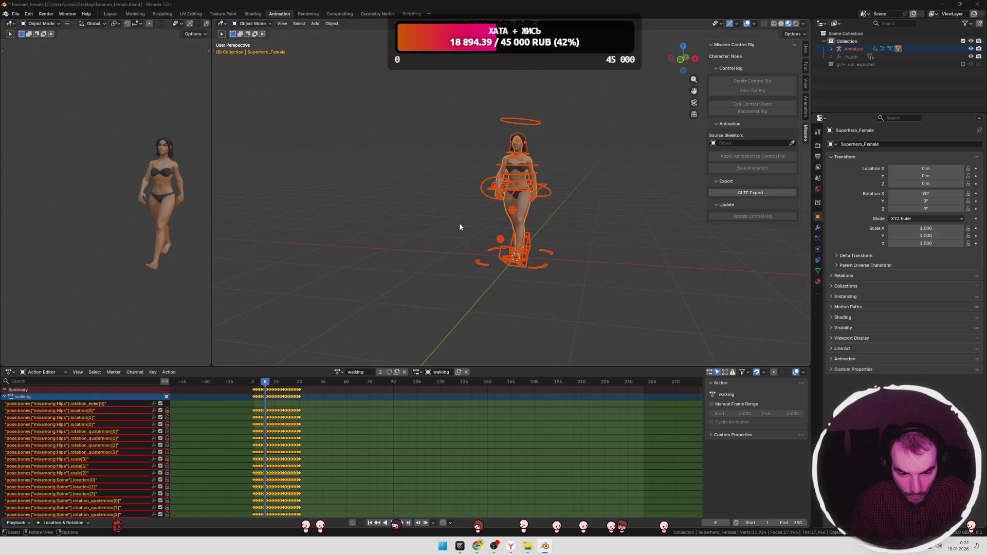
# Step: Reload the game with the new char.glb, then come back to Blender
pyautogui.hotkey('alt', 'Tab')
pyautogui.press('F5')
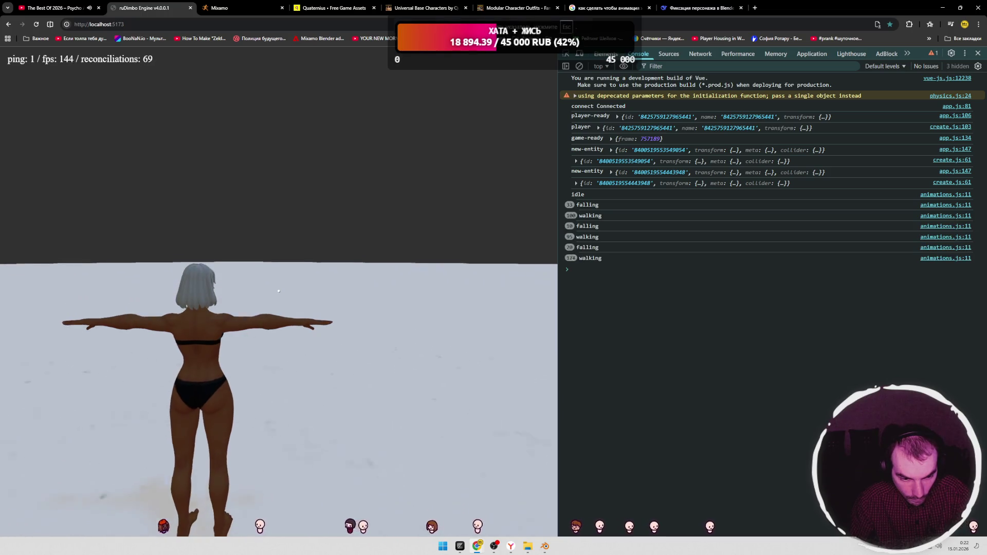
pyautogui.hotkey('alt', 'Tab')
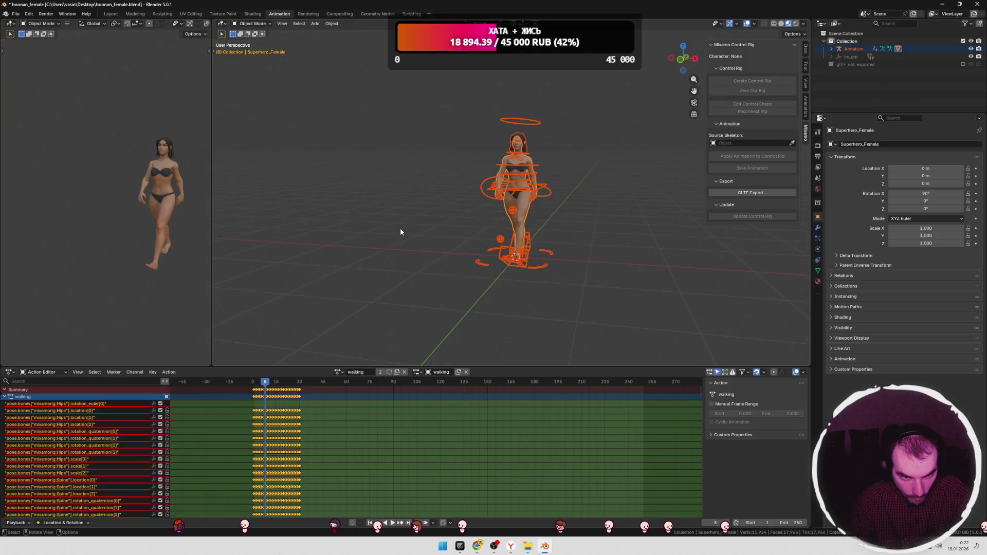
# Step: Undo back to restore Mixamo skeleton Armature.001 and strip the control rig's action
pyautogui.click(359, 259)
pyautogui.hotkey('ctrl', 'z')
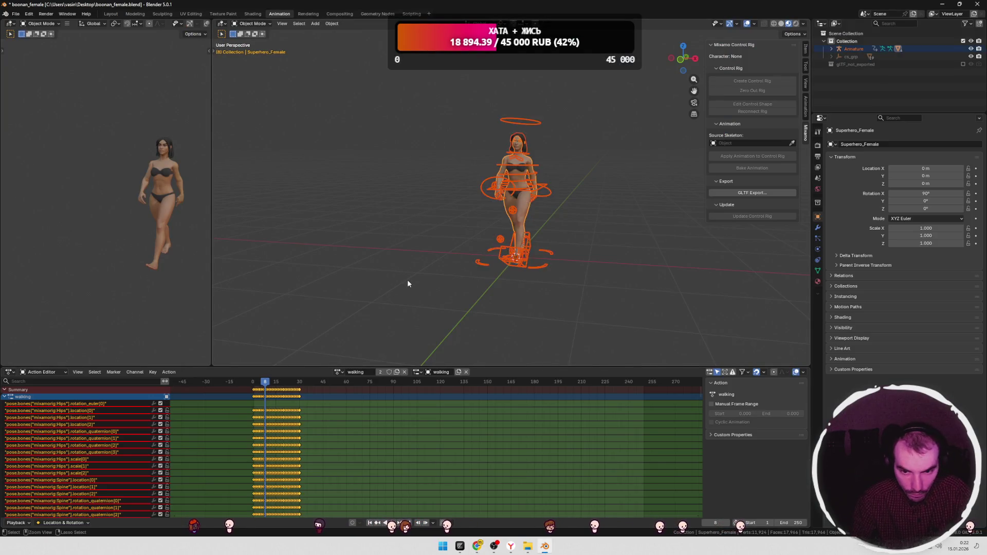
pyautogui.hotkey('ctrl', 'z')
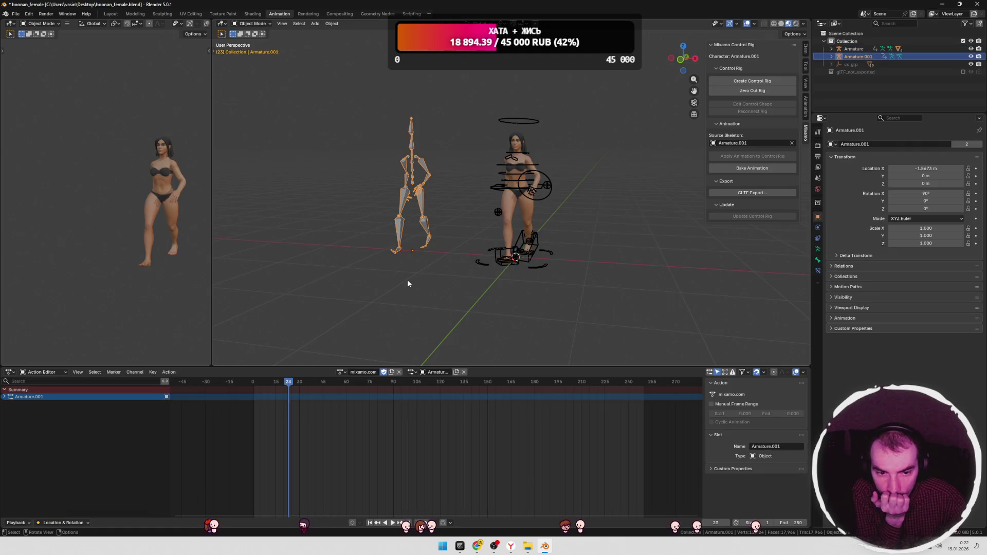
pyautogui.scroll(3, 434, 221)
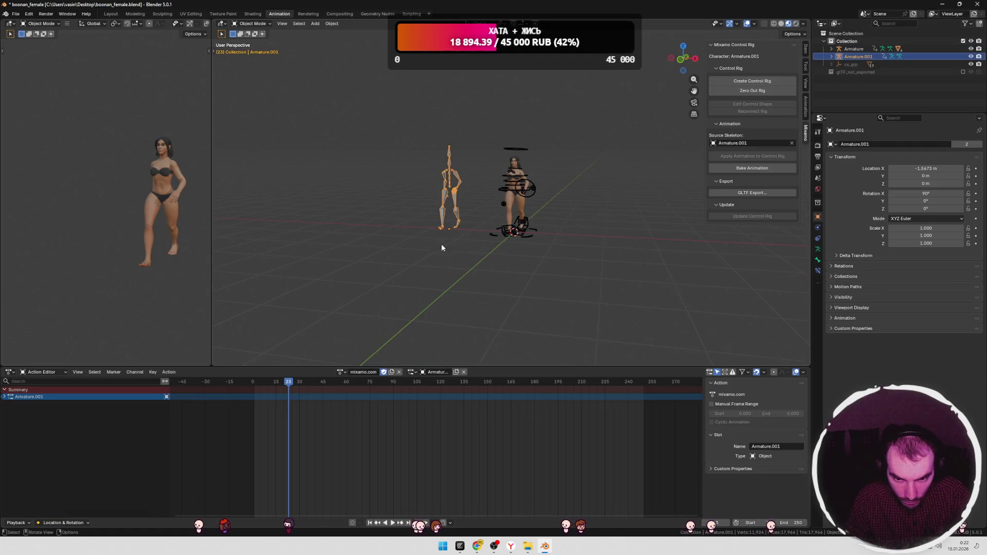
pyautogui.click(501, 208)
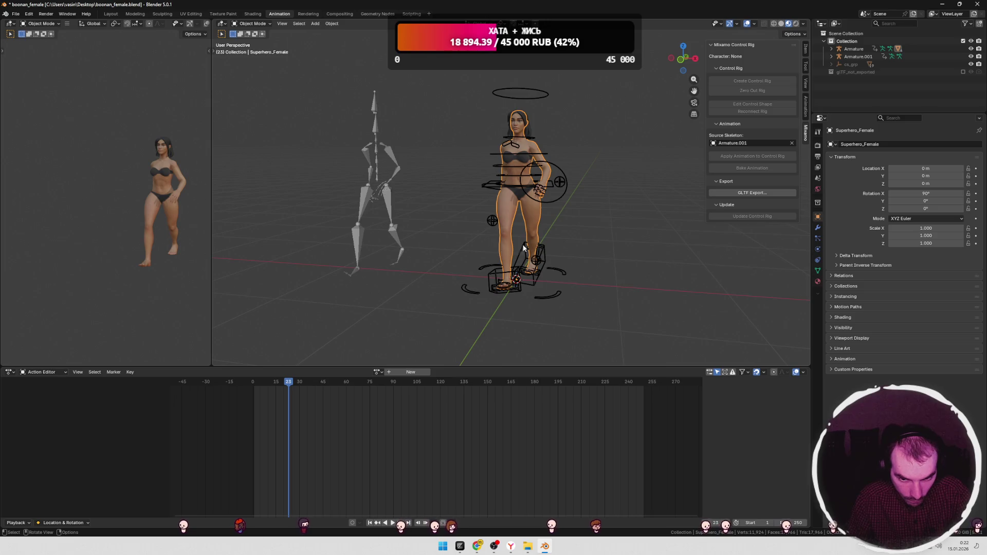
pyautogui.moveTo(286, 382)
pyautogui.mouseDown()
pyautogui.moveTo(247, 382)
pyautogui.moveTo(303, 382)
pyautogui.moveTo(269, 381)
pyautogui.mouseUp()
pyautogui.hotkey('ctrl', 'z')
pyautogui.hotkey('ctrl', 'z')
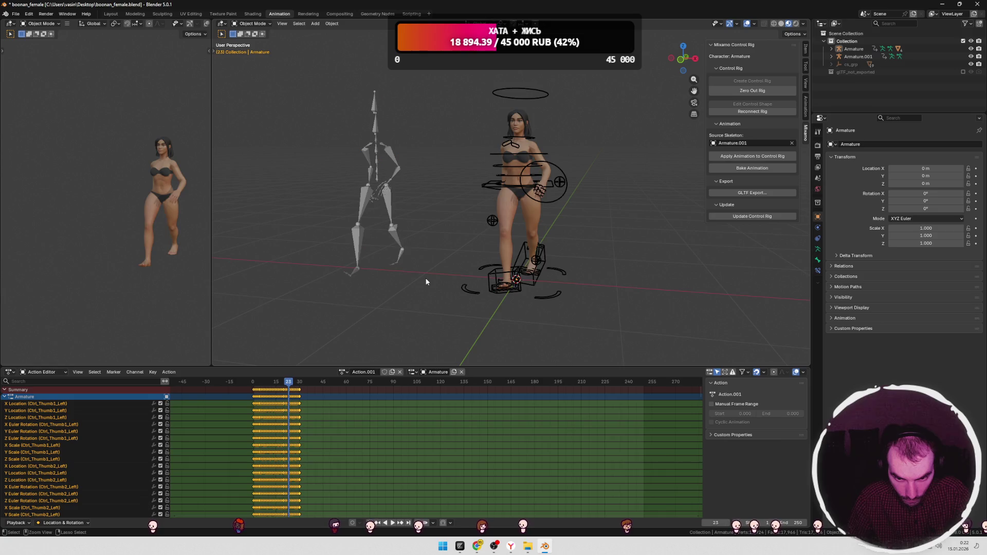
pyautogui.hotkey('ctrl', 'z')
pyautogui.hotkey('ctrl', 'z')
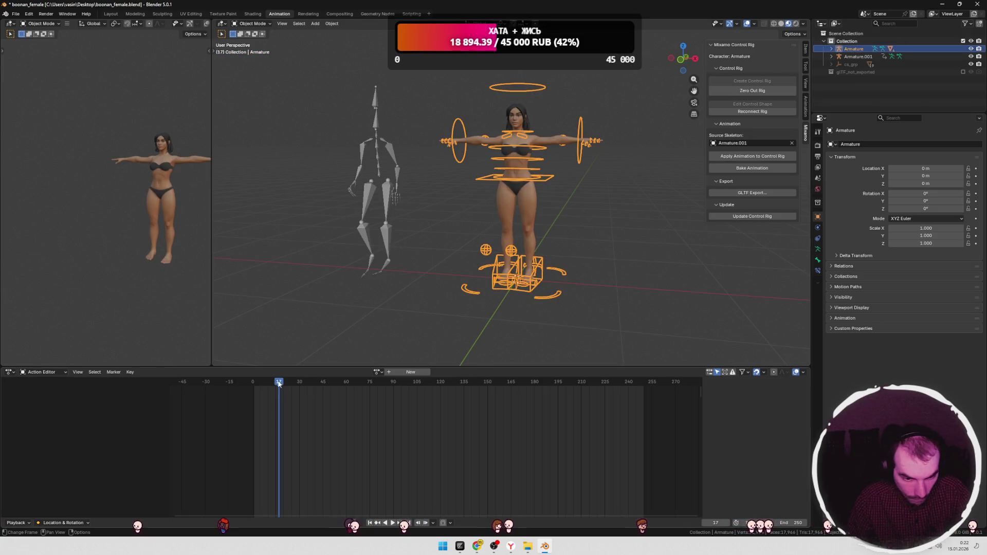
# Step: Select Armature.001 and return the animation editor to the Action Editor
pyautogui.press('space')
pyautogui.moveTo(318, 381)
pyautogui.mouseDown()
pyautogui.moveTo(258, 382)
pyautogui.moveTo(297, 381)
pyautogui.moveTo(266, 381)
pyautogui.mouseUp()
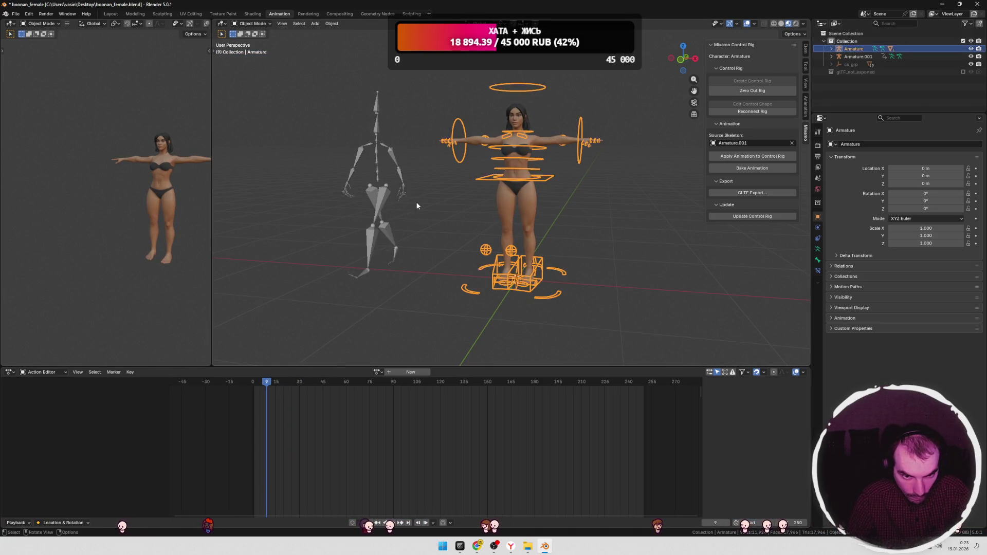
pyautogui.click(436, 235)
pyautogui.scroll(-2, 416, 236)
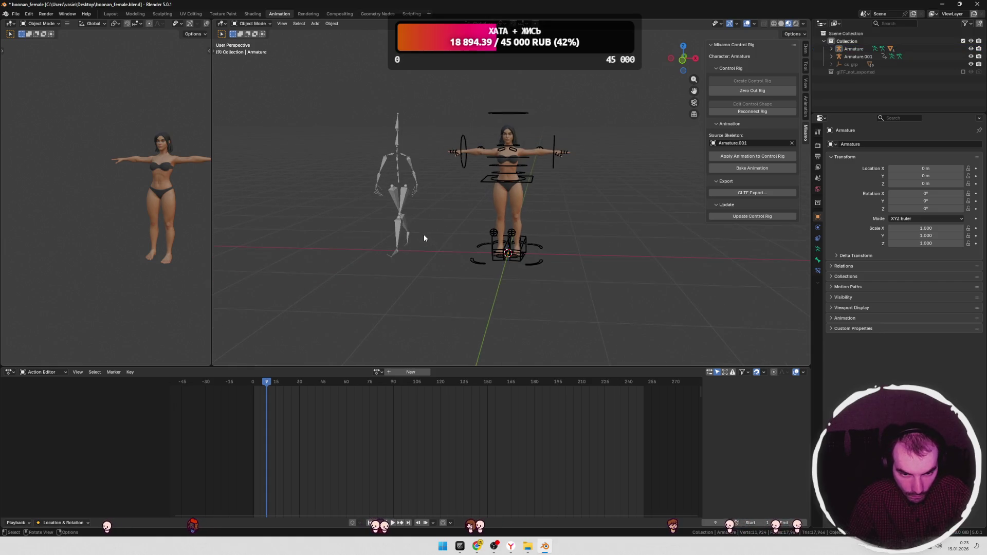
pyautogui.click(406, 199)
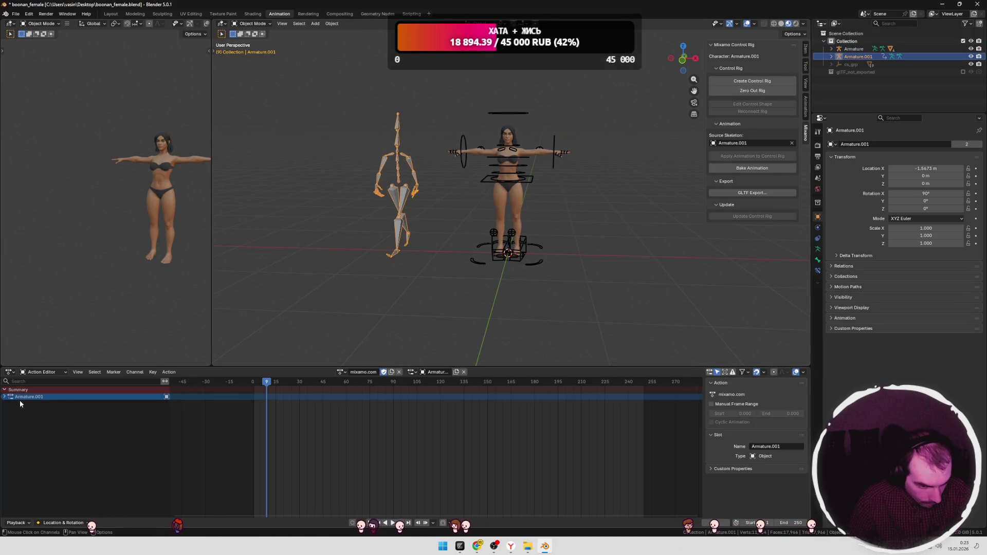
pyautogui.click(51, 372)
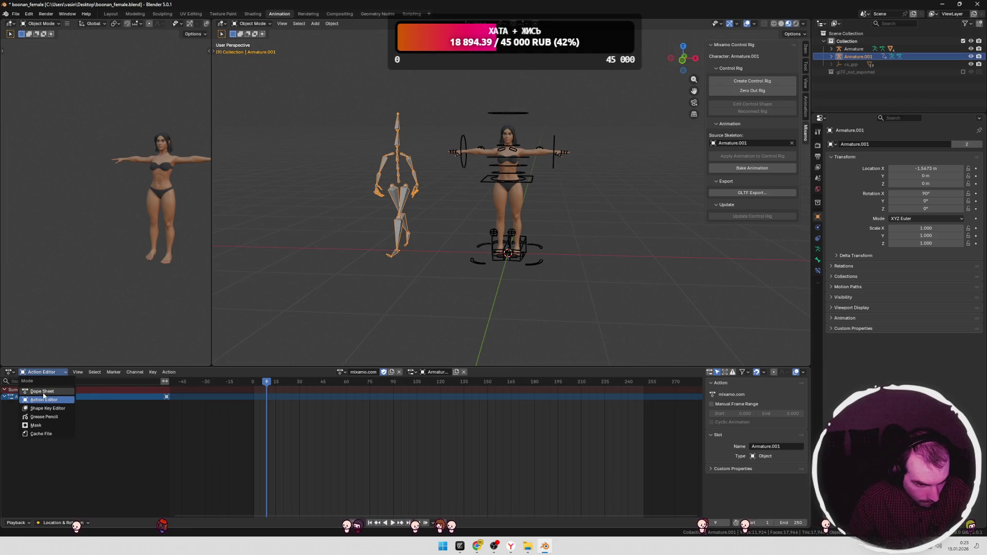
pyautogui.click(46, 392)
pyautogui.click(51, 373)
pyautogui.click(41, 400)
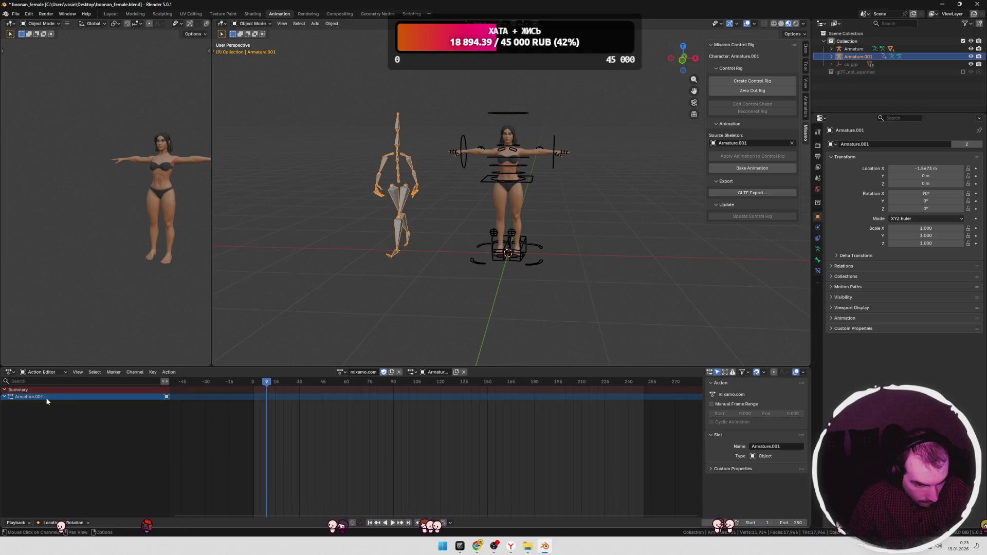
# Step: Try the mixamo.com action on Armature.001, then assign the t-pose action
pyautogui.click(343, 372)
pyautogui.click(350, 392)
pyautogui.click(342, 372)
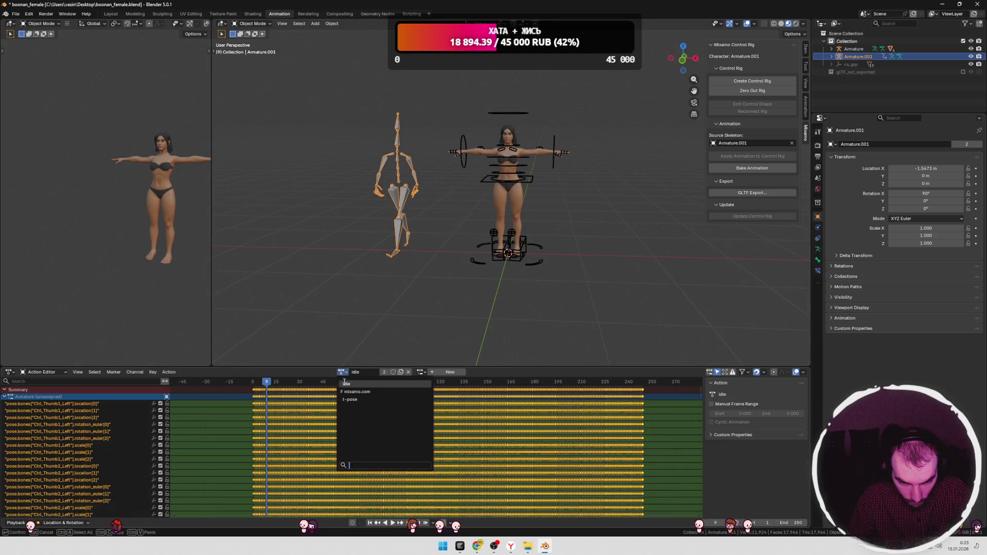
pyautogui.click(415, 385)
pyautogui.rightClick(415, 384)
pyautogui.press('Escape')
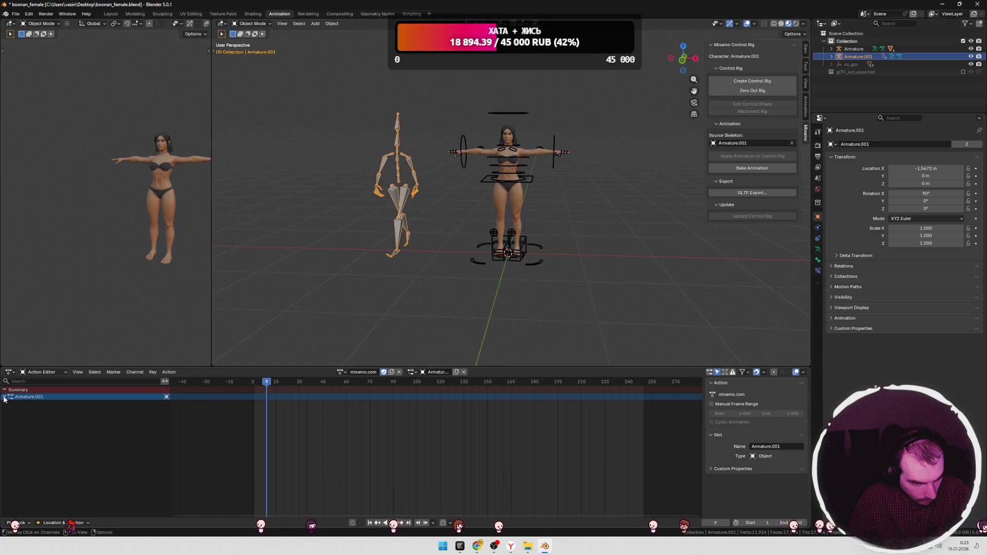
pyautogui.click(417, 208)
pyautogui.click(403, 206)
pyautogui.click(415, 373)
pyautogui.click(341, 372)
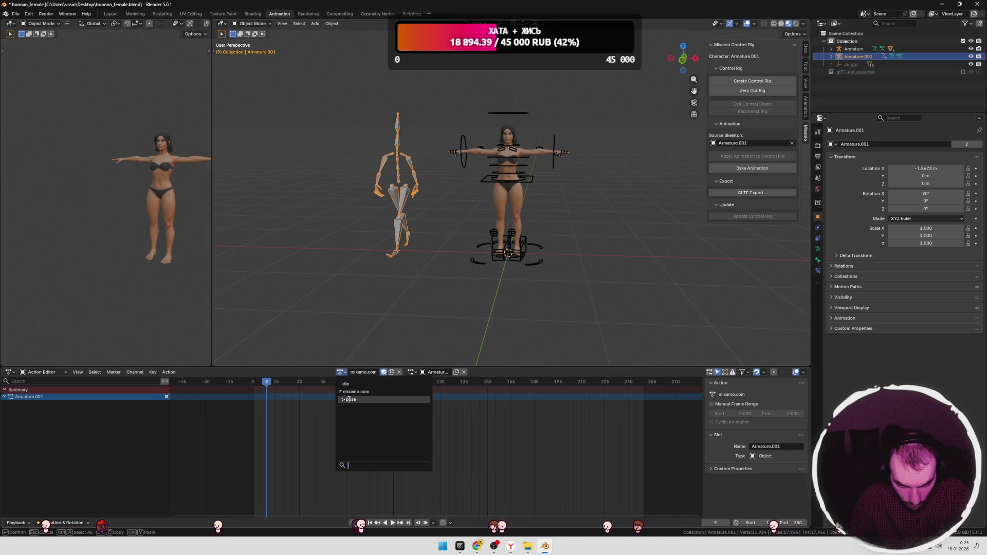
pyautogui.click(349, 399)
# Step: Switch Armature.001 to the idle action and play it
pyautogui.press('Left')
pyautogui.press('Left')
pyautogui.press('Left')
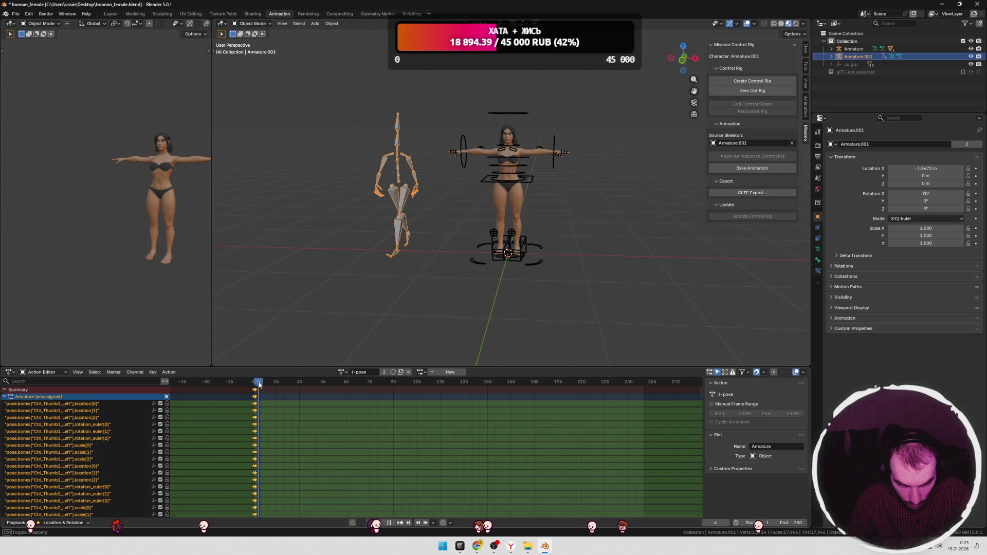
pyautogui.doubleClick(344, 373)
pyautogui.click(341, 371)
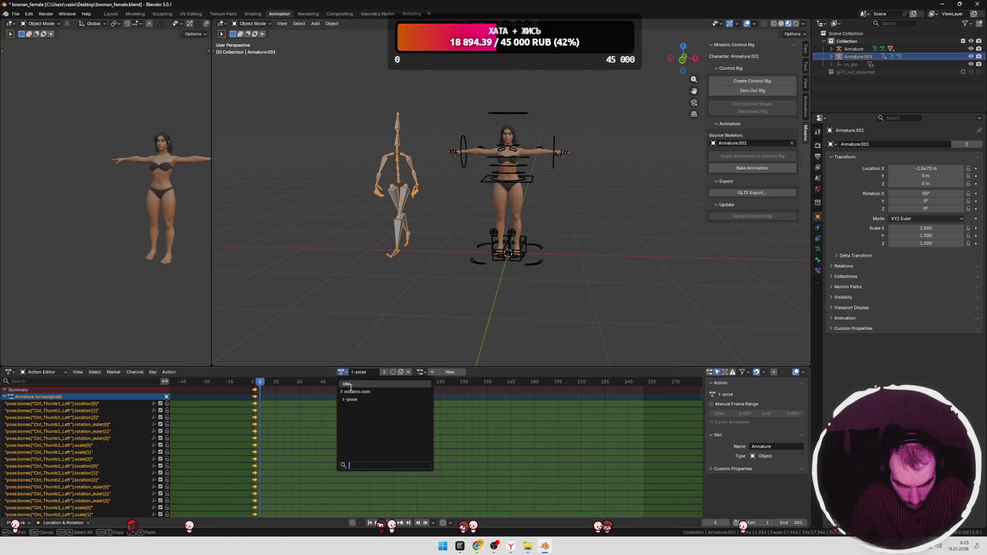
pyautogui.click(354, 393)
pyautogui.press('space')
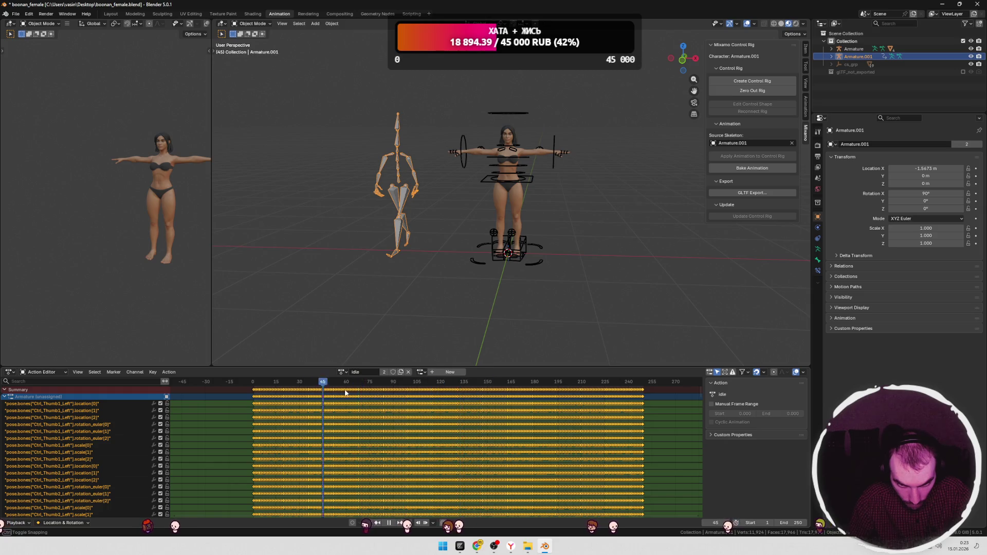
pyautogui.moveTo(336, 392); pyautogui.dragTo(266, 390)
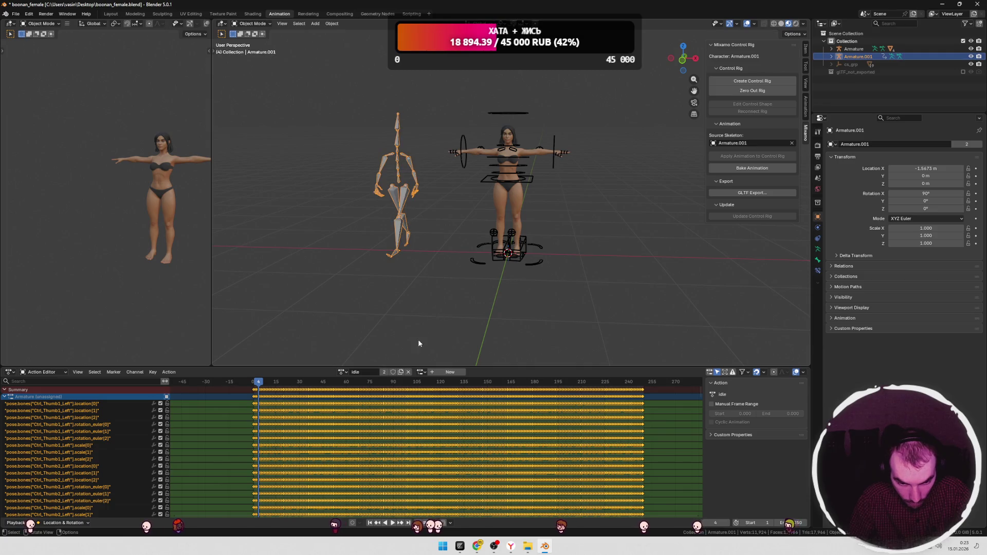
pyautogui.click(480, 254)
pyautogui.press('space')
# Step: Assign mixamo.com back and scrub to about frame 10
pyautogui.click(341, 372)
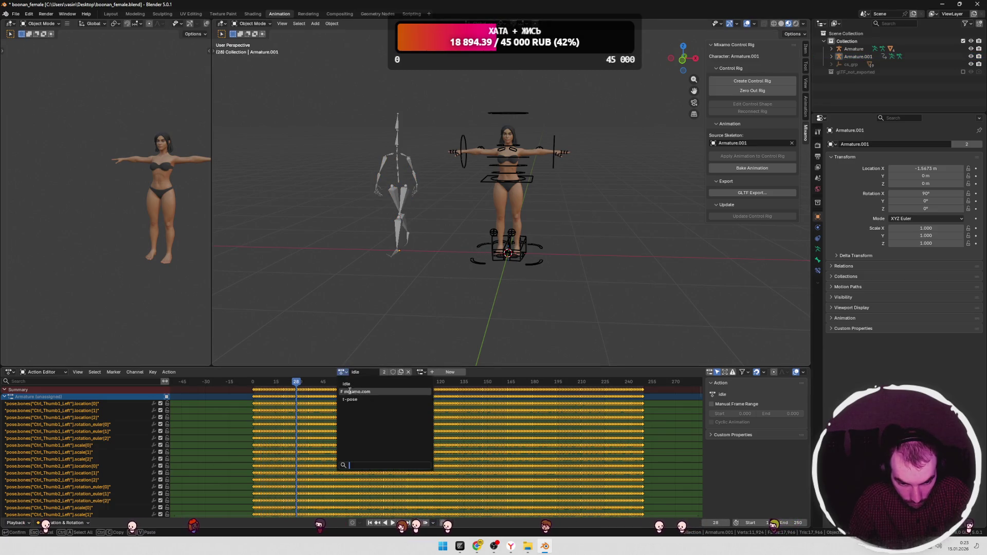
pyautogui.click(352, 392)
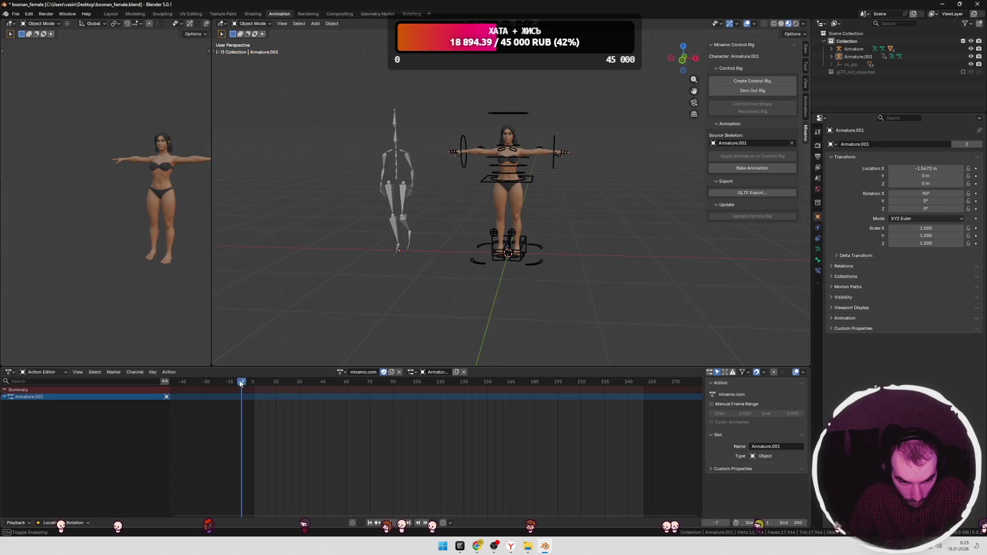
pyautogui.moveTo(303, 385); pyautogui.dragTo(267, 385)
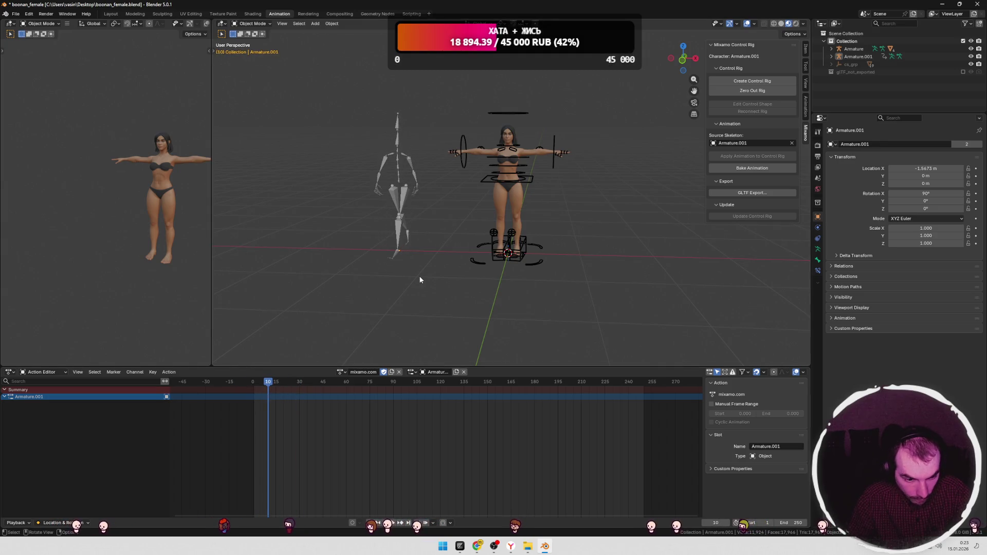
pyautogui.click(406, 199)
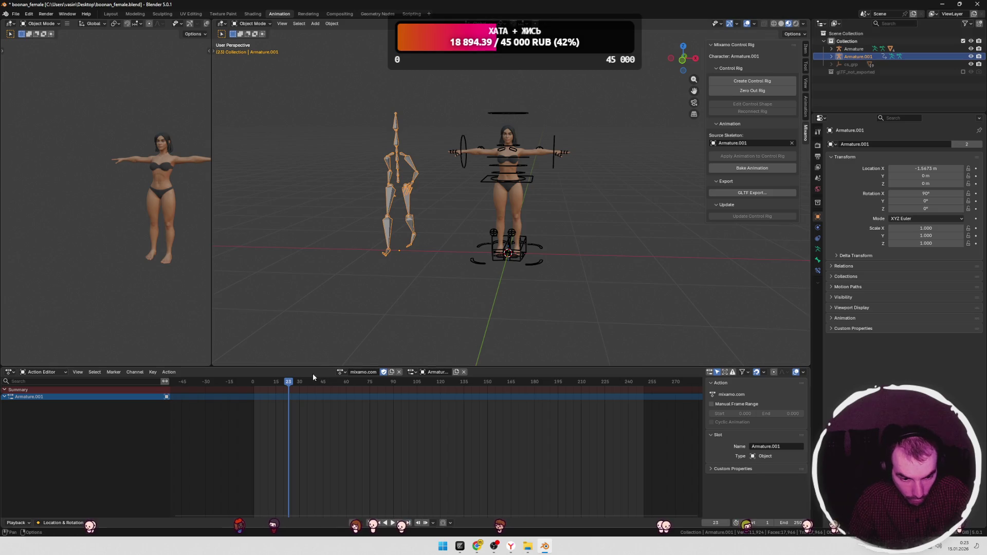
pyautogui.click(514, 200)
pyautogui.press('Tab')
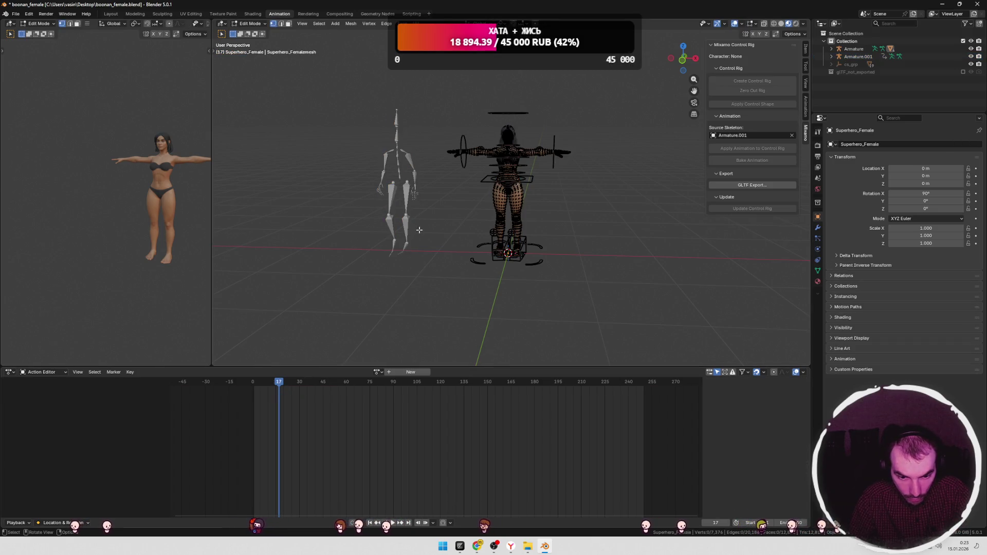
pyautogui.click(378, 372)
pyautogui.click(383, 395)
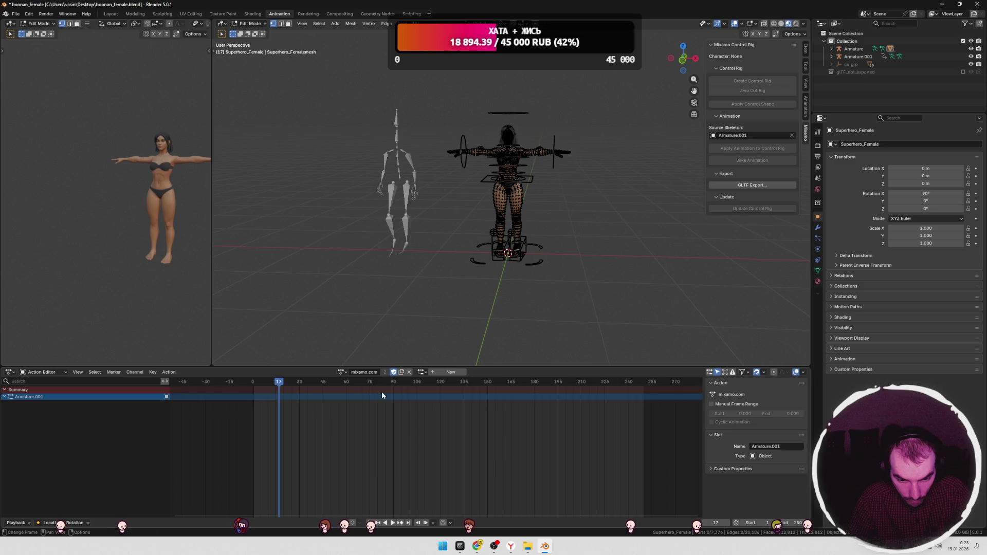
pyautogui.press('Tab')
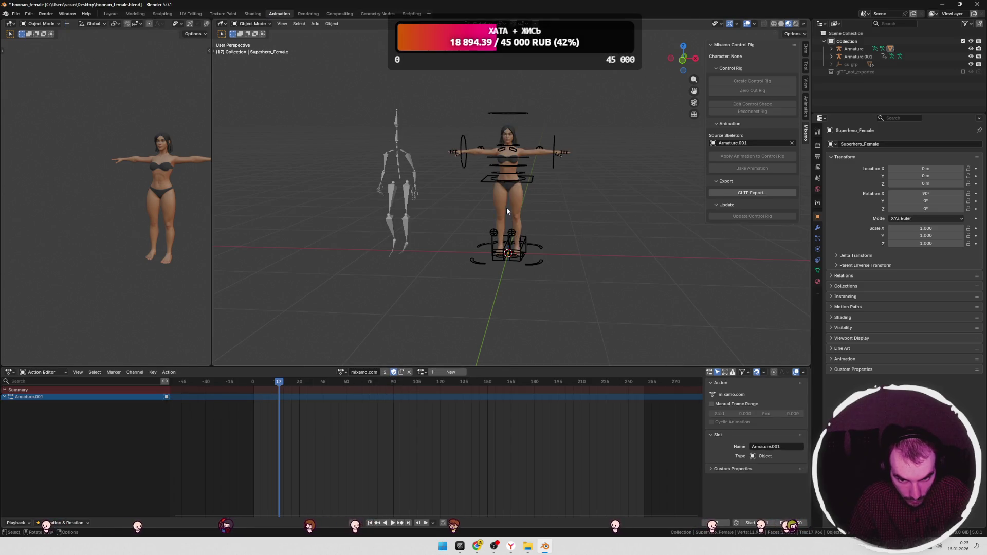
# Step: Toggle Armature.001 into Edit Mode to view its rest pose, then back
pyautogui.click(413, 202)
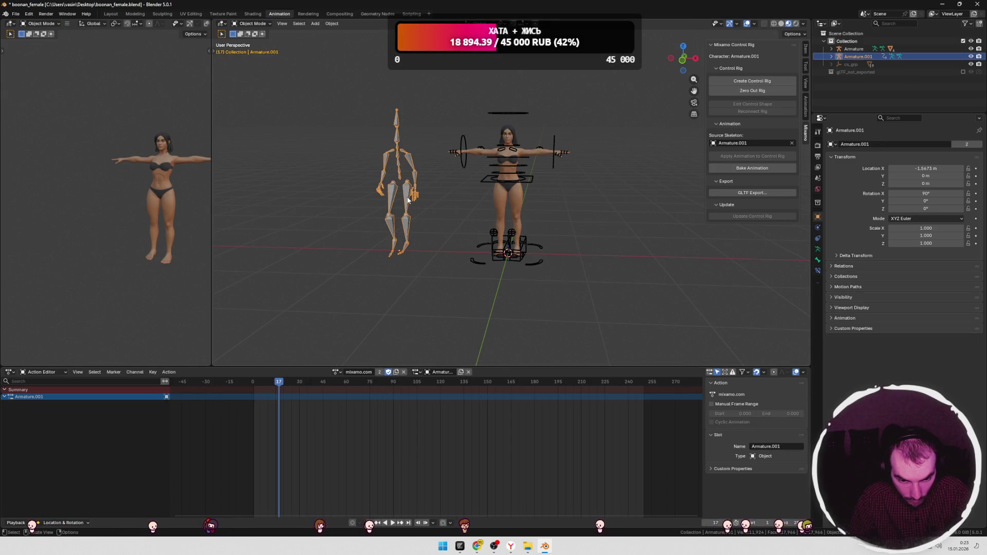
pyautogui.press('Tab')
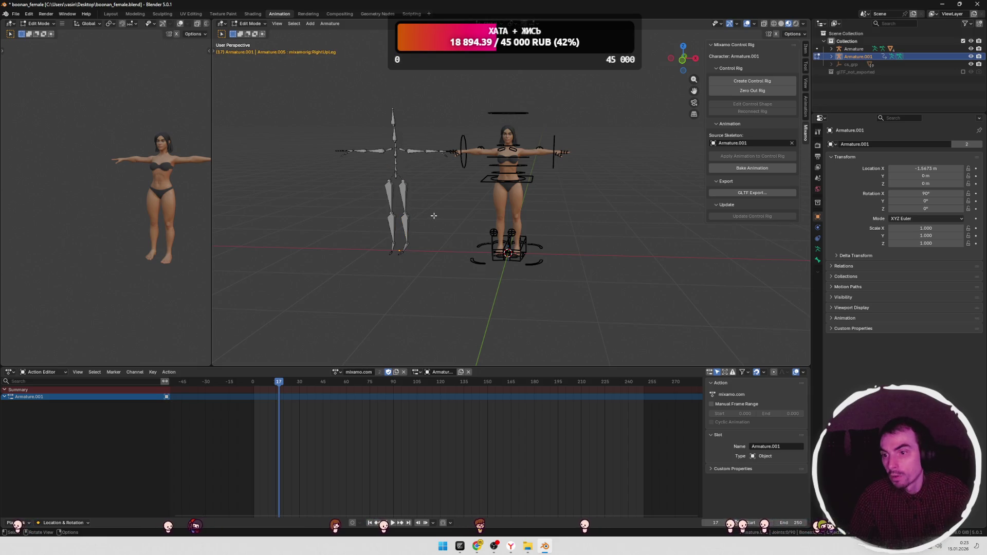
pyautogui.press('Tab')
# Step: Delete the Armature.001 skeleton from the Outliner
pyautogui.rightClick(887, 57)
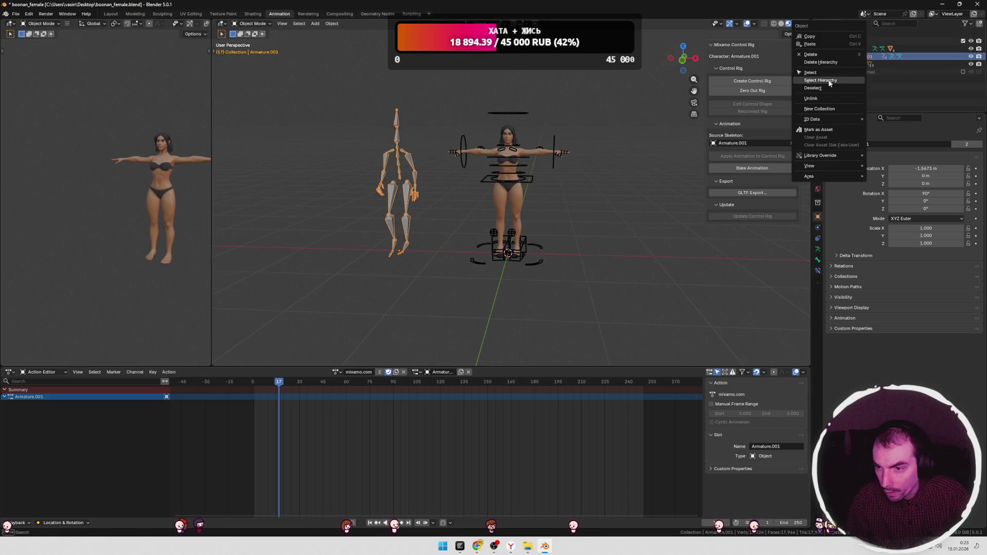
pyautogui.rightClick(894, 57)
pyautogui.click(825, 58)
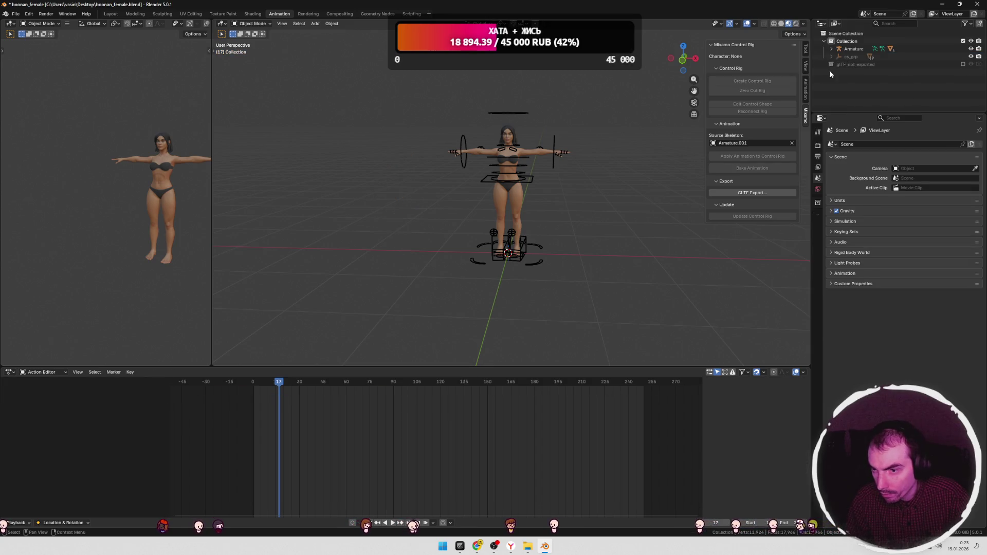
# Step: Slide Mixamo skeleton Armature.003 further left and show the Animation workspace
pyautogui.click(528, 201)
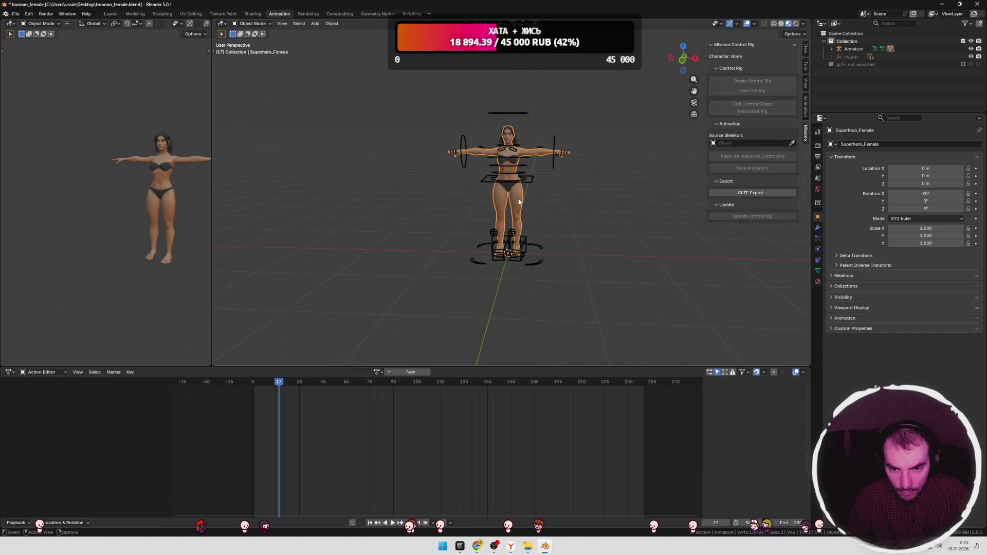
pyautogui.press('Tab')
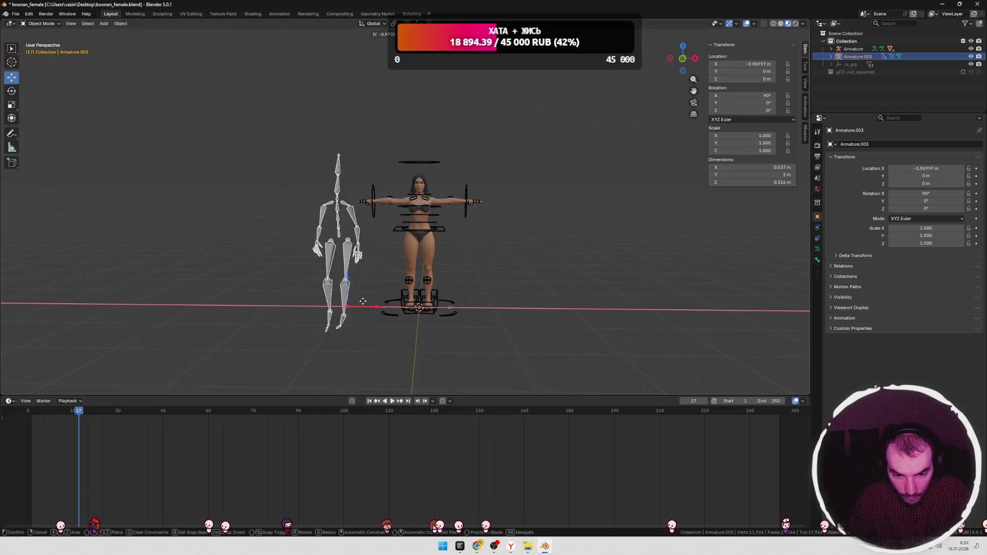
pyautogui.moveTo(84, 415)
pyautogui.mouseDown()
pyautogui.moveTo(116, 408)
pyautogui.moveTo(57, 402)
pyautogui.moveTo(120, 405)
pyautogui.moveTo(52, 408)
pyautogui.mouseUp()
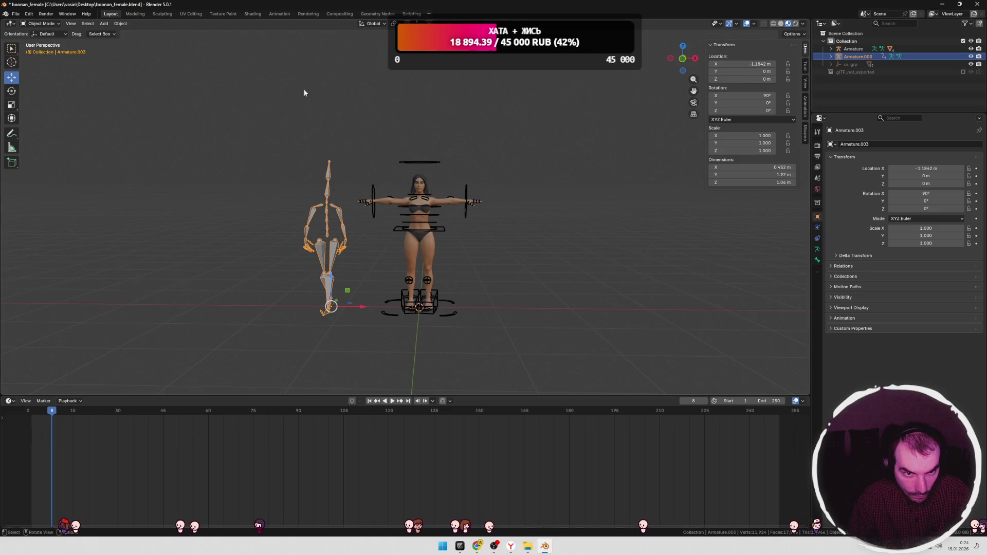
pyautogui.click(279, 13)
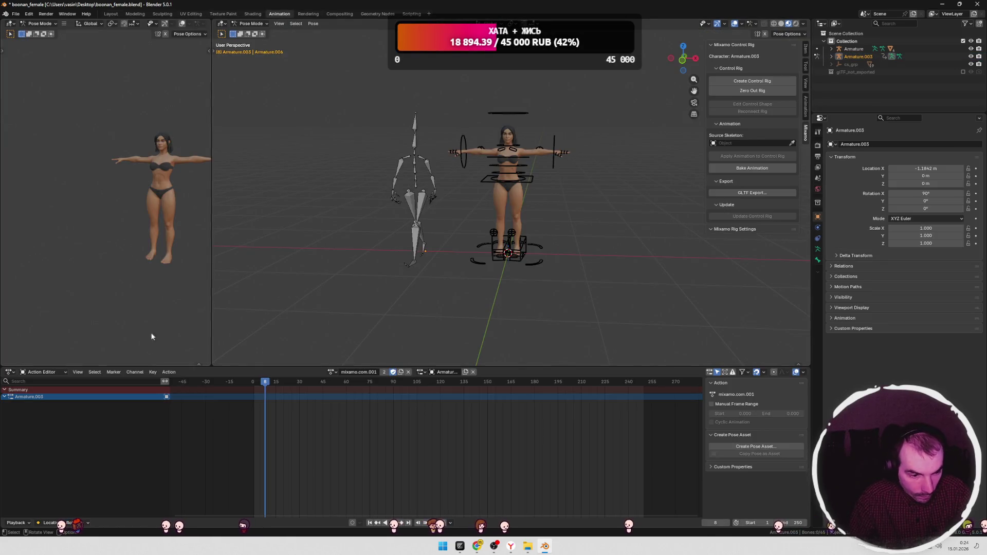
# Step: Select all of Armature.003's bones and preview the walk frames
pyautogui.click(423, 200)
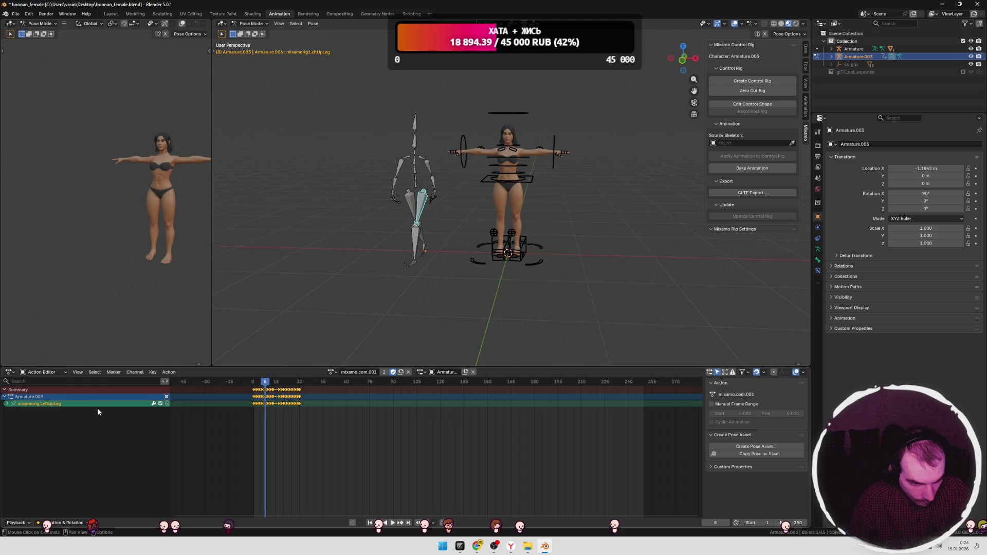
pyautogui.click(7, 405)
pyautogui.click(6, 405)
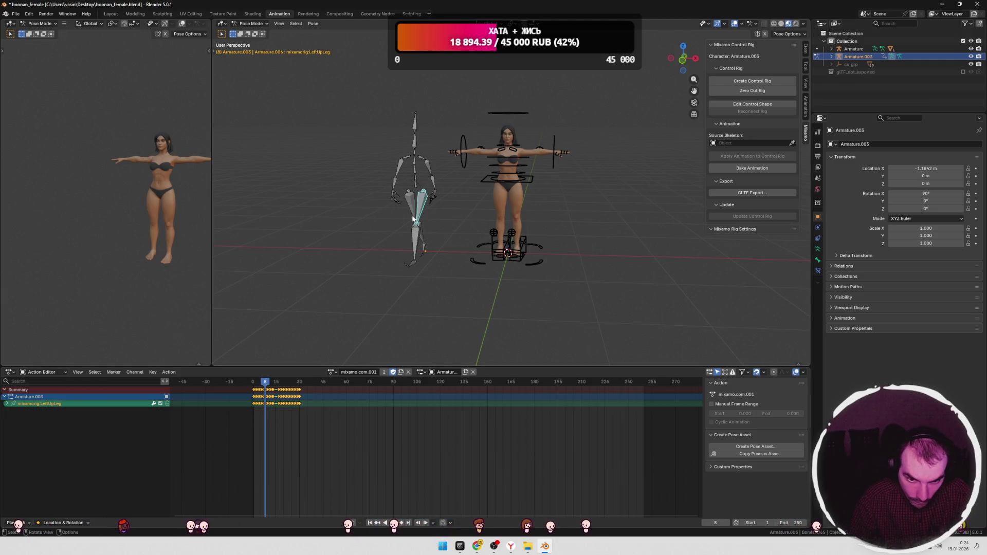
pyautogui.press('a')
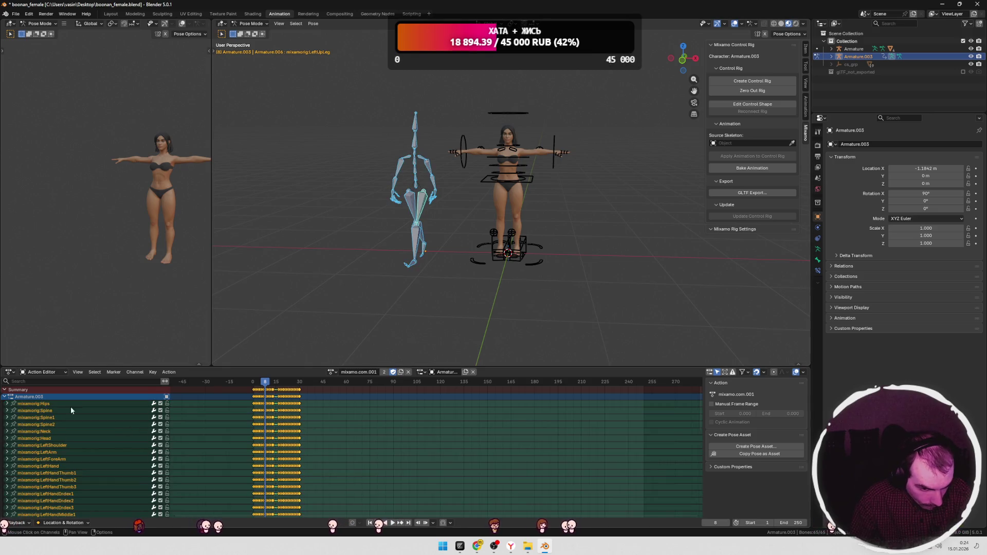
pyautogui.moveTo(237, 381)
pyautogui.mouseDown()
pyautogui.moveTo(303, 381)
pyautogui.moveTo(266, 381)
pyautogui.mouseUp()
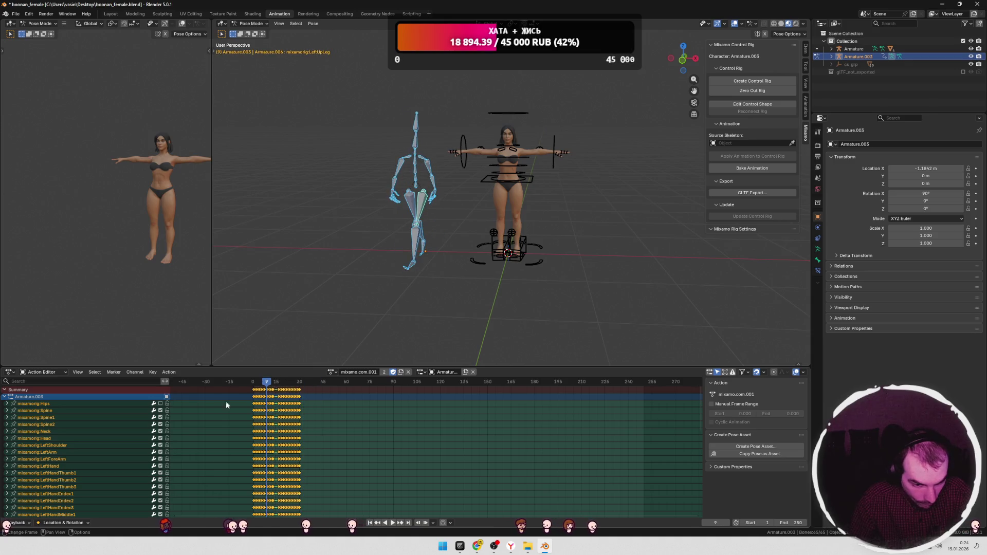
# Step: Expand the mixamorig:Hips channels and test muting X Location during playback
pyautogui.click(8, 404)
pyautogui.click(160, 404)
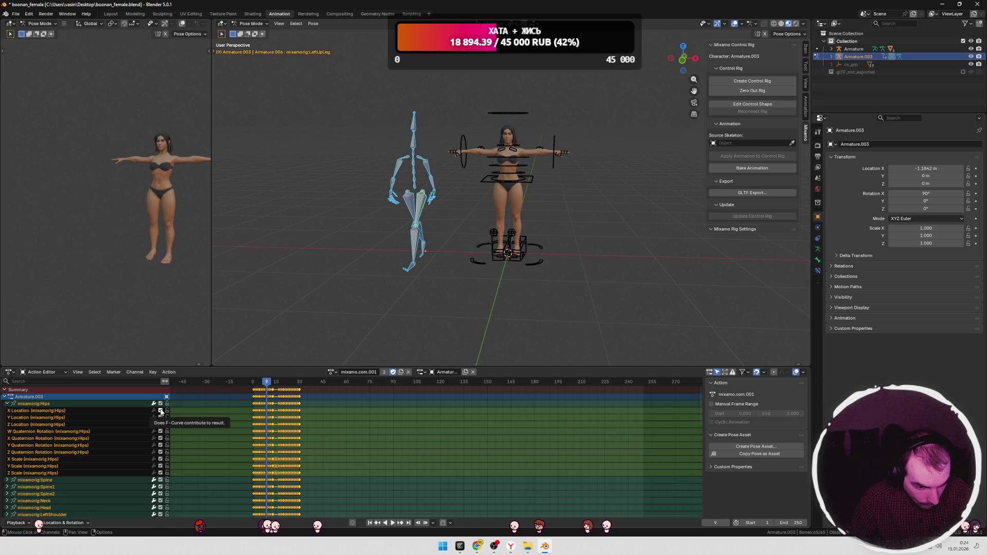
pyautogui.click(161, 411)
pyautogui.moveTo(266, 385); pyautogui.dragTo(246, 390)
pyautogui.click(161, 411)
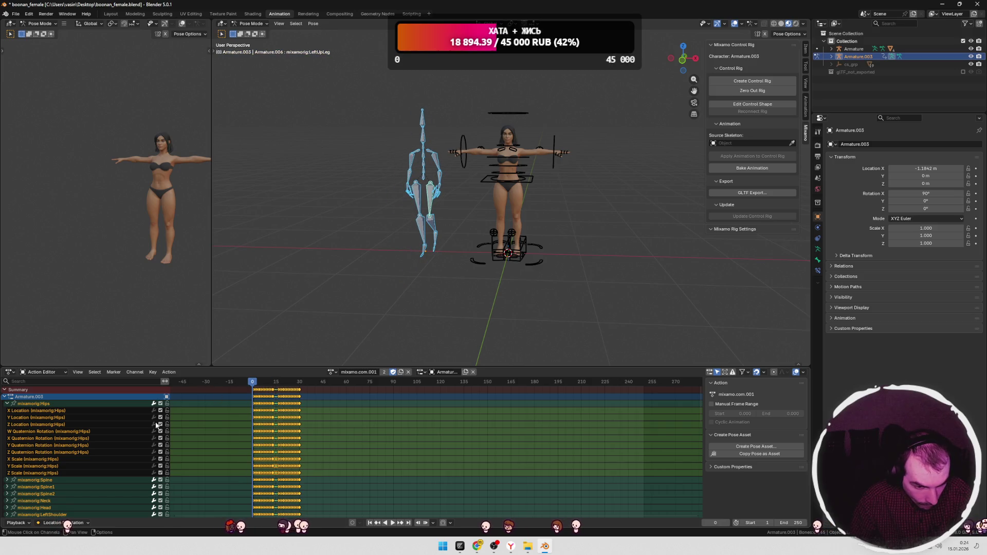
pyautogui.press('space')
pyautogui.moveTo(246, 389)
pyautogui.mouseDown()
pyautogui.moveTo(310, 387)
pyautogui.moveTo(251, 389)
pyautogui.mouseUp()
pyautogui.press('space')
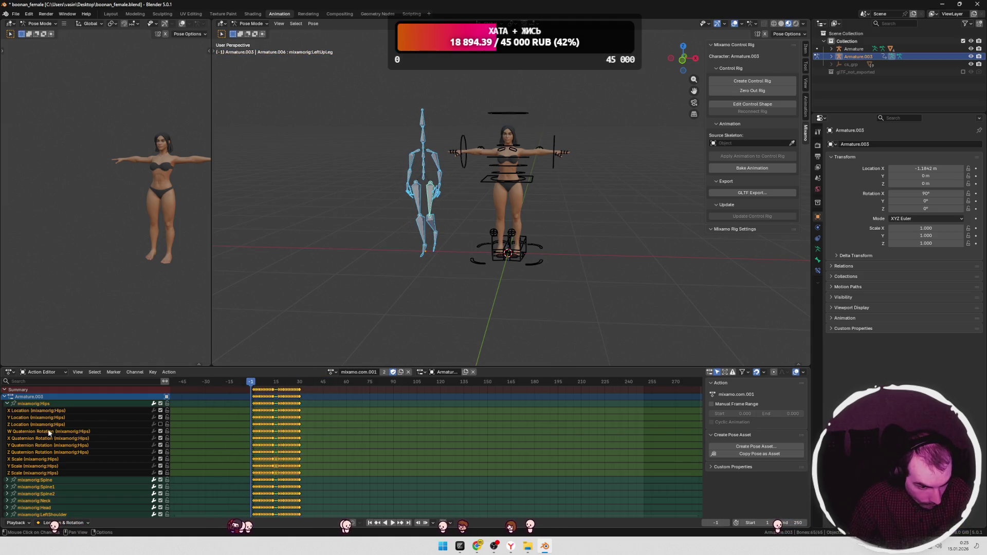
# Step: Delete the mixamorig:Hips Z Location channel and set Armature.003 as source skeleton
pyautogui.click(58, 426)
pyautogui.rightClick(47, 426)
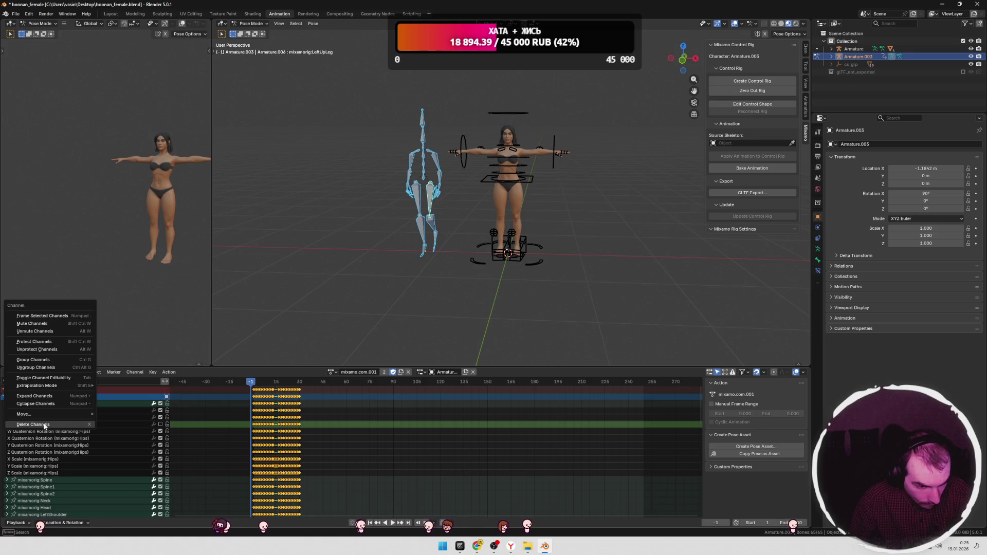
pyautogui.click(38, 426)
pyautogui.moveTo(265, 382)
pyautogui.mouseDown()
pyautogui.moveTo(301, 382)
pyautogui.moveTo(229, 383)
pyautogui.mouseUp()
pyautogui.click(5, 397)
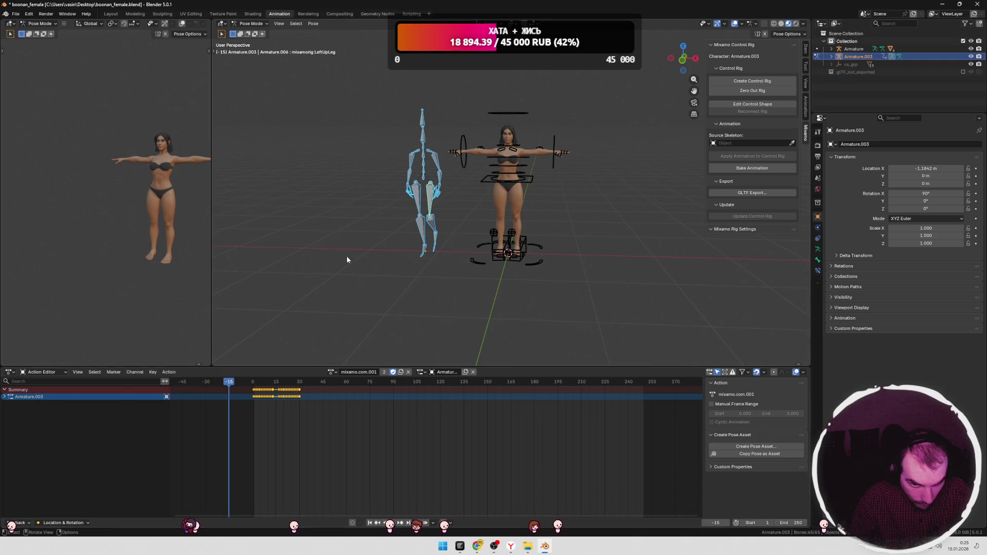
pyautogui.click(515, 203)
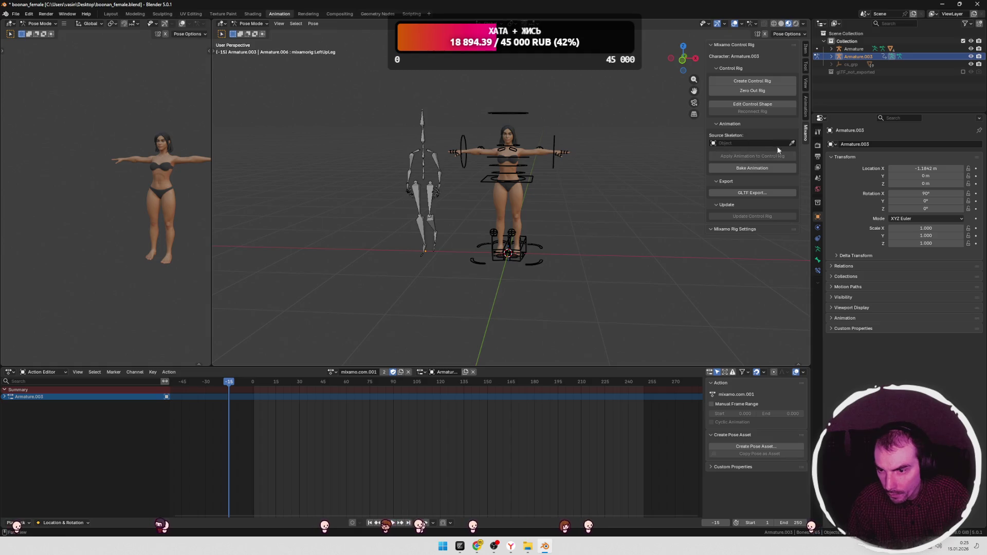
pyautogui.click(430, 194)
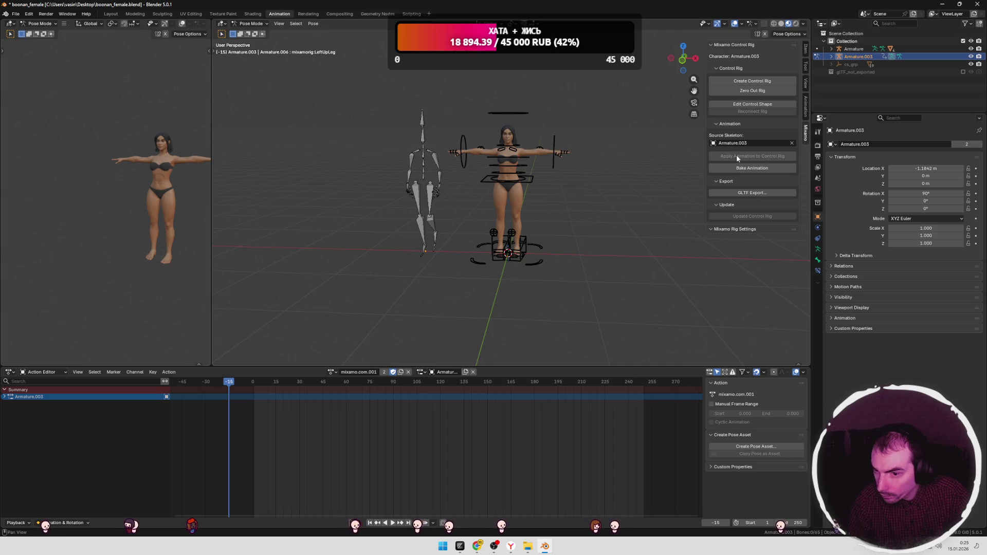
# Step: Zero out the control rig and make it the active object
pyautogui.click(750, 91)
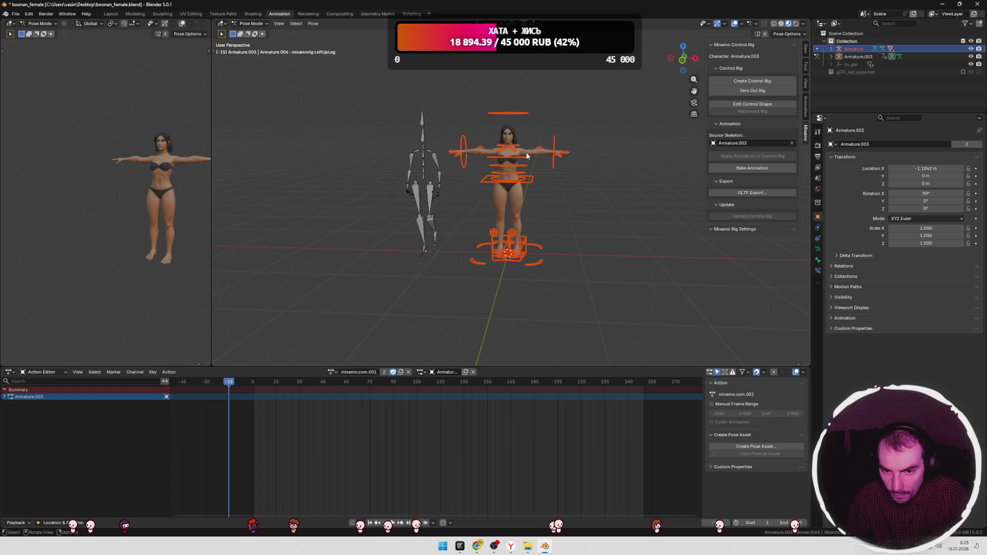
pyautogui.press('a')
pyautogui.hotkey('alt', 'a')
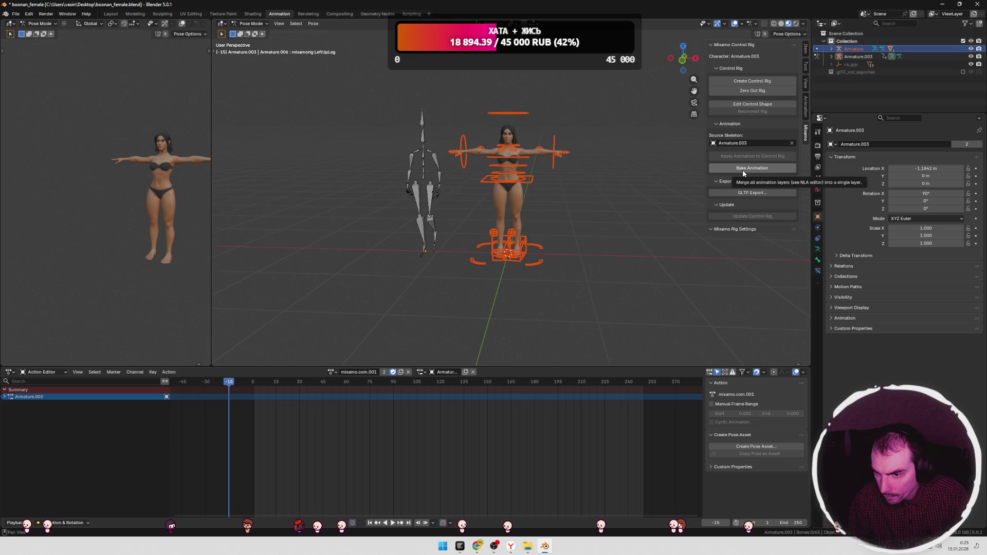
pyautogui.click(854, 56)
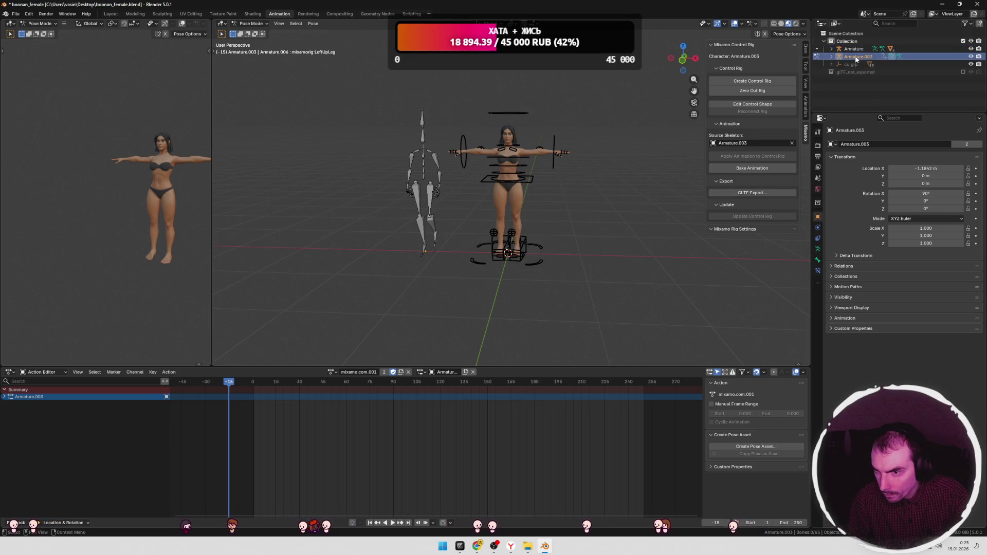
pyautogui.click(851, 49)
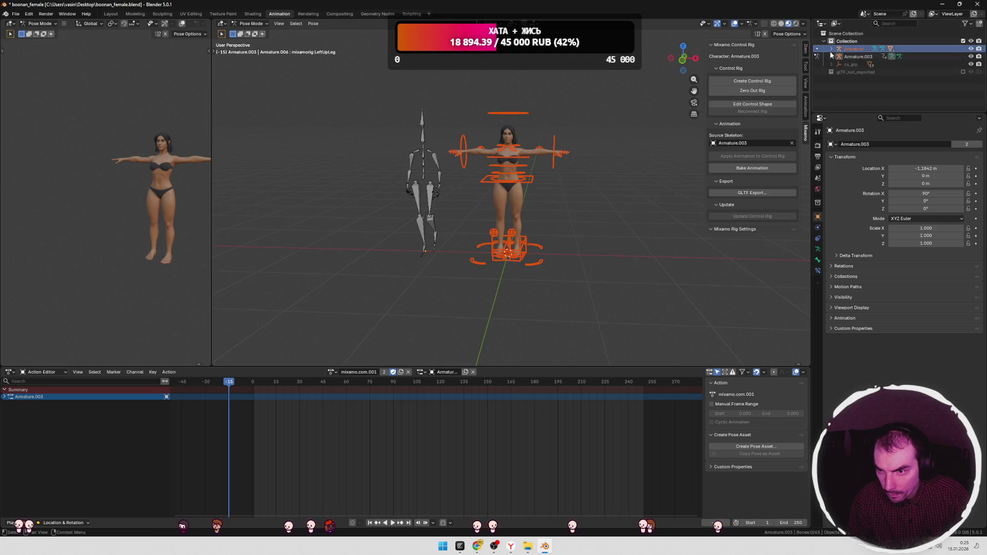
pyautogui.press('Tab')
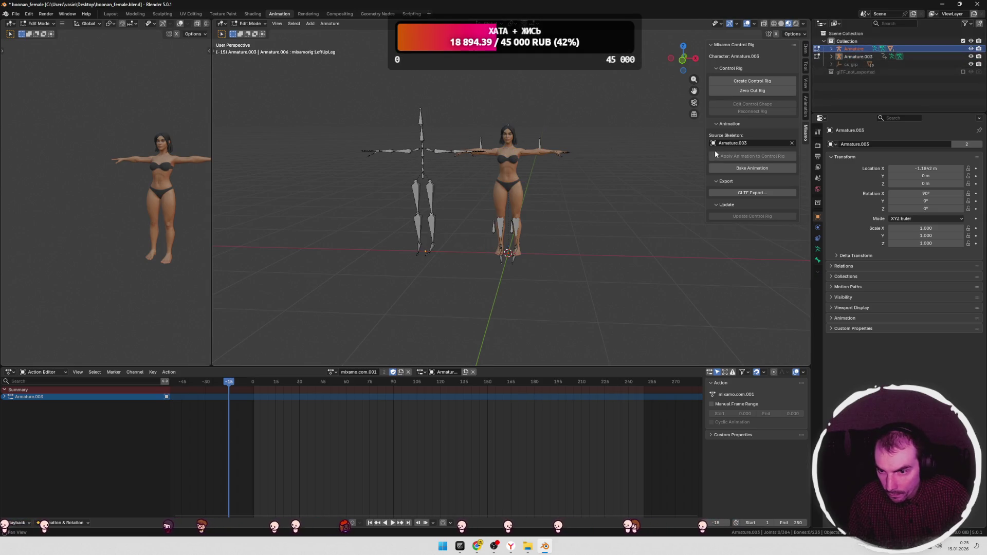
pyautogui.press('Tab')
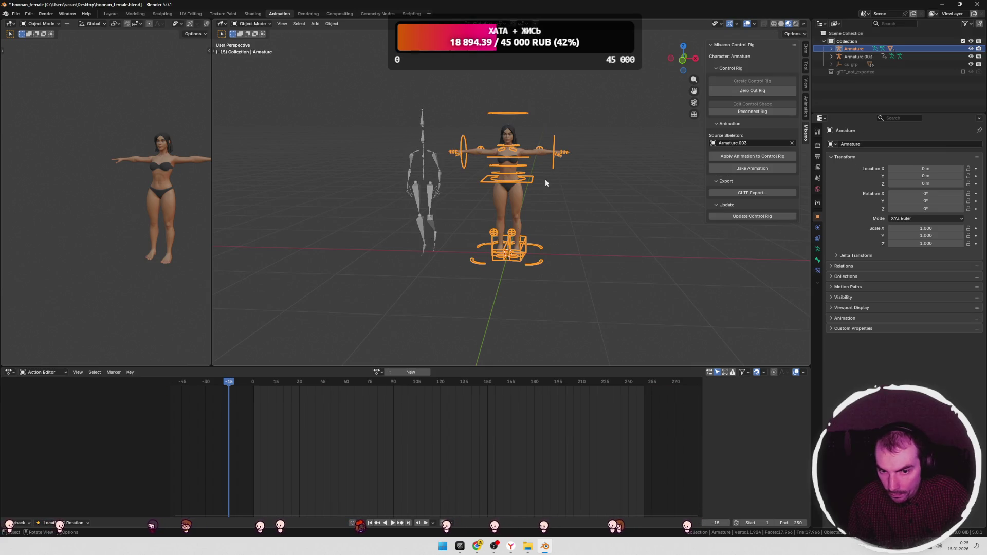
# Step: Apply the Armature.003 walk to the control rig as new action Action.001
pyautogui.click(516, 190)
pyautogui.press('a')
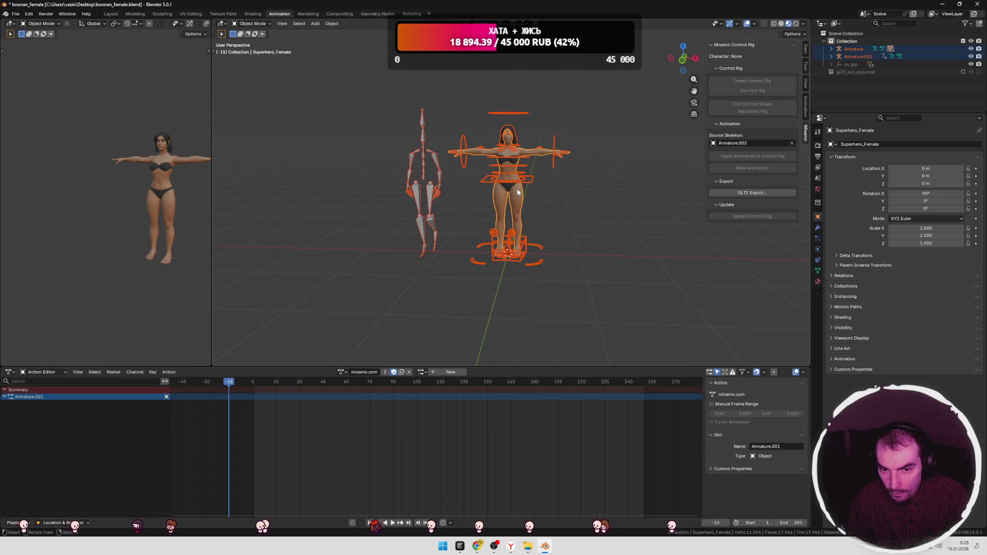
pyautogui.click(539, 149)
pyautogui.press('a')
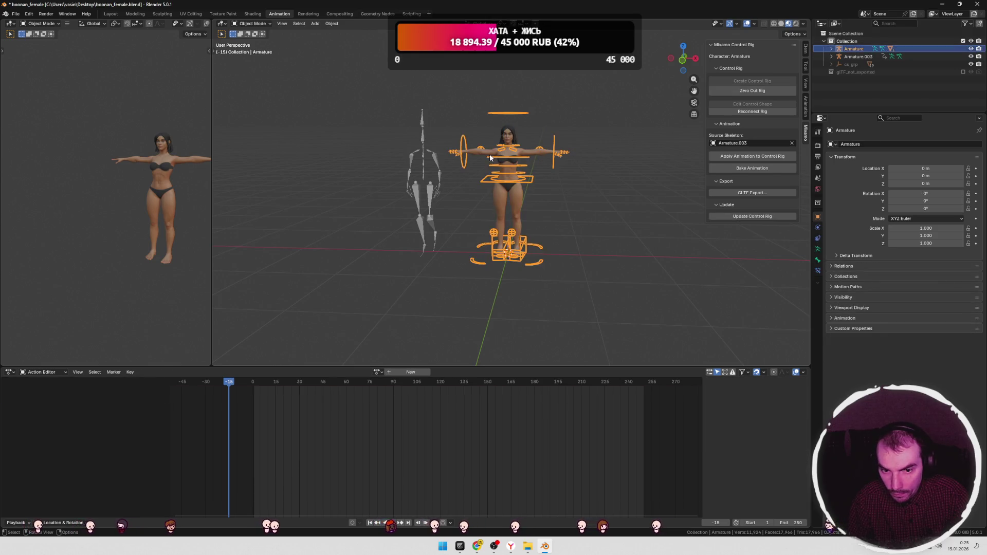
pyautogui.click(485, 152)
pyautogui.click(514, 170)
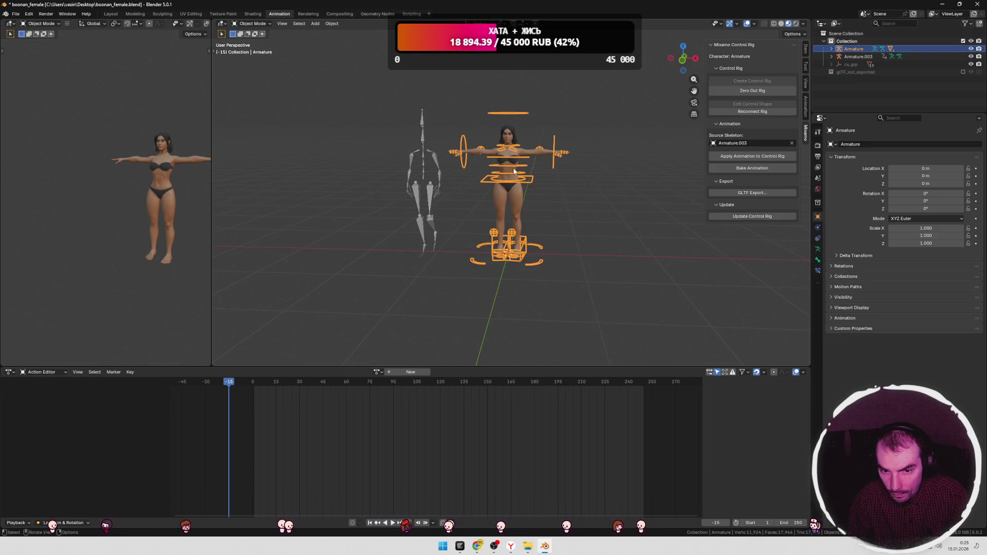
pyautogui.click(736, 156)
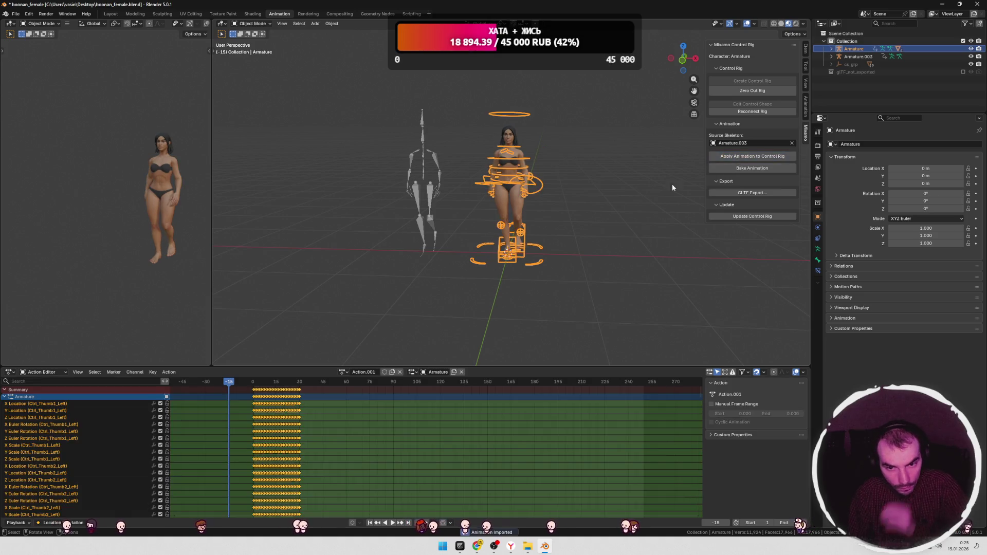
pyautogui.moveTo(228, 382); pyautogui.dragTo(285, 386)
pyautogui.press('space')
pyautogui.moveTo(605, 67); pyautogui.dragTo(465, 315)
pyautogui.click(16, 14)
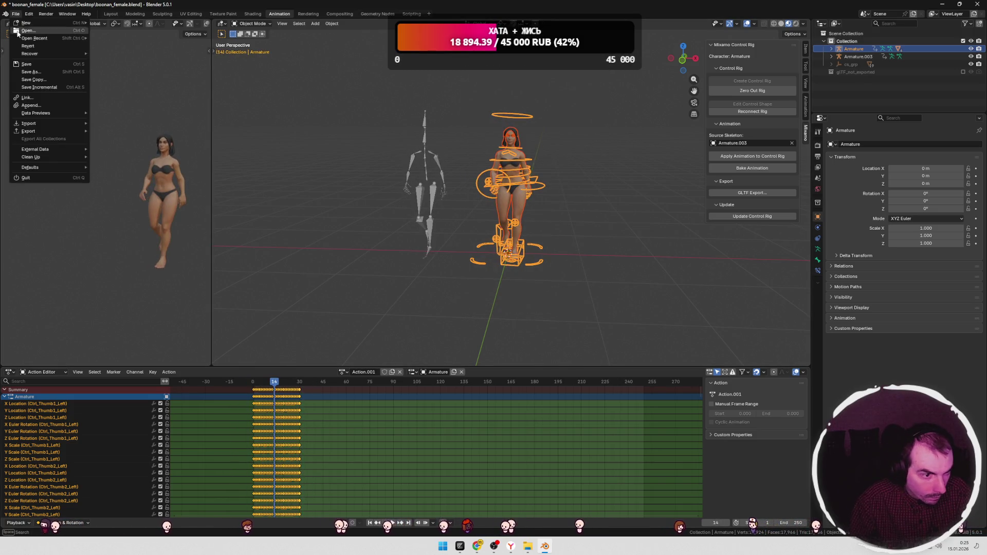
pyautogui.moveTo(26, 134)
pyautogui.click(128, 200)
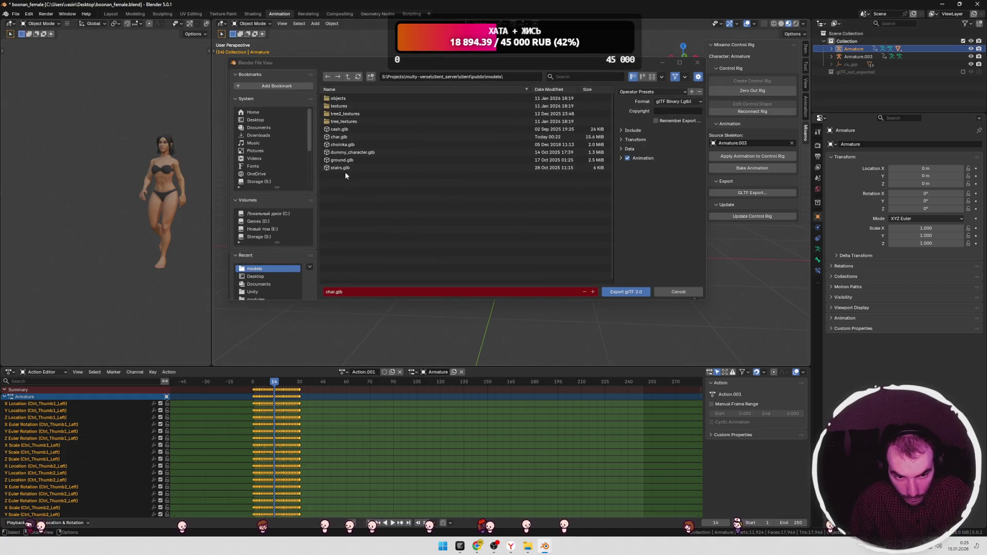
pyautogui.click(340, 136)
pyautogui.click(622, 160)
pyautogui.click(622, 275)
pyautogui.scroll(-3, 668, 259)
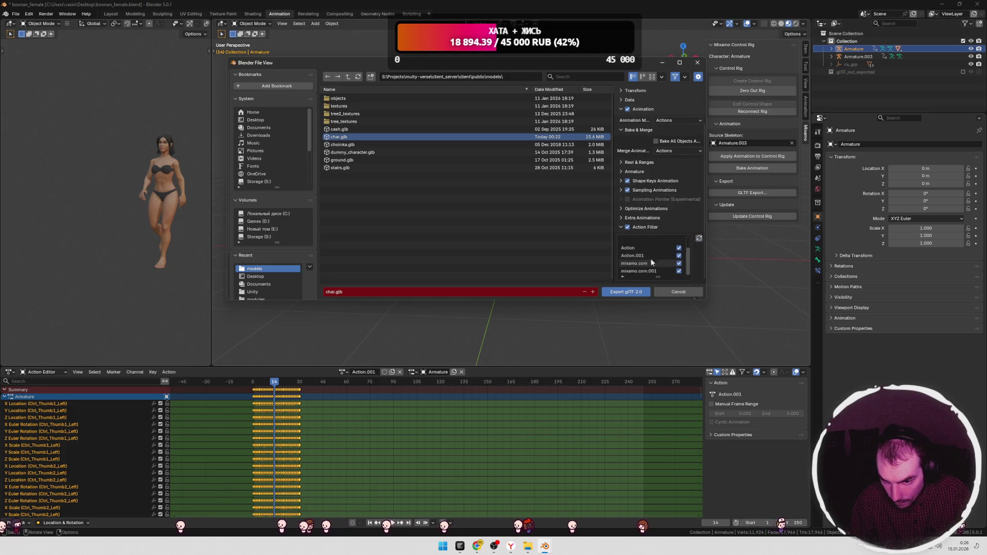
pyautogui.click(674, 291)
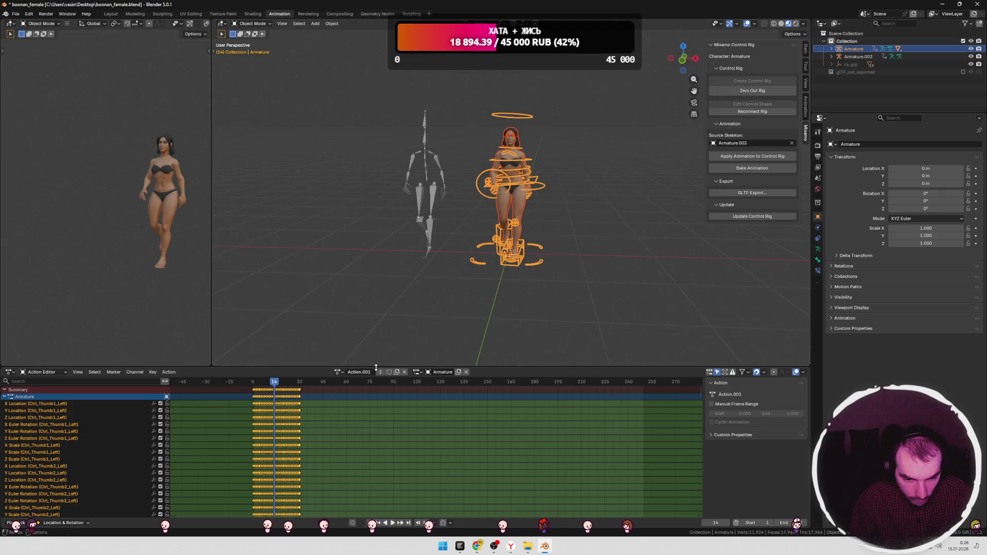
# Step: Rename the Action.001 action to 'walking' and save the blend file
pyautogui.click(359, 372)
pyautogui.write('wa')
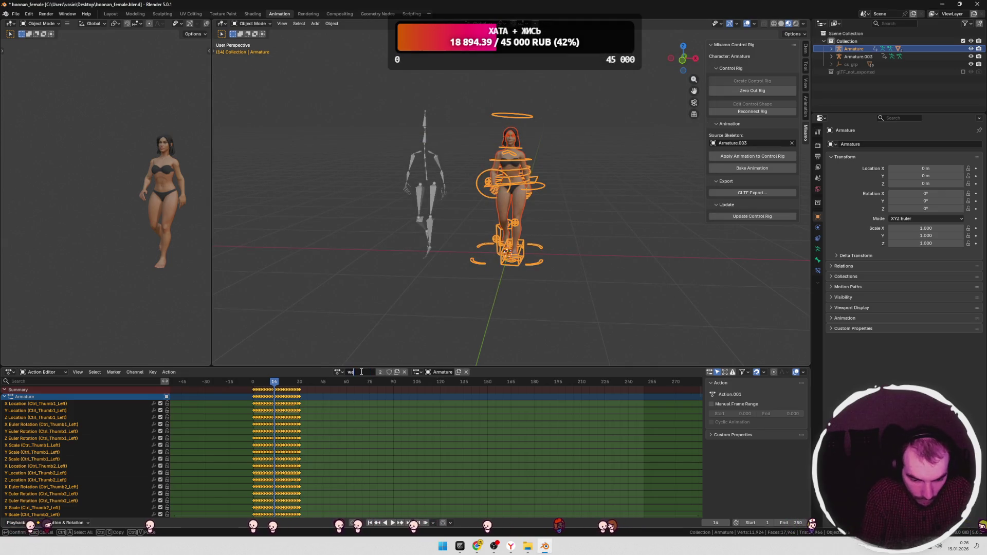
pyautogui.write('lking')
pyautogui.press('Return')
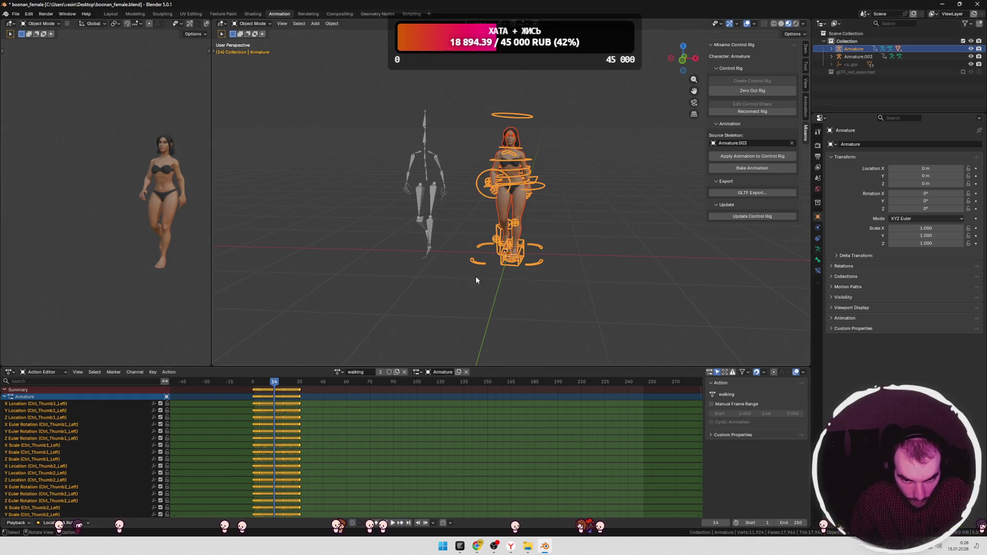
pyautogui.hotkey('ctrl', 's')
# Step: Export glTF 2.0 over char.glb with the Action and mixamo.com actions excluded
pyautogui.click(16, 14)
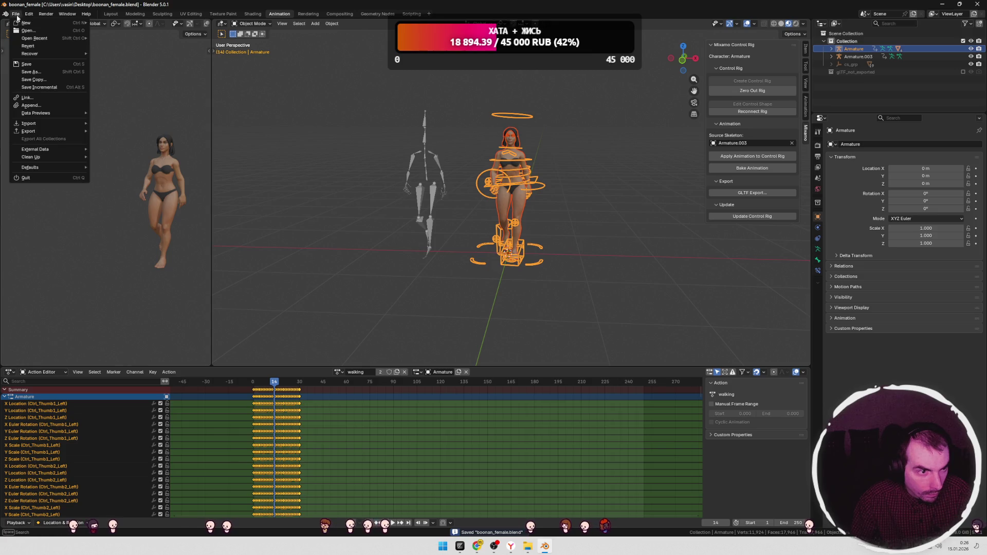
pyautogui.moveTo(31, 131)
pyautogui.click(114, 200)
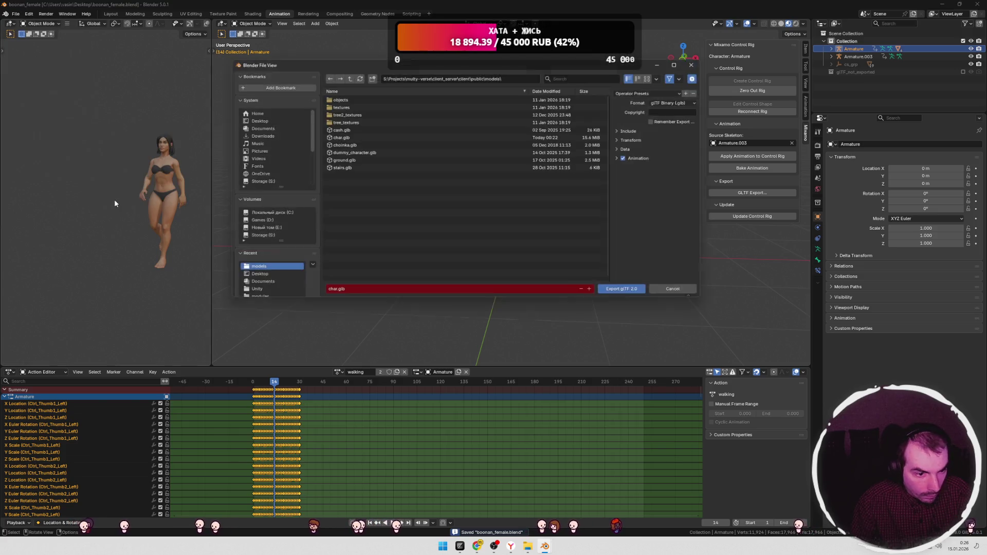
pyautogui.click(621, 158)
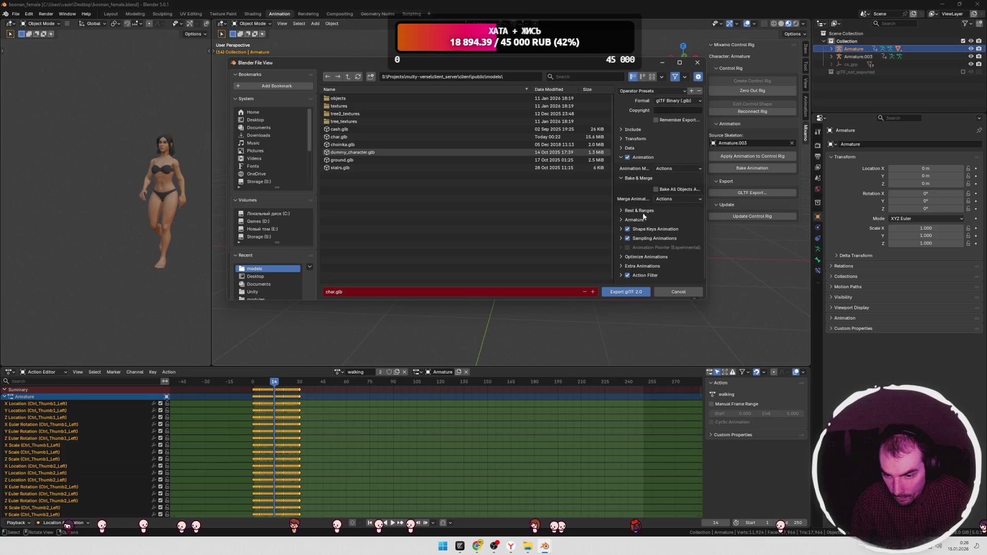
pyautogui.click(620, 276)
pyautogui.scroll(-2, 688, 247)
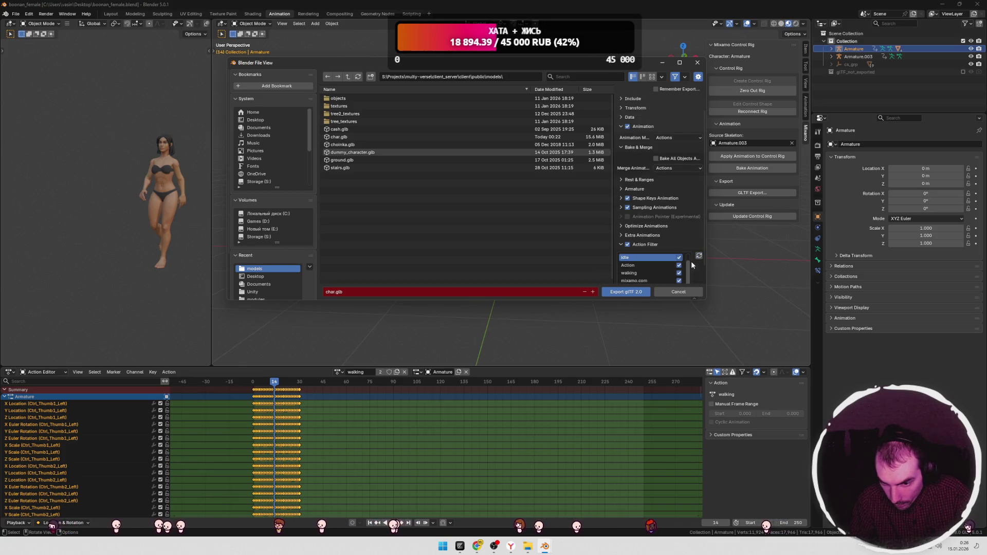
pyautogui.click(678, 265)
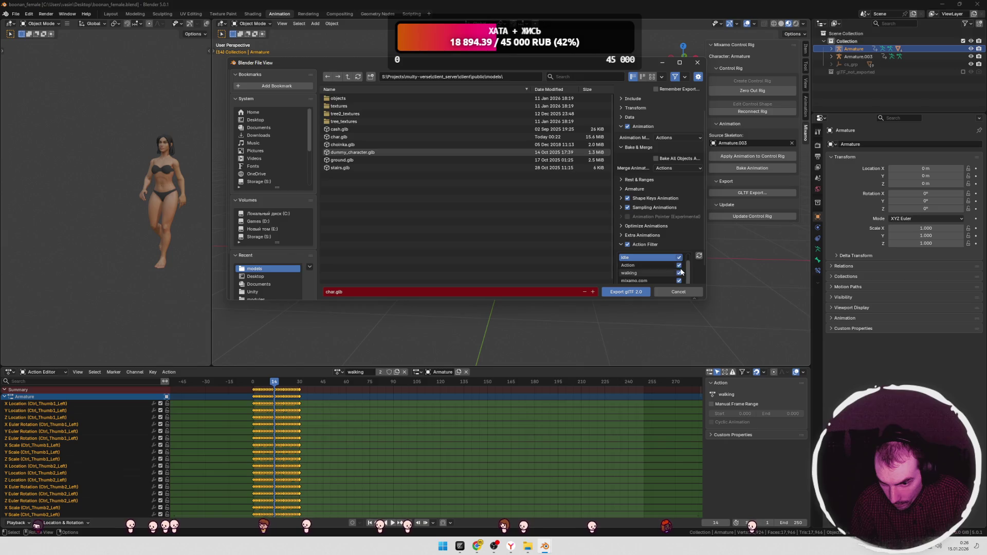
pyautogui.click(679, 280)
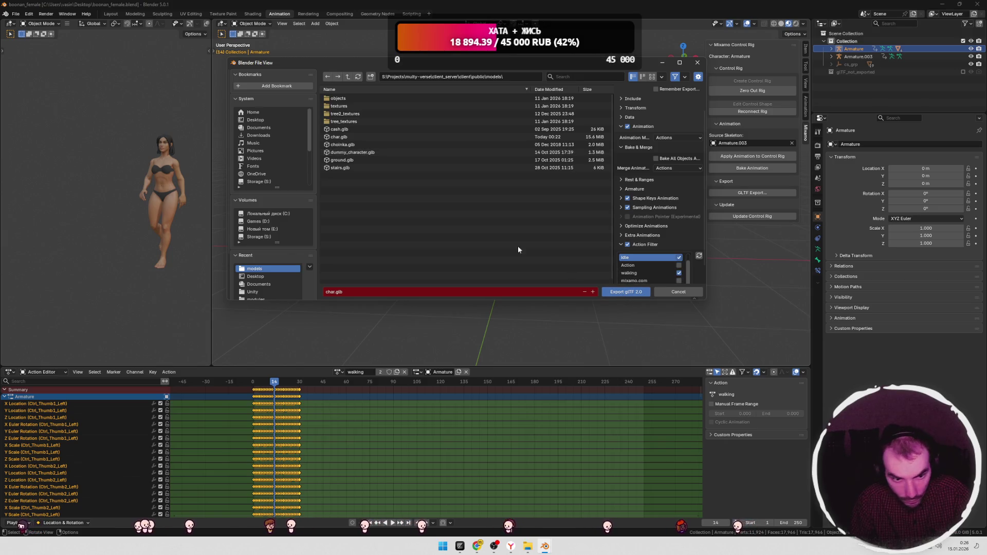
pyautogui.doubleClick(333, 138)
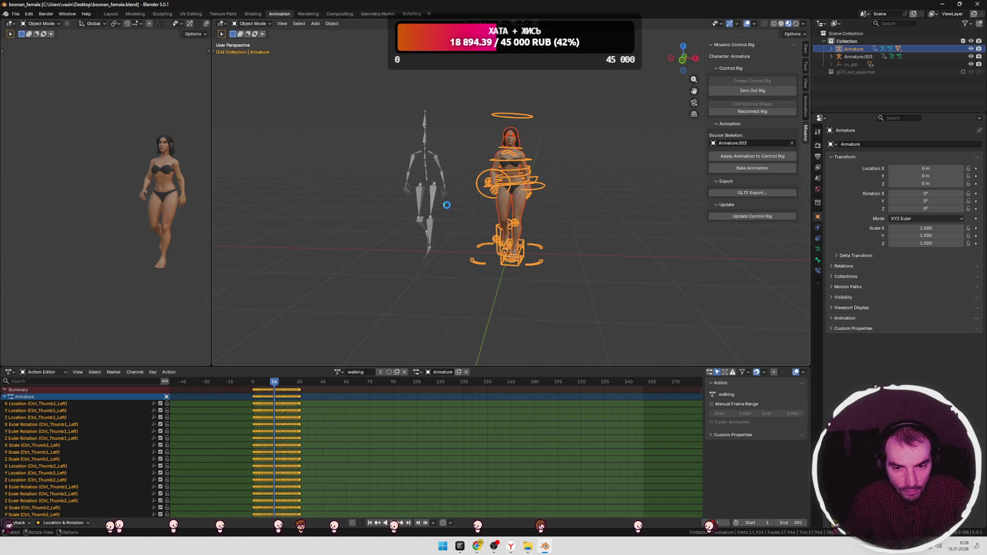
pyautogui.hotkey('alt', 'Tab')
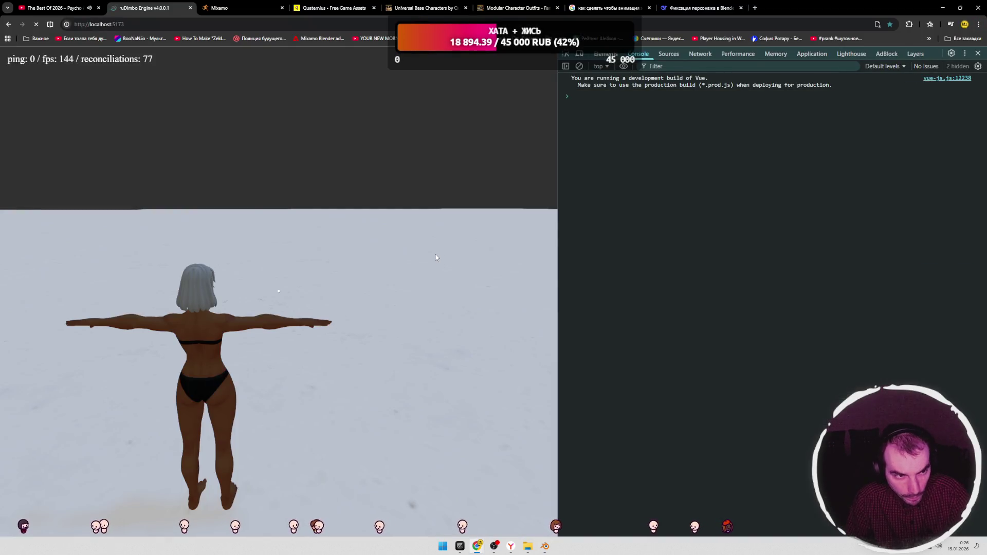
# Step: Reload the game with the new char.glb and watch the logged idle, falling and walking states
pyautogui.press('w')
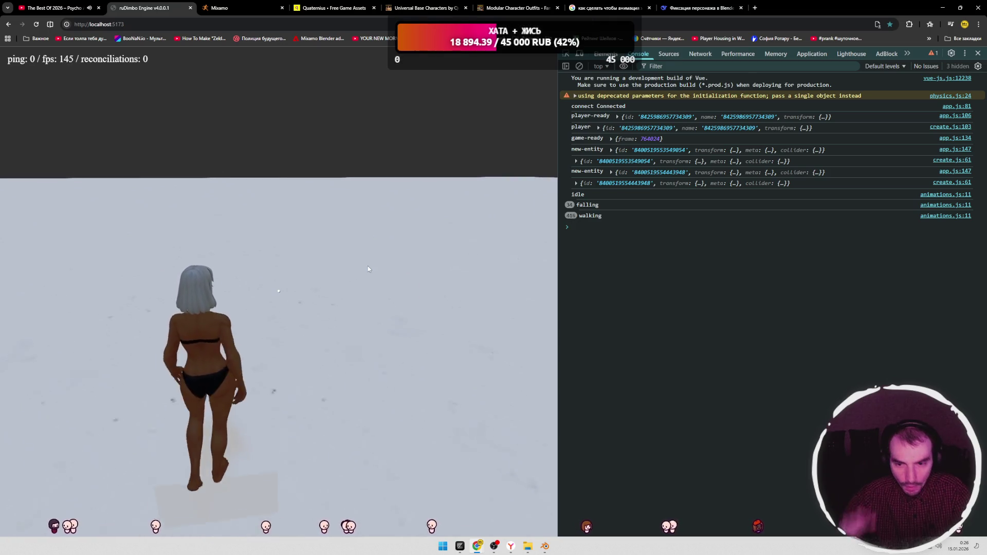
pyautogui.hotkey('alt', 'Tab')
pyautogui.hotkey('alt', 'Tab')
pyautogui.hotkey('alt', 'Tab')
pyautogui.hotkey('alt', 'Tab')
# Step: In animations.js, drop the state log and forced walking line, and uncomment the idle assignment
pyautogui.click(304, 138)
pyautogui.hotkey('shift', 'Home')
pyautogui.press('BackSpace')
pyautogui.press('Down')
pyautogui.press('Down')
pyautogui.hotkey('shift', 'End')
pyautogui.press('BackSpace')
pyautogui.press('Down')
pyautogui.hotkey('ctrl', '/')
pyautogui.press('Up')
pyautogui.press('BackSpace')
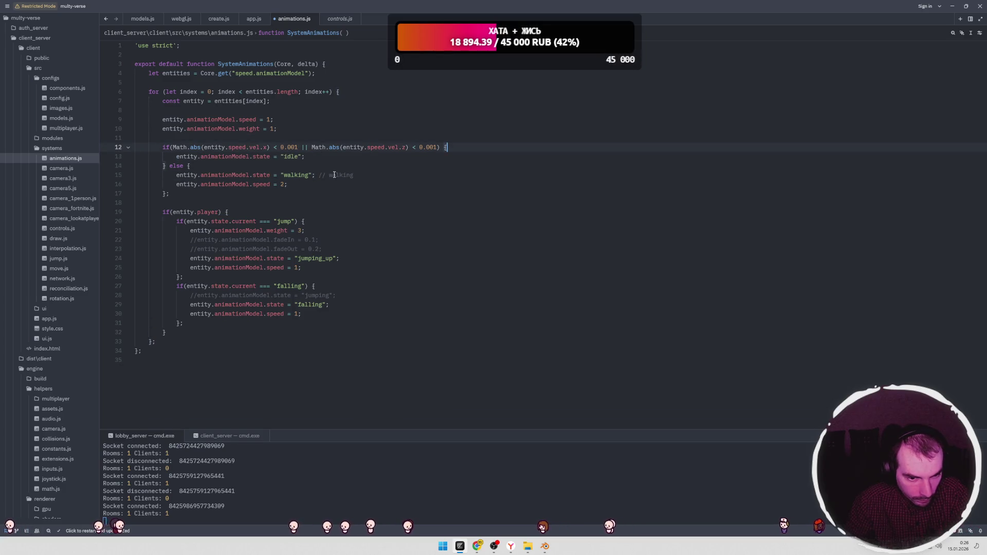
pyautogui.hotkey('alt', 'Tab')
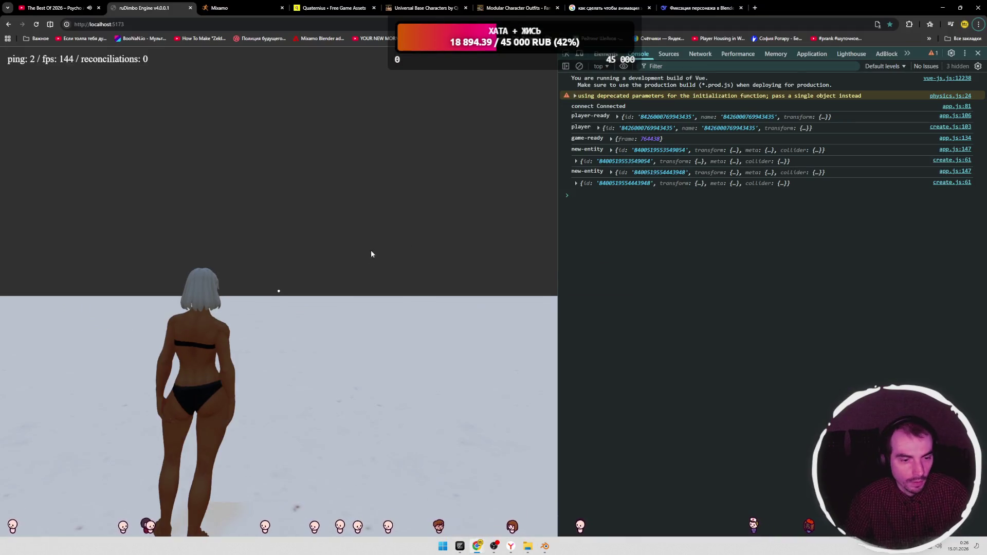
# Step: Reload the game, tilt the camera up, and deselect the character rig in Blender
pyautogui.press('w')
pyautogui.moveTo(342, 255); pyautogui.dragTo(330, 260)
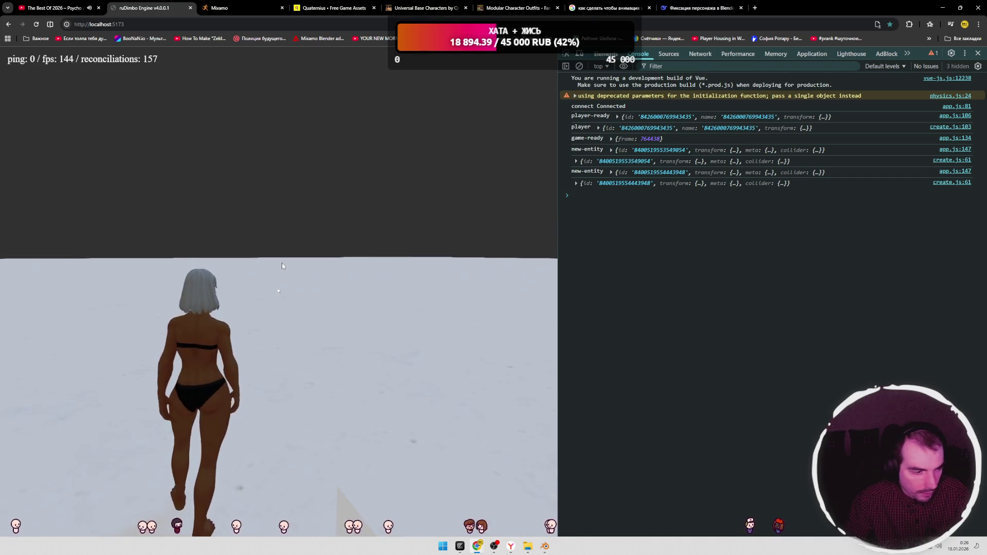
pyautogui.hotkey('alt', 'Tab')
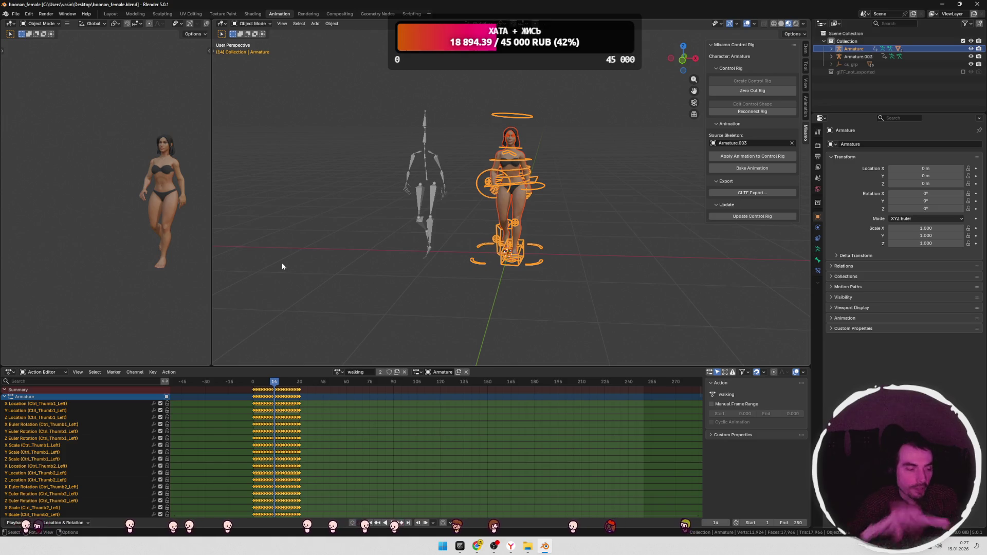
pyautogui.click(339, 225)
pyautogui.hotkey('alt', 'Tab')
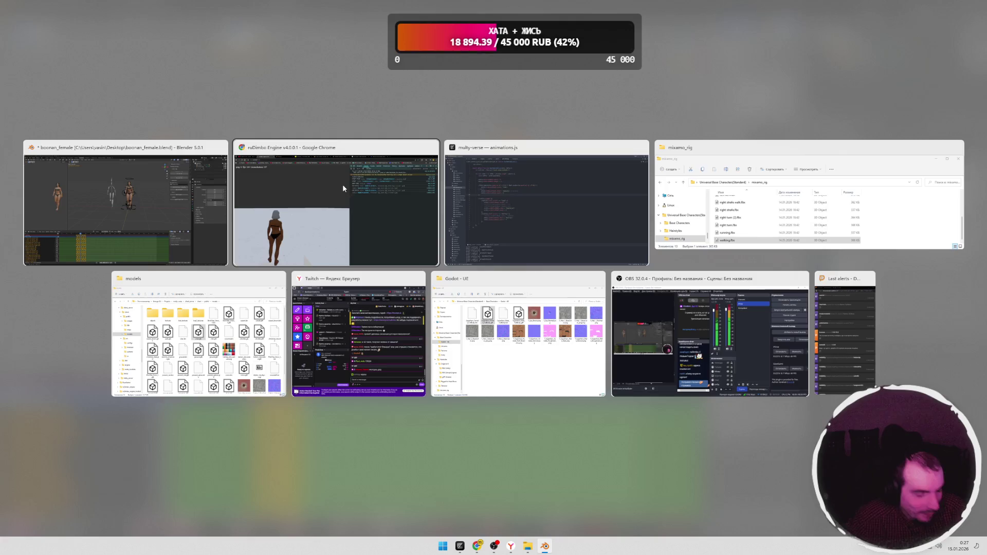
# Step: Walk the character forward with W, then stop to confirm it returns to idle
pyautogui.click(309, 267)
pyautogui.press('w')
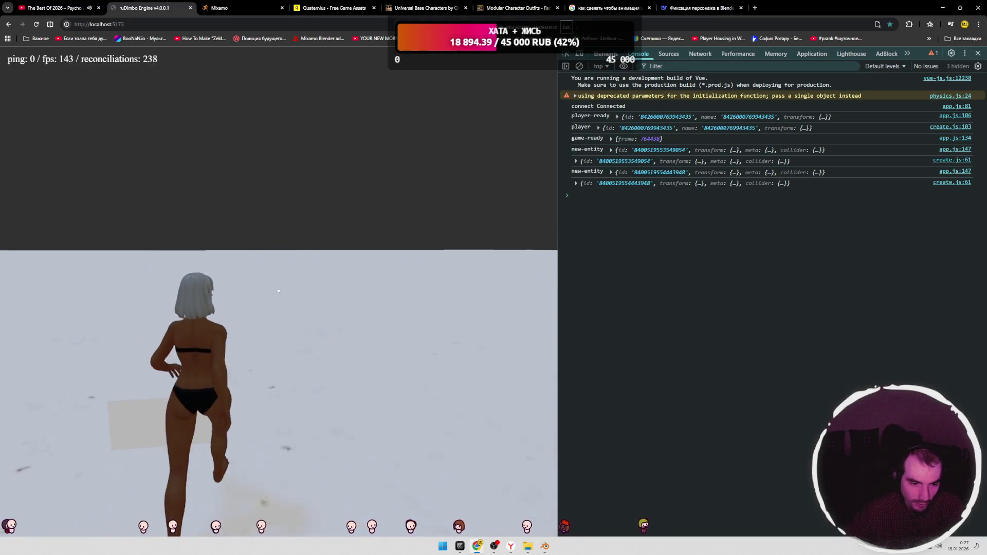
pyautogui.press('Escape')
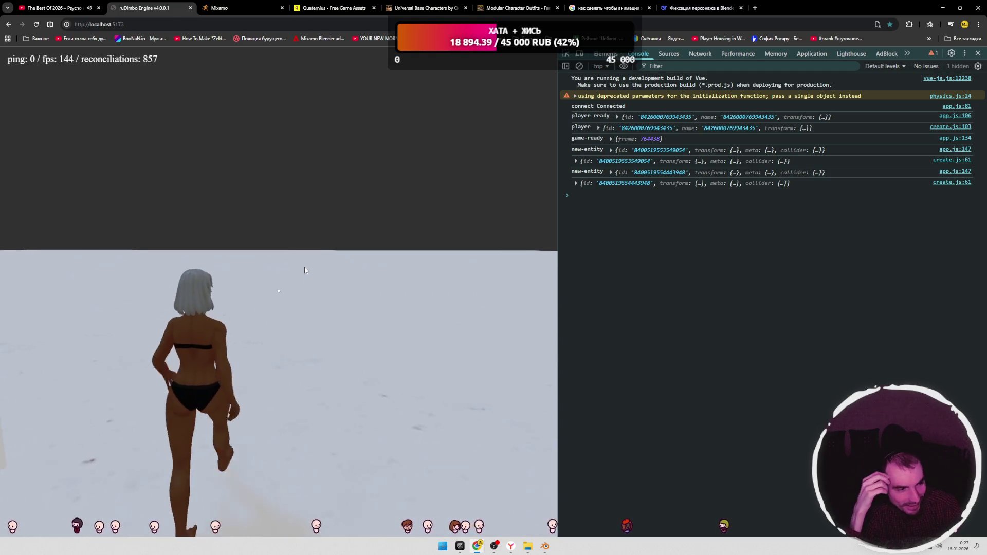
pyautogui.click(304, 270)
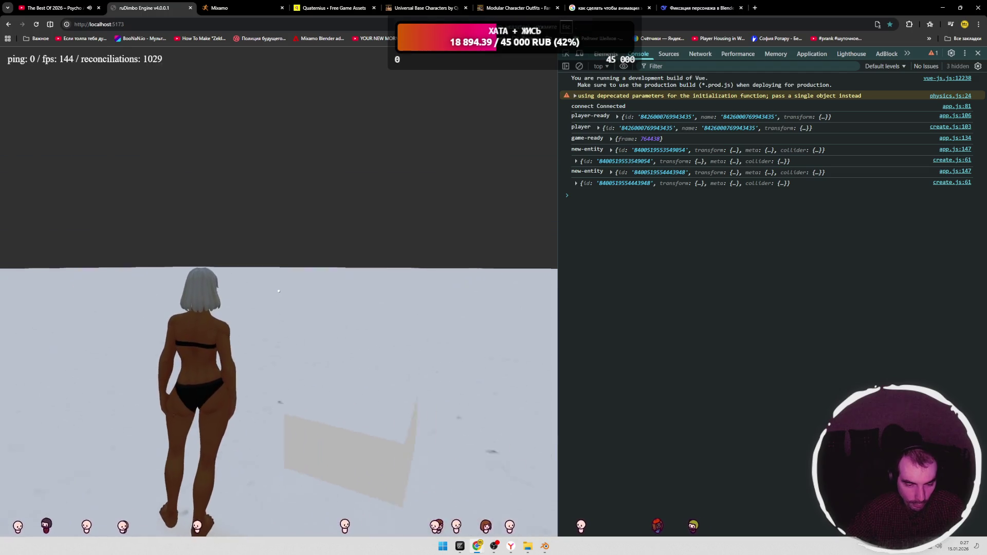
pyautogui.press('Escape')
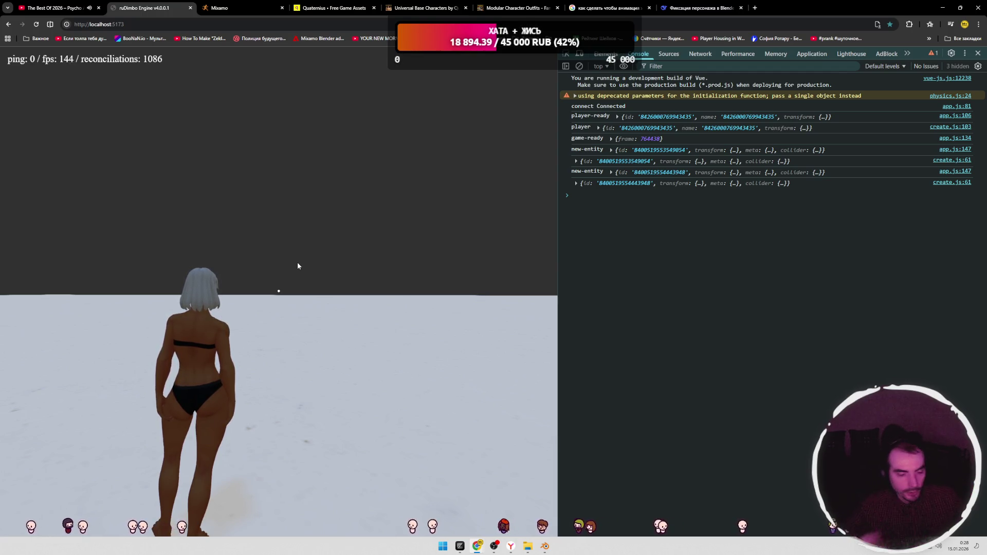
pyautogui.hotkey('alt', 'Tab')
# Step: Orbit and zoom around the characters in Blender, save the blend file, and resume the game
pyautogui.moveTo(425, 242)
pyautogui.mouseDown(button='middle')
pyautogui.moveTo(470, 260)
pyautogui.moveTo(457, 260)
pyautogui.moveTo(511, 261)
pyautogui.mouseUp(button='middle')
pyautogui.scroll(6, 514, 264)
pyautogui.scroll(-2, 529, 264)
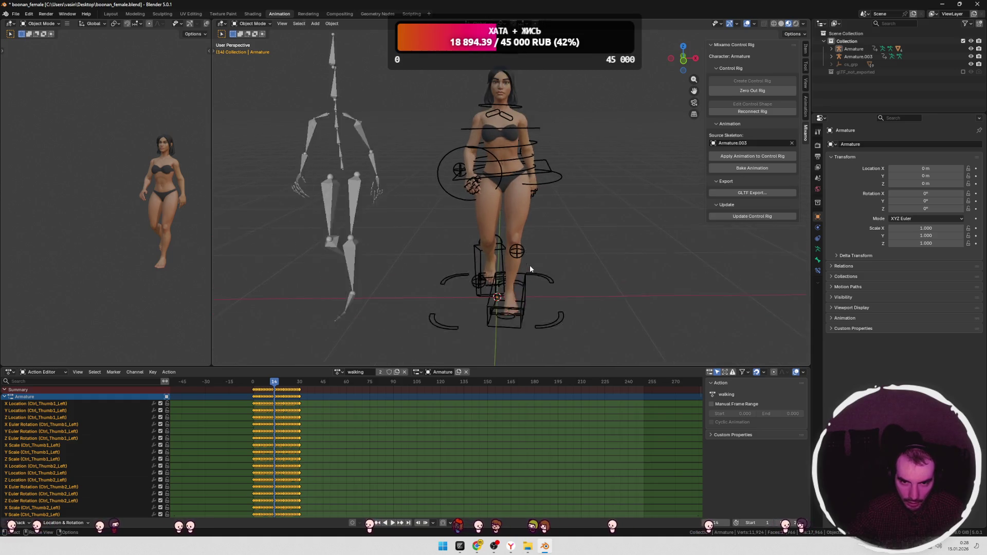
pyautogui.hotkey('ctrl', 's')
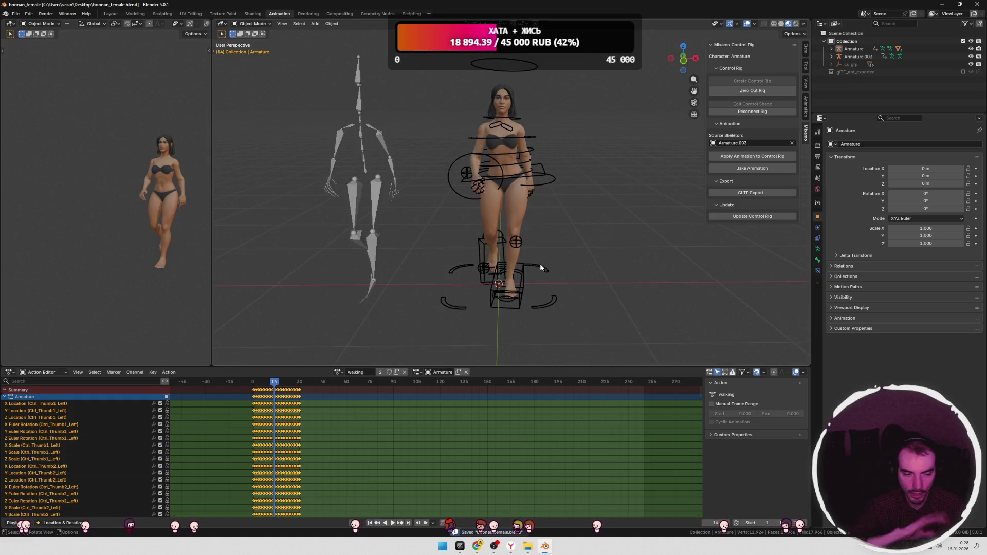
pyautogui.hotkey('alt', 'Tab')
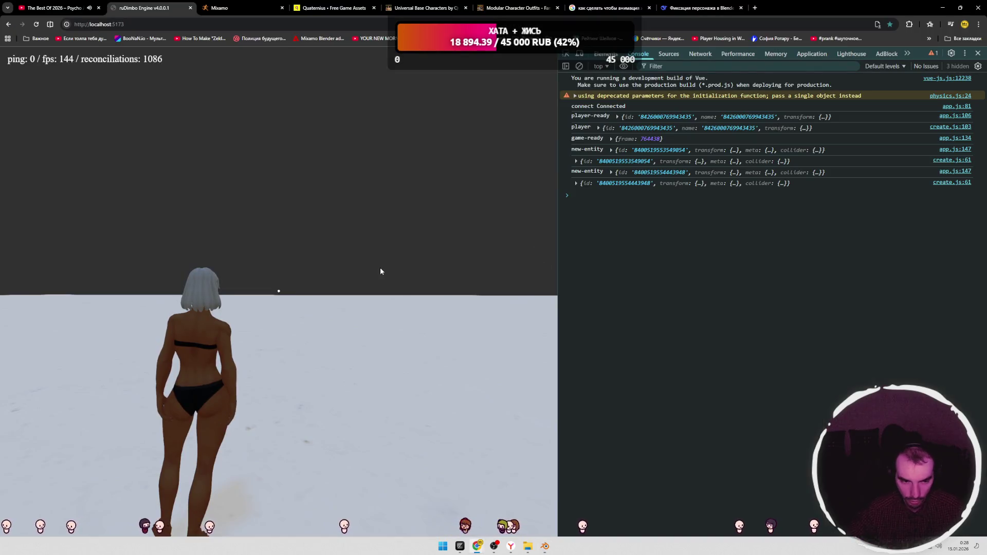
pyautogui.click(380, 271)
# Step: In animations.js, keep the jump weight at 3 and lower the walking speed to 1.5
pyautogui.press('w')
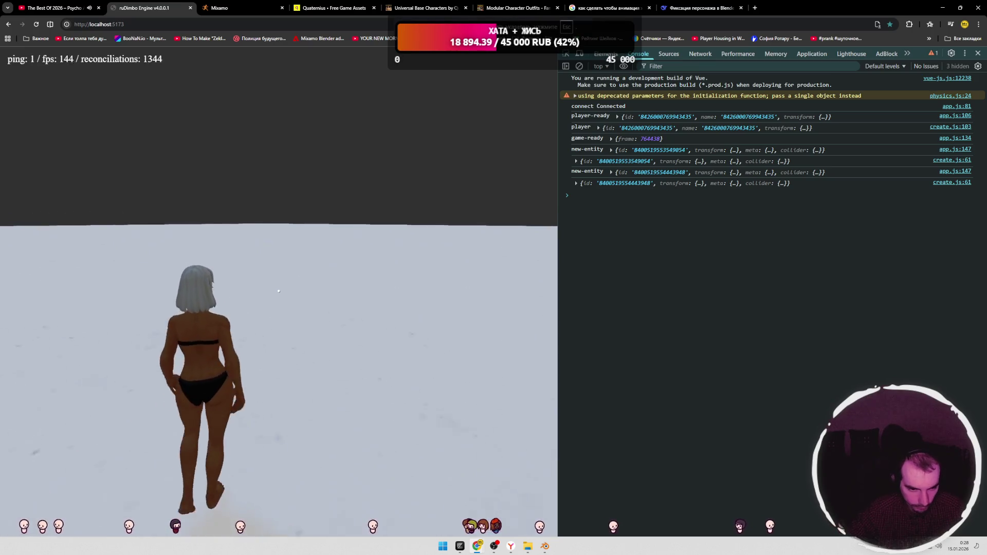
pyautogui.hotkey('alt', 'Tab')
pyautogui.hotkey('alt', 'Tab')
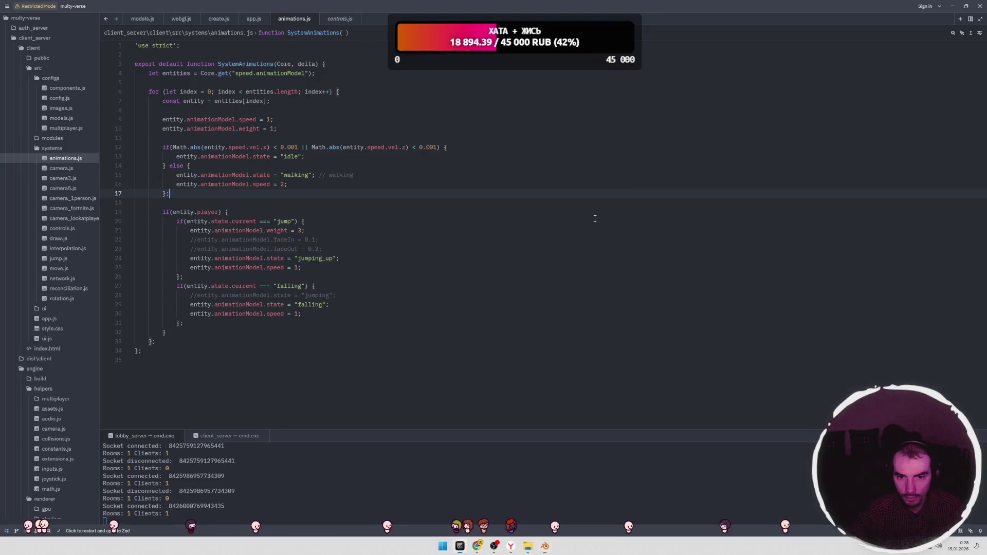
pyautogui.doubleClick(299, 231)
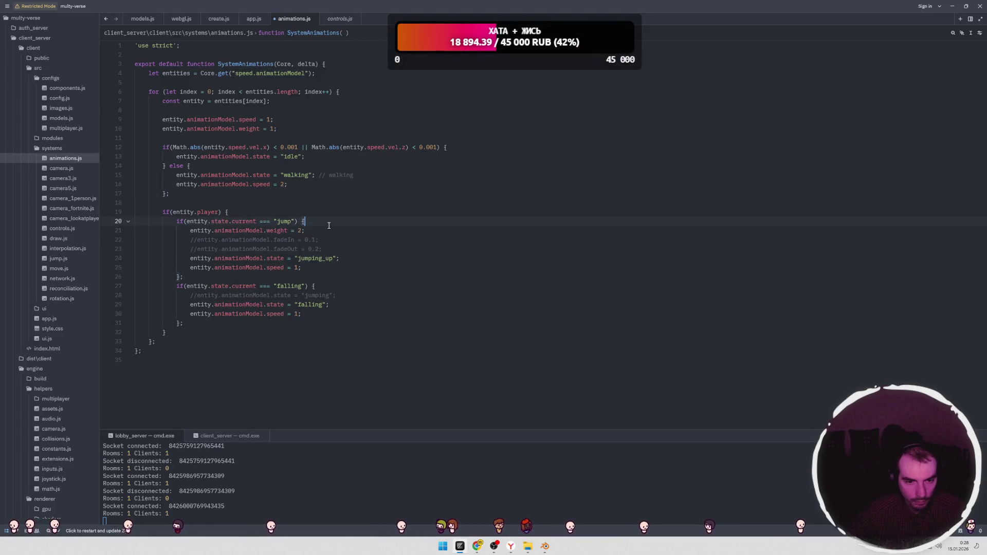
pyautogui.hotkey('ctrl', 'z')
pyautogui.doubleClick(282, 184)
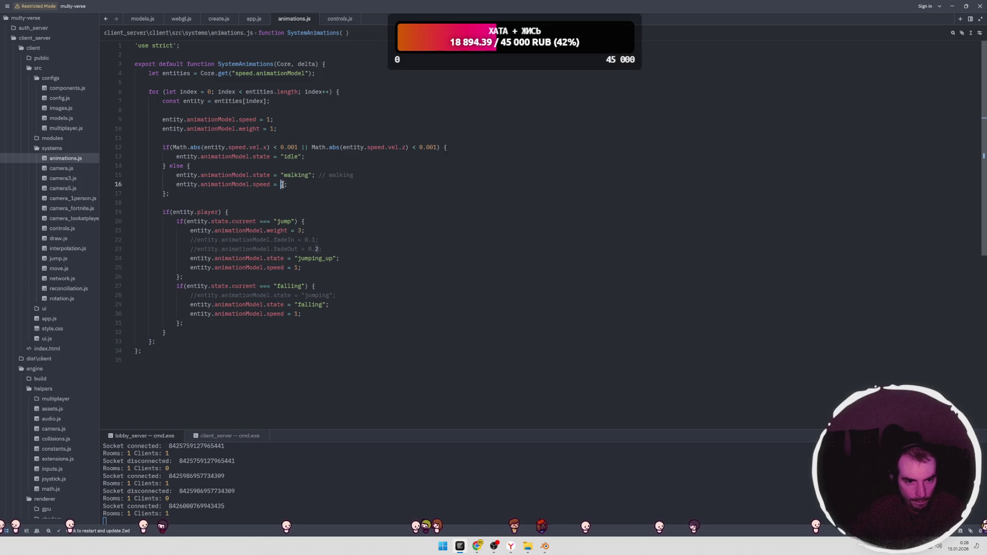
pyautogui.write('1')
pyautogui.hotkey('alt', 'Tab')
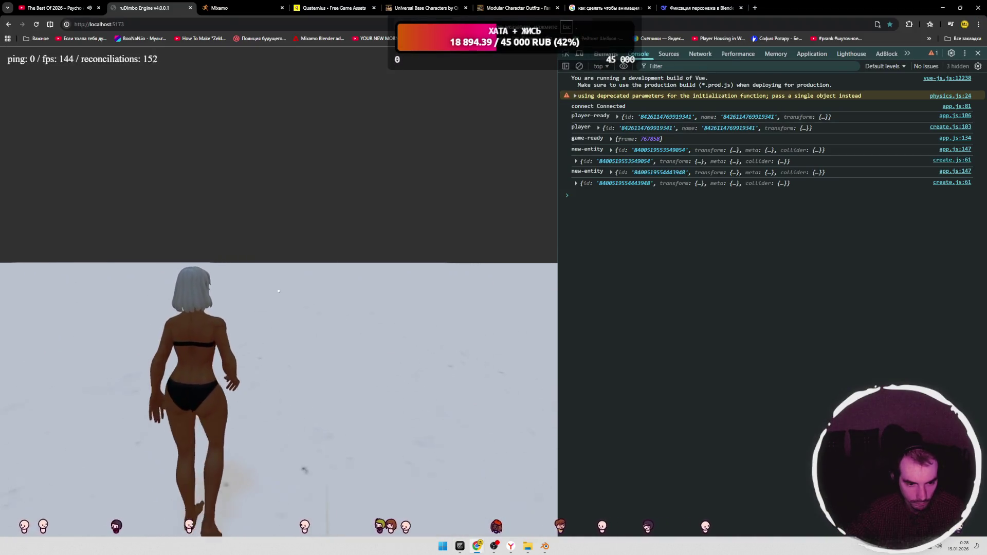
# Step: Walk the character in the game to test the 1.5 walking speed
pyautogui.press('w')
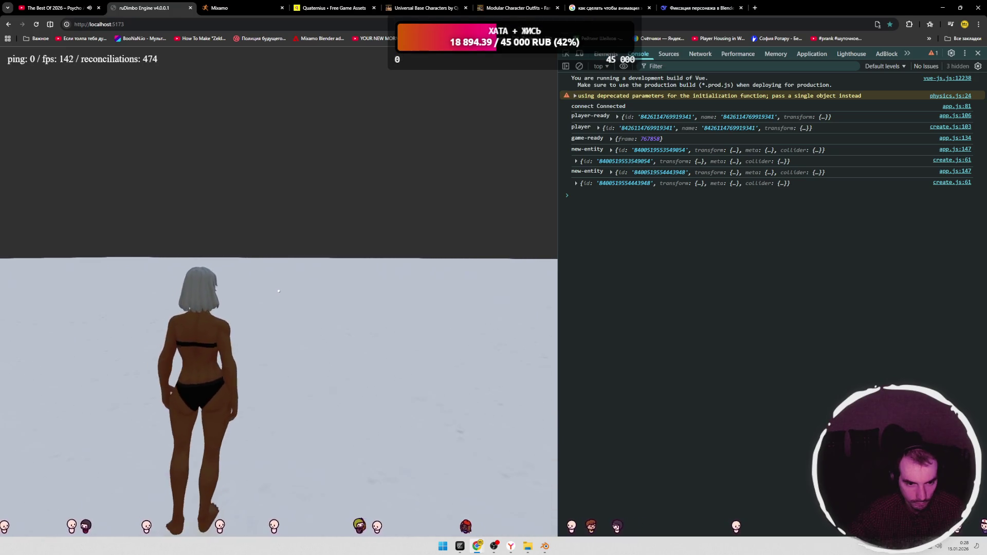
pyautogui.hotkey('alt', 'Tab')
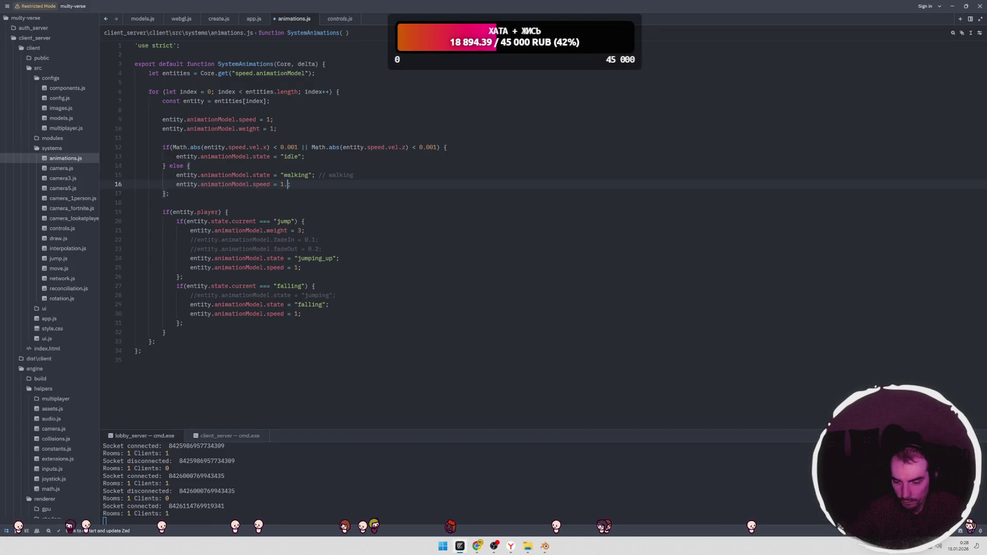
pyautogui.hotkey('alt', 'Tab')
pyautogui.click(327, 269)
pyautogui.press('w')
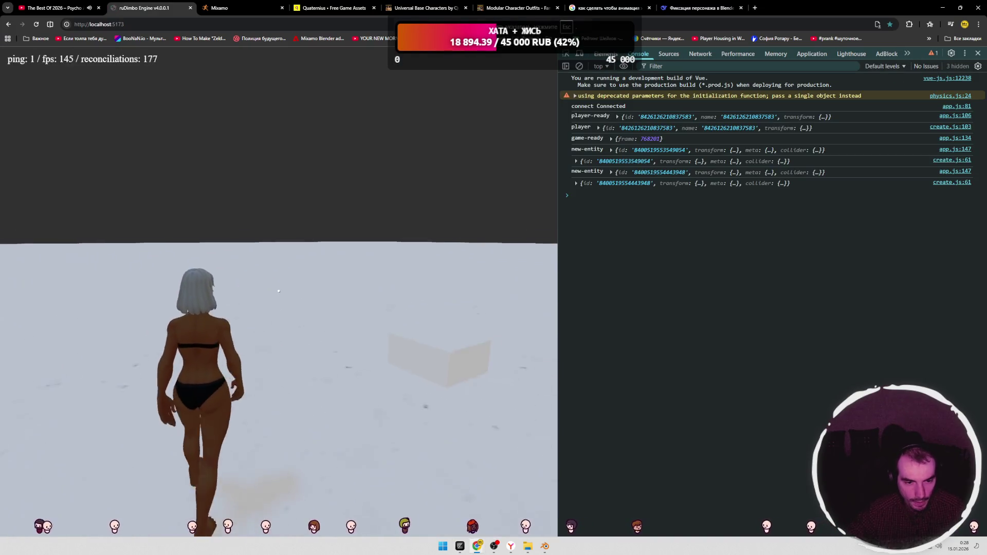
pyautogui.press('Escape')
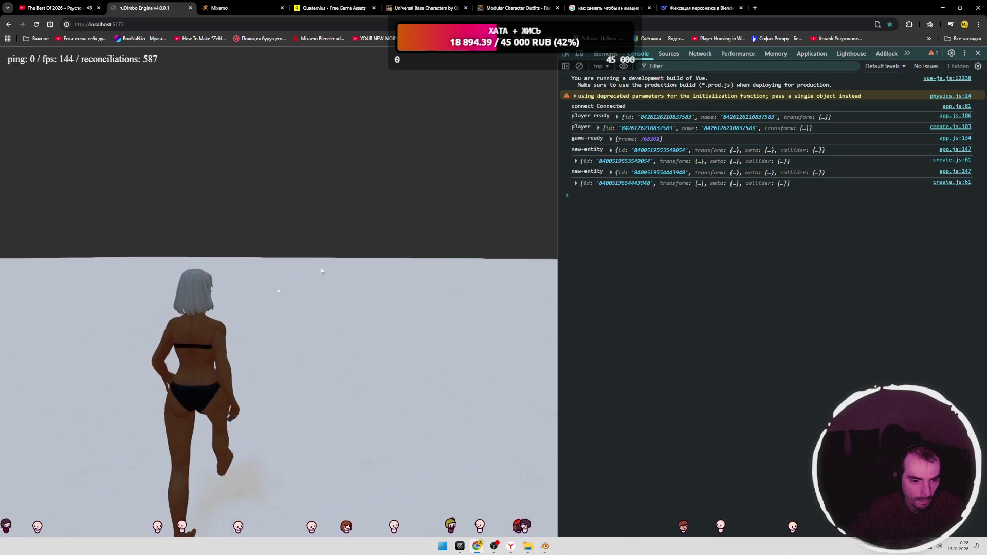
pyautogui.click(321, 268)
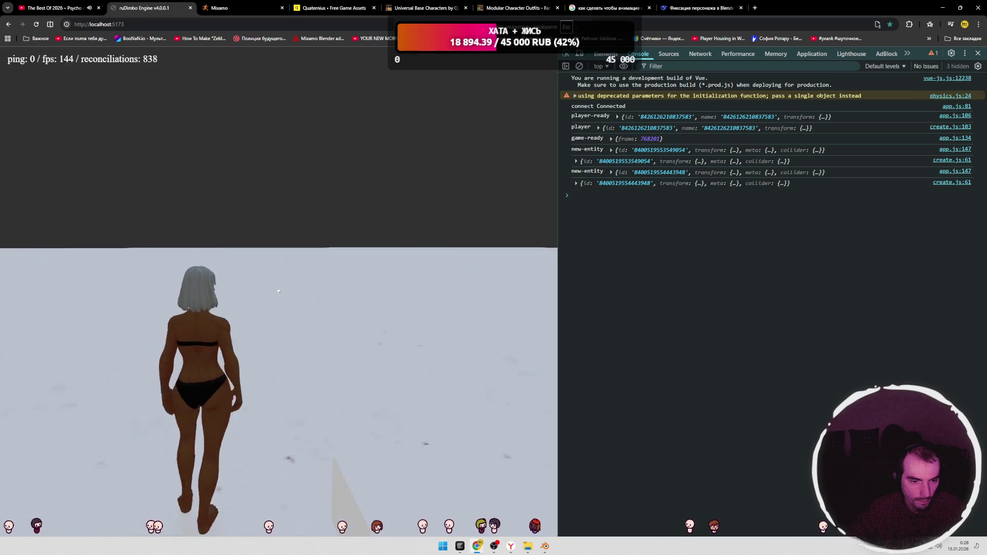
pyautogui.press('Escape')
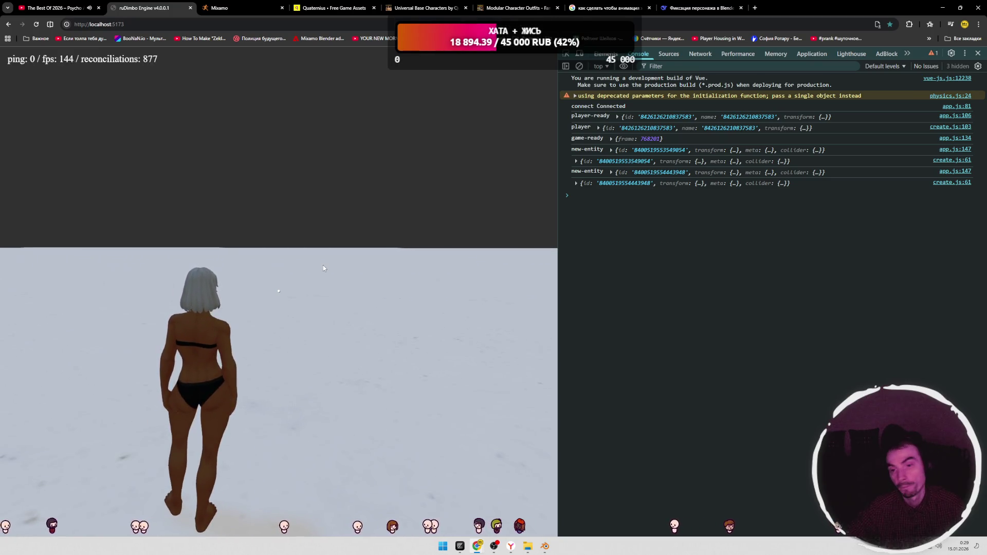
pyautogui.hotkey('alt', 'Tab')
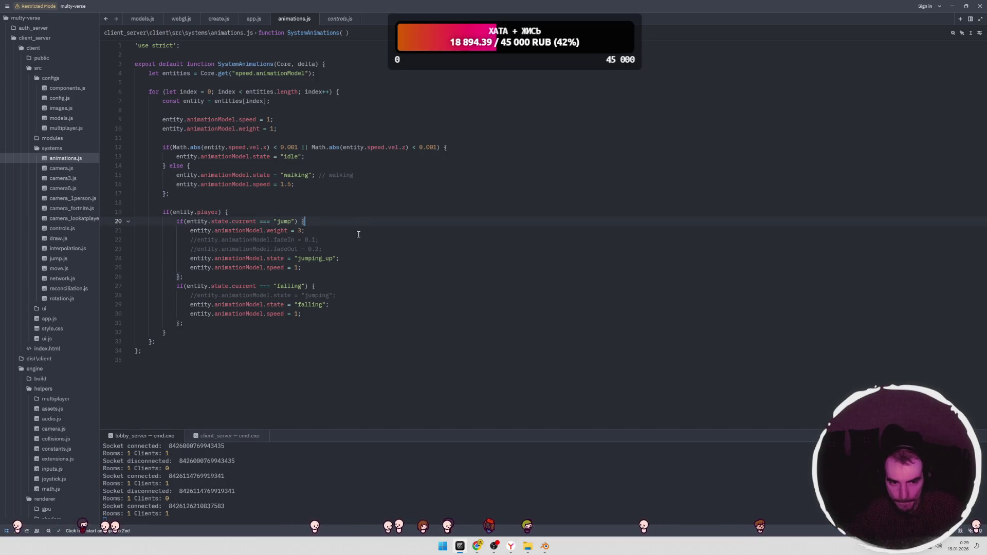
pyautogui.hotkey('alt', 'Tab')
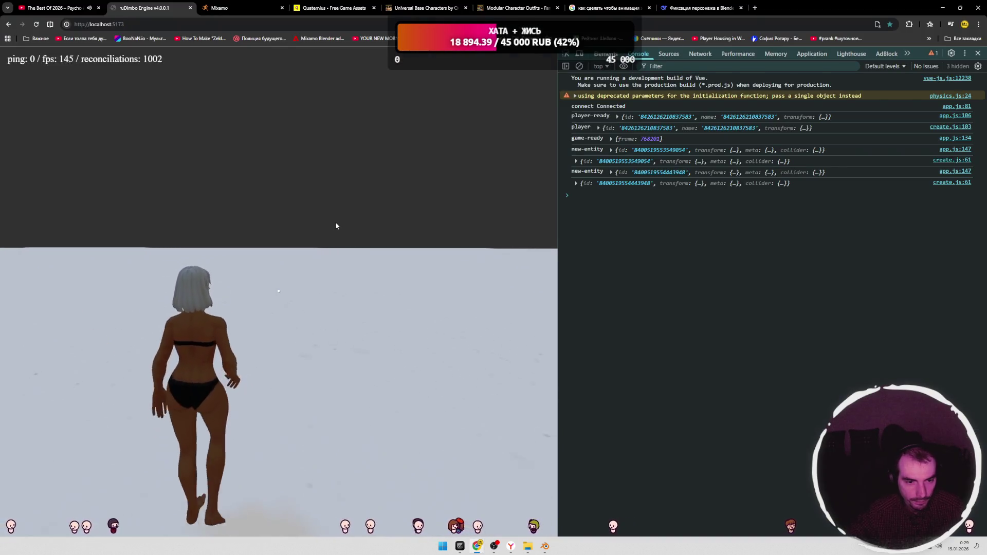
# Step: Walk the character forward, tilt the camera toward the ground, and open a new tab
pyautogui.click(336, 226)
pyautogui.press('w')
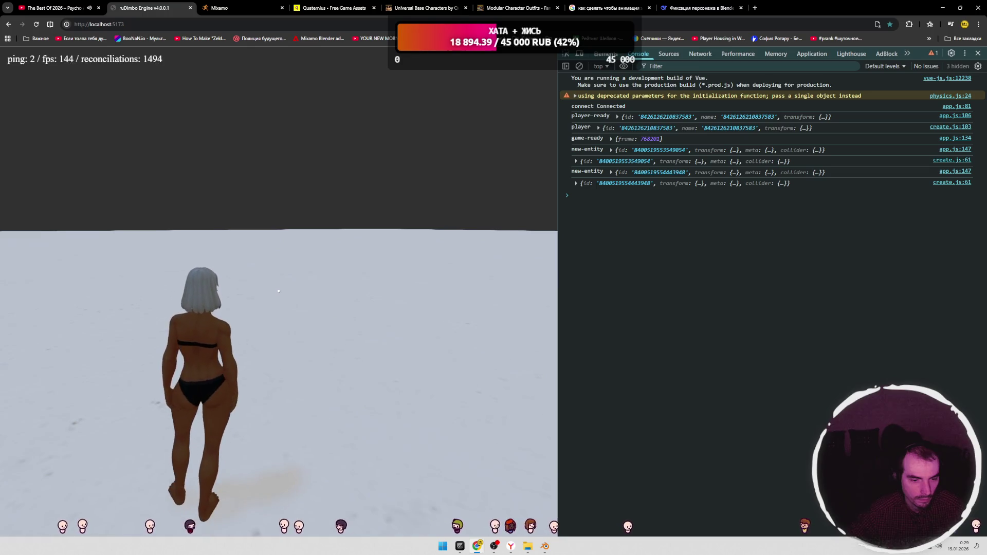
pyautogui.click(281, 242)
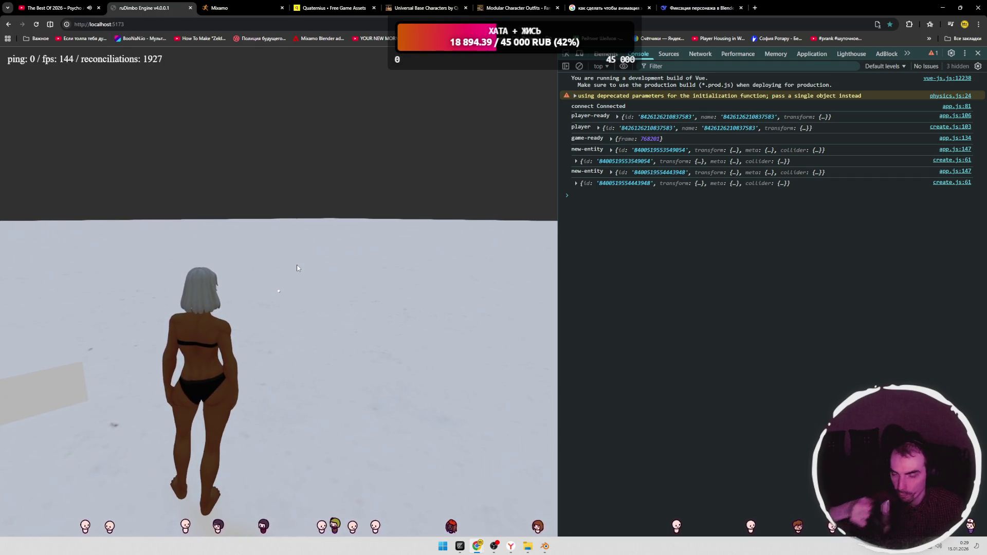
pyautogui.moveTo(303, 238); pyautogui.dragTo(263, 260)
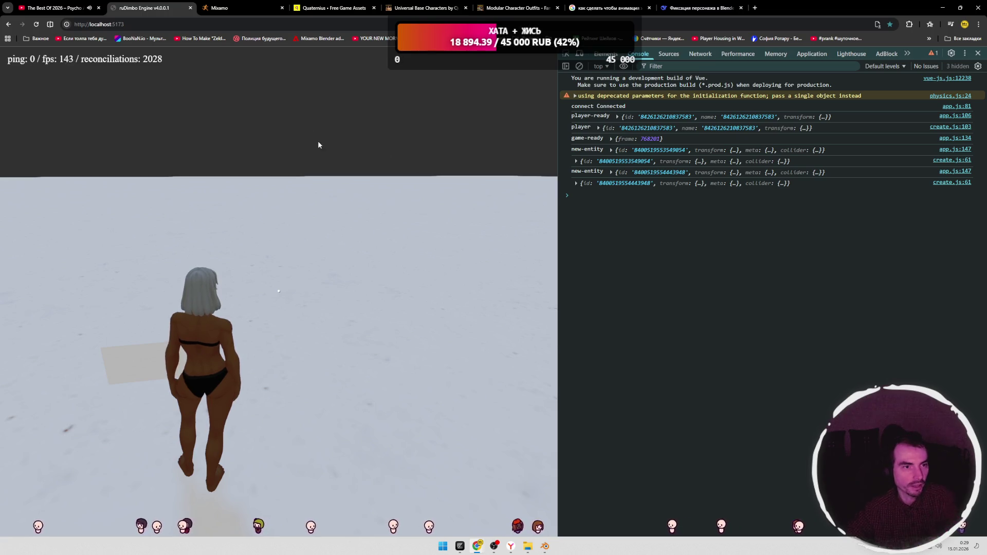
pyautogui.hotkey('ctrl', 't')
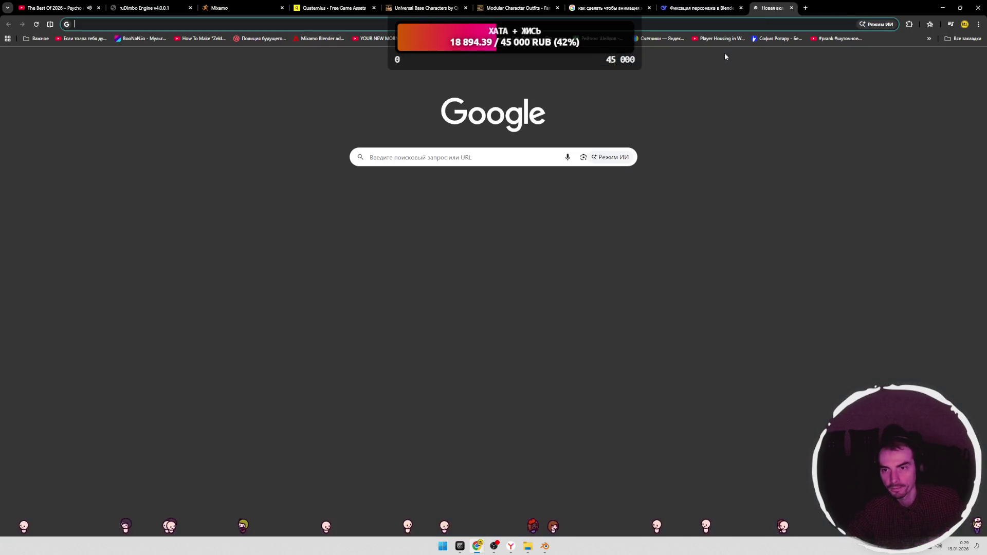
# Step: Go to Twitch and browse the Together For Legendary Women collection and followed channels
pyautogui.click(348, 198)
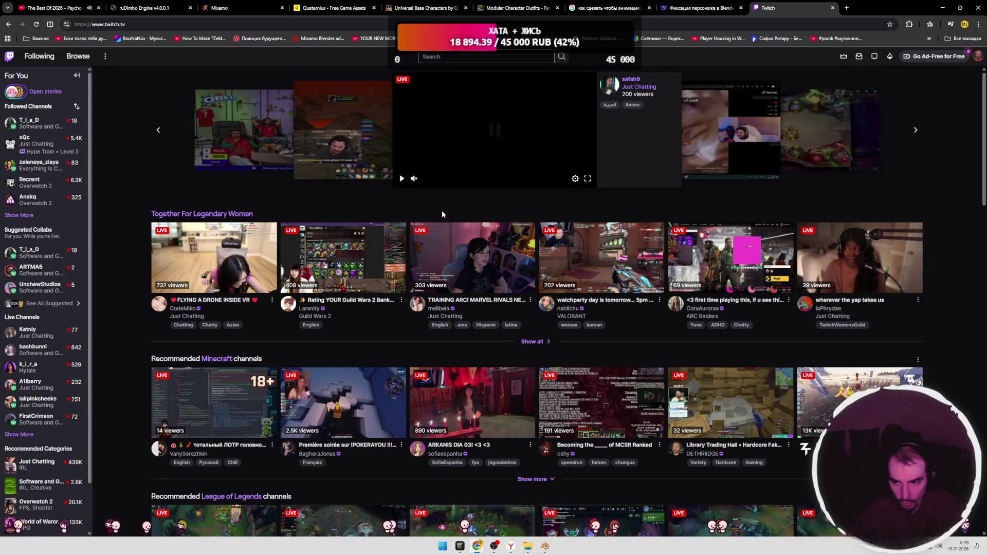
pyautogui.click(533, 340)
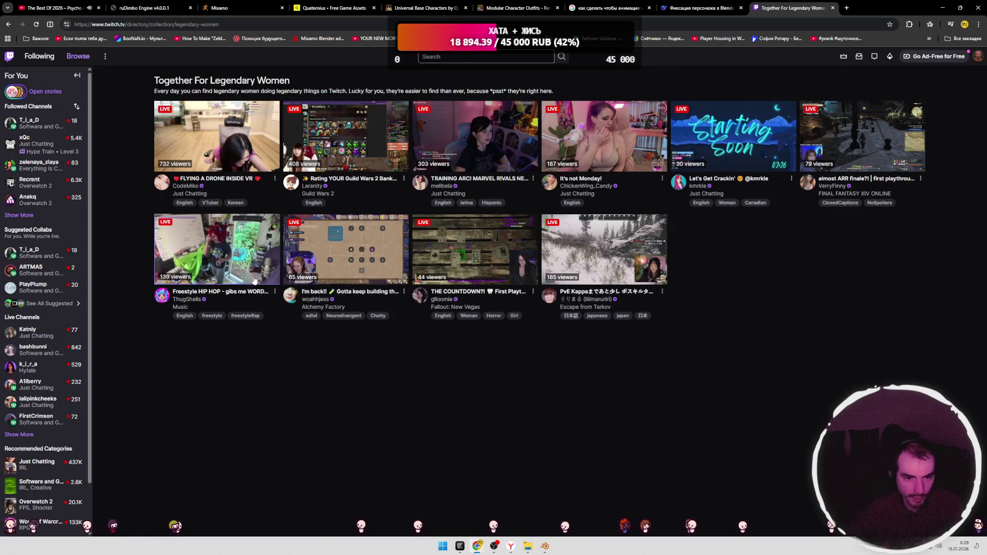
pyautogui.click(19, 215)
pyautogui.scroll(-1, 52, 266)
pyautogui.click(19, 327)
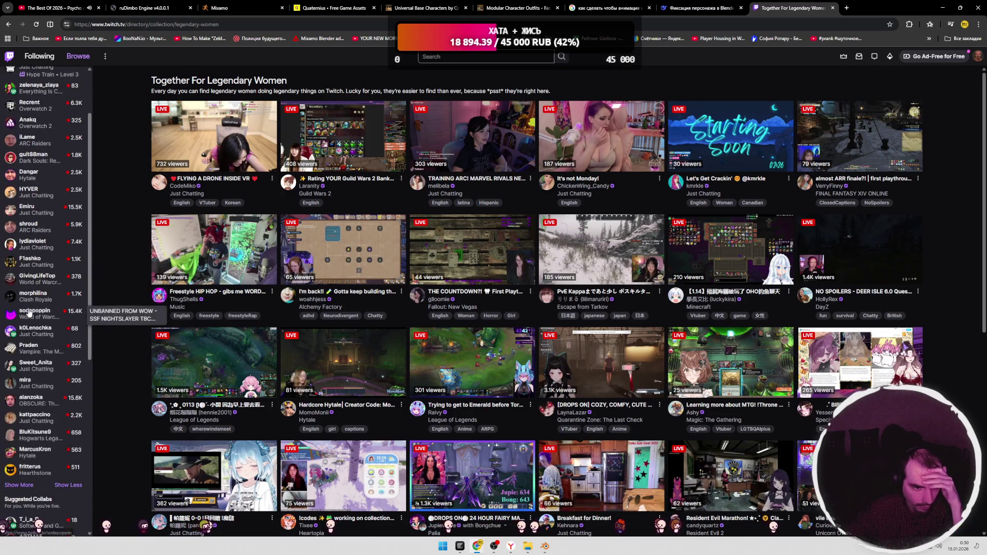
pyautogui.scroll(-3, 26, 360)
pyautogui.click(26, 371)
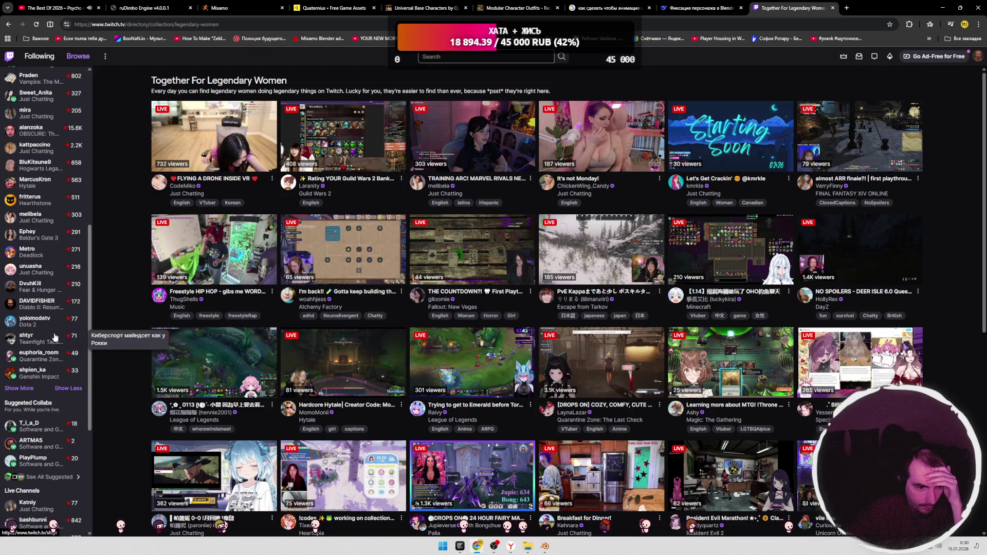
pyautogui.scroll(-5, 51, 329)
pyautogui.scroll(-1, 54, 321)
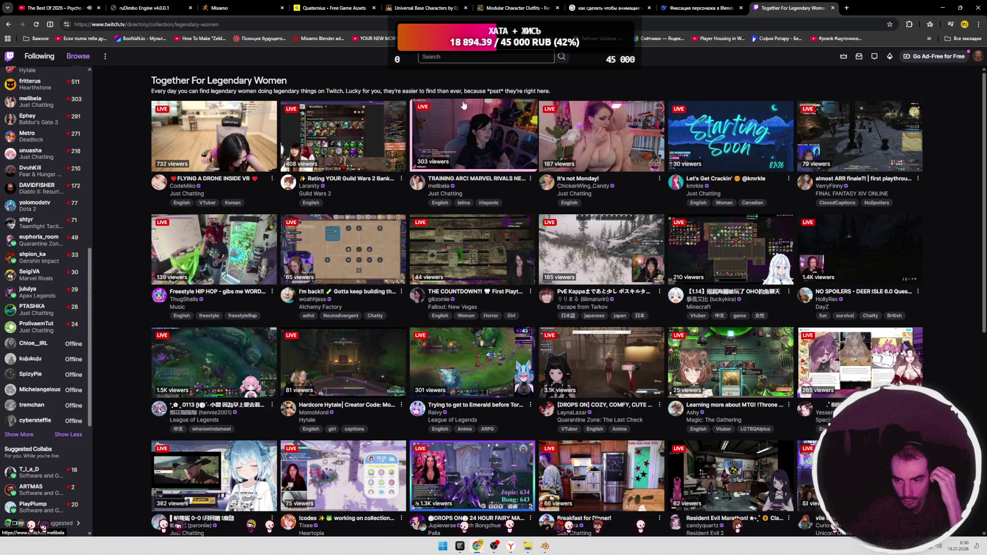
# Step: Open the Software and Game Development category and the 'Делаем мобильные игры' stream in a new tab
pyautogui.click(467, 56)
pyautogui.click(467, 75)
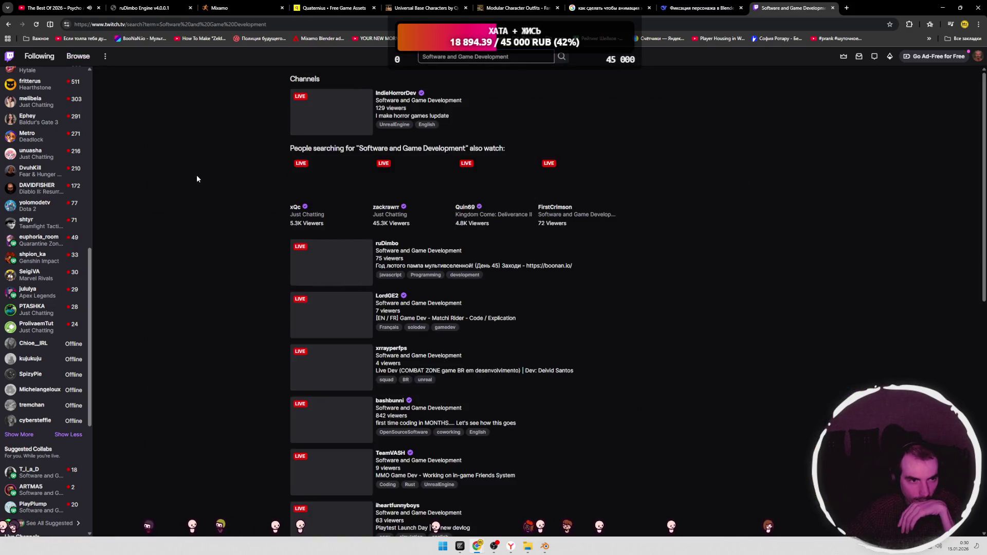
pyautogui.click(405, 102)
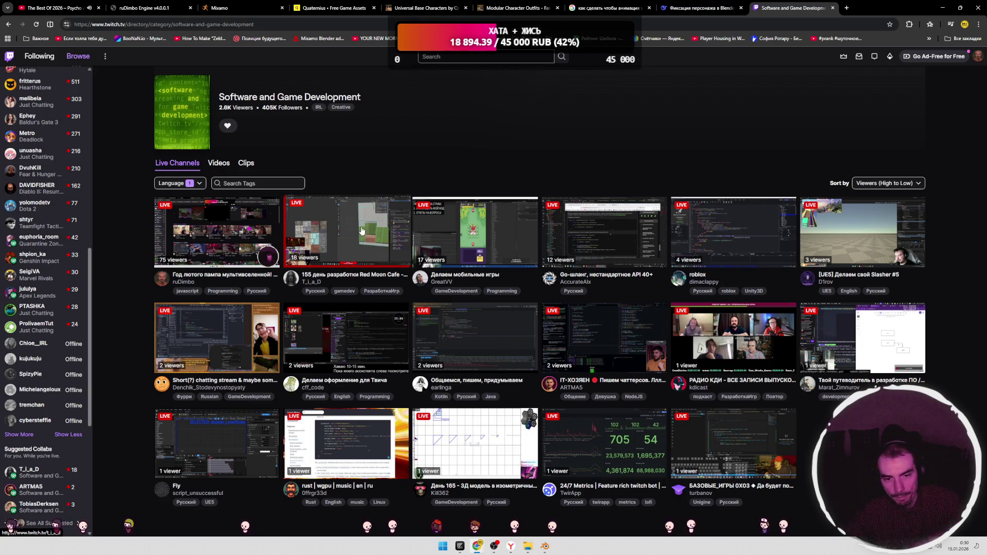
pyautogui.middleClick(478, 237)
pyautogui.click(825, 9)
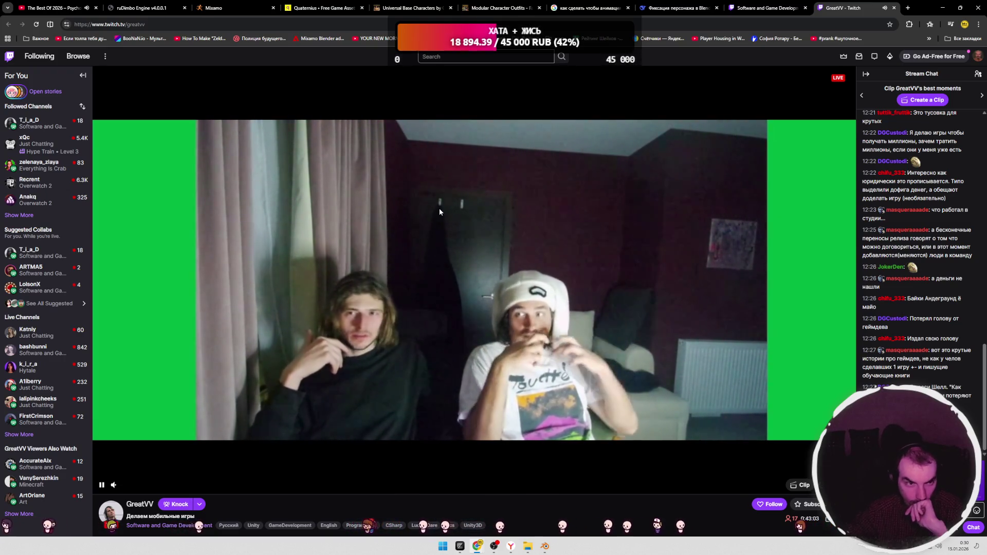
# Step: Glance at the YouTube tab, scroll the stream's About panels, then close the GreatVV stream tab
pyautogui.click(51, 8)
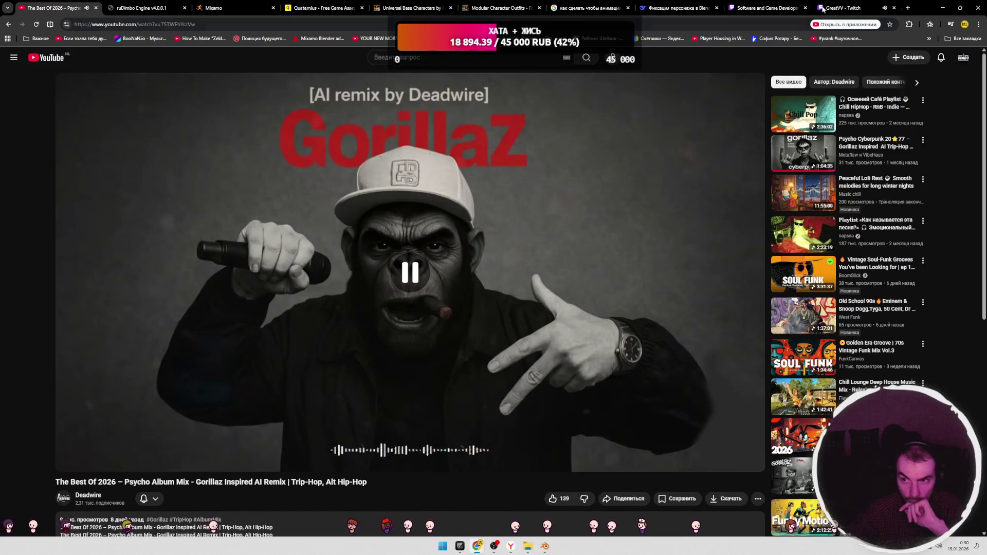
pyautogui.click(819, 9)
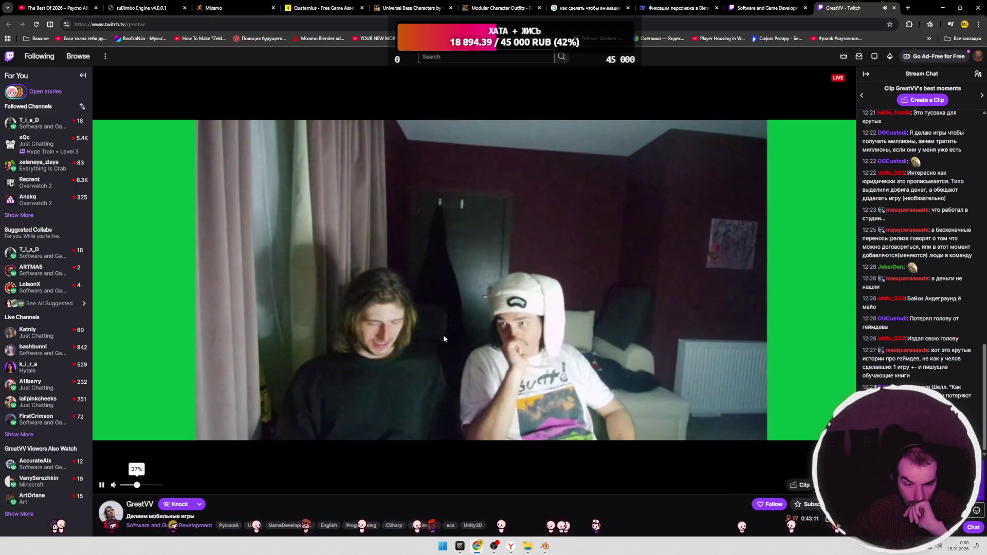
pyautogui.scroll(-4, 443, 339)
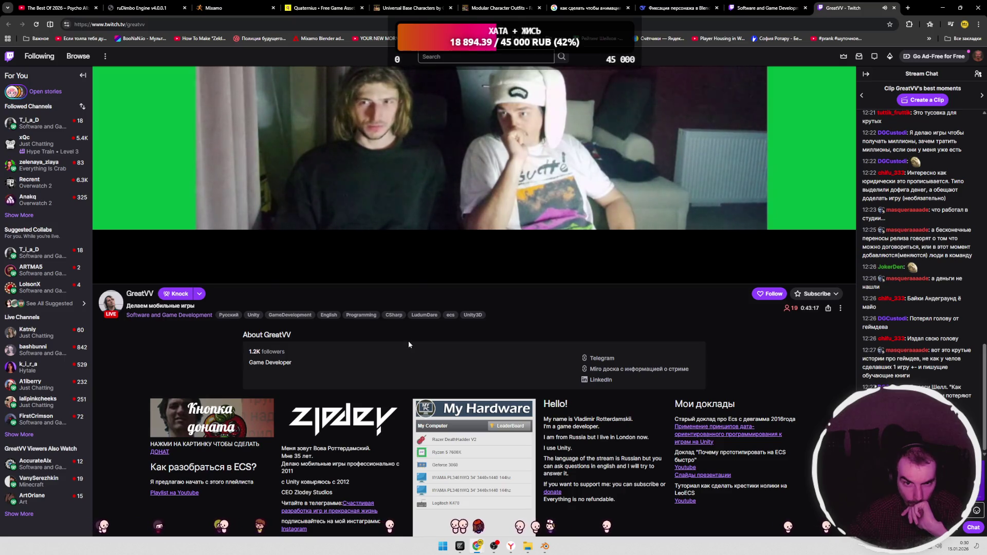
pyautogui.scroll(-2, 410, 340)
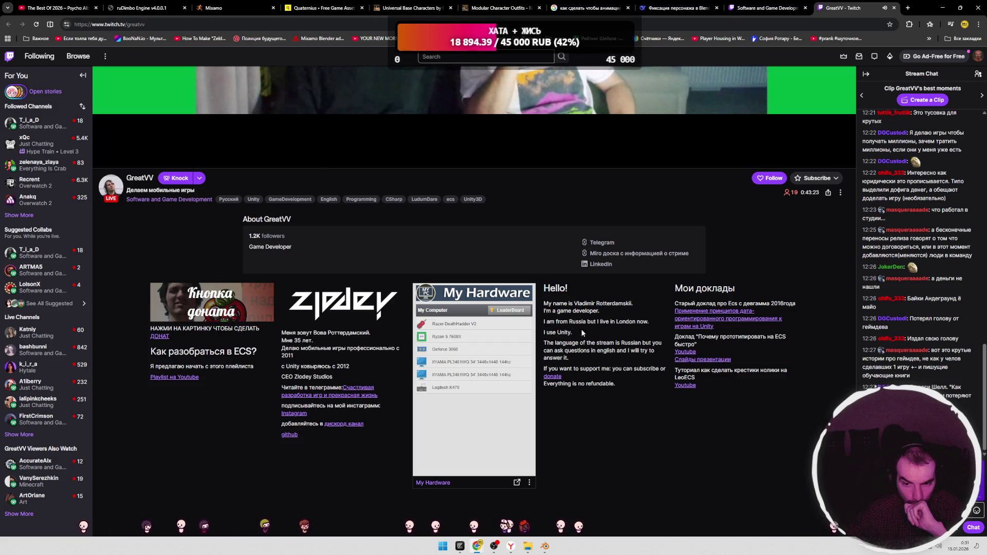
pyautogui.click(641, 321)
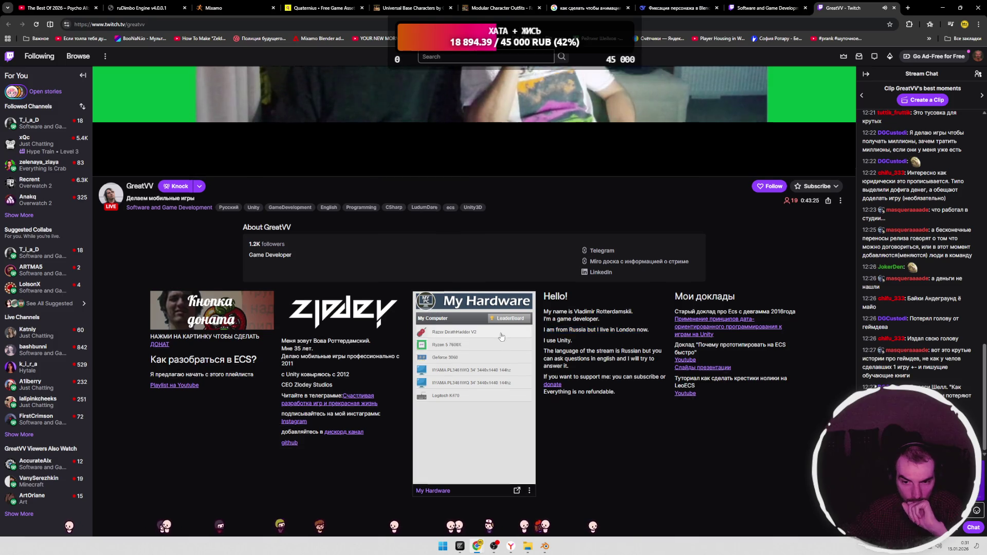
pyautogui.scroll(4, 641, 321)
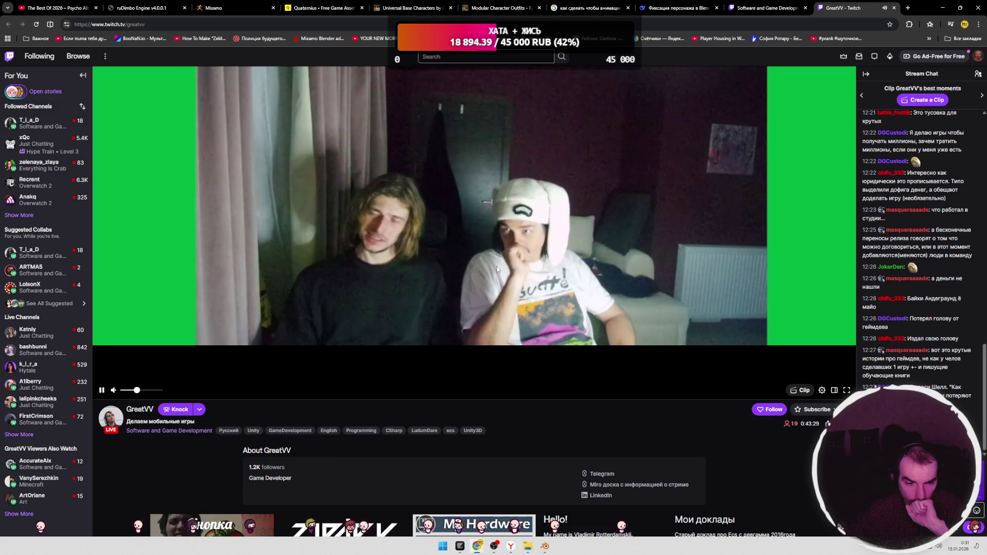
pyautogui.scroll(2, 497, 267)
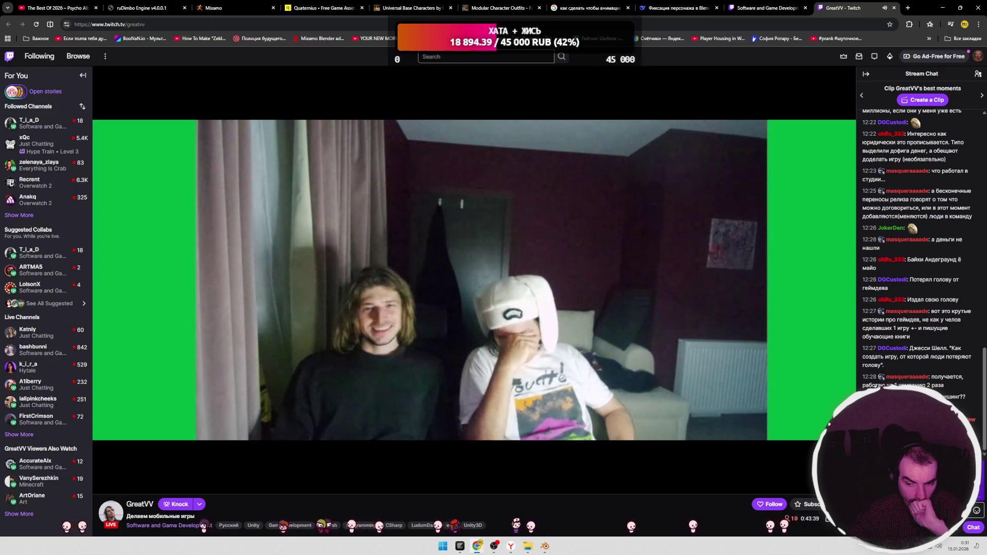
pyautogui.scroll(1, 920, 231)
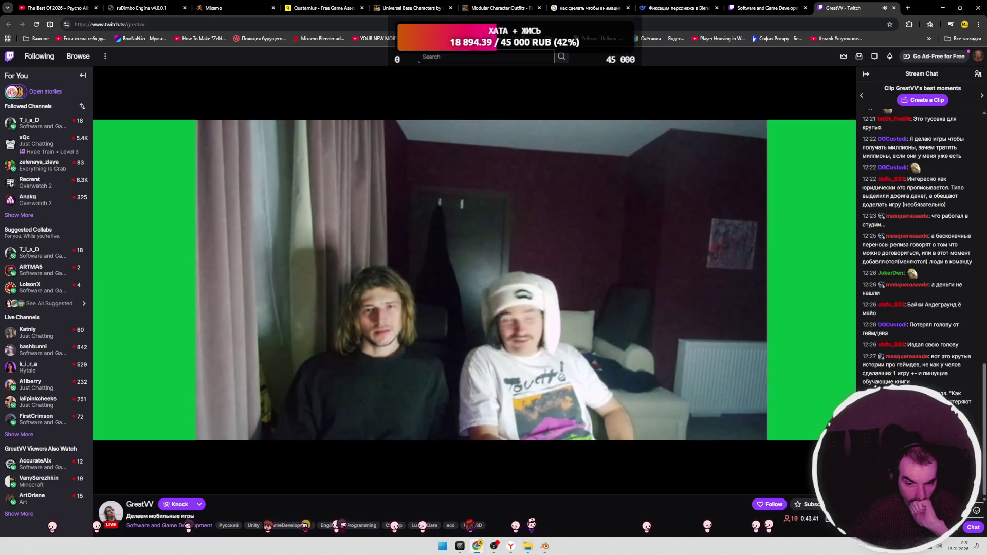
pyautogui.click(766, 8)
pyautogui.click(848, 7)
pyautogui.click(894, 8)
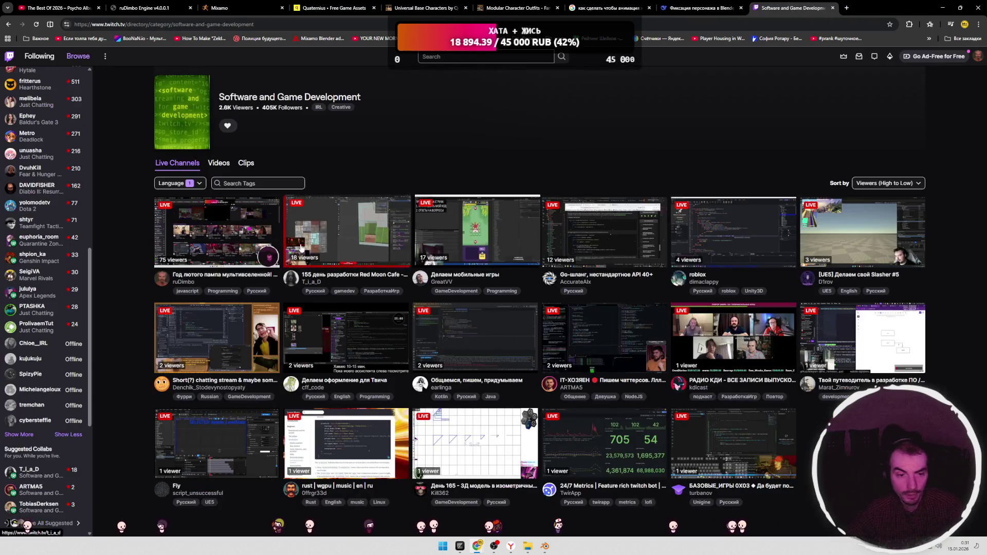
# Step: Open the Red Moon Cafe day-155 development stream, briefly checking the YouTube tab
pyautogui.click(338, 234)
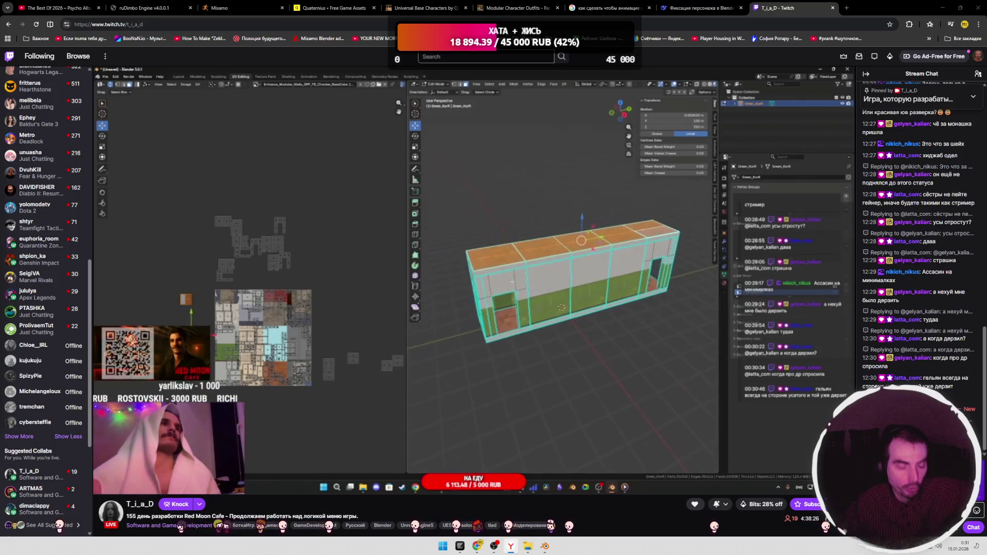
pyautogui.click(56, 8)
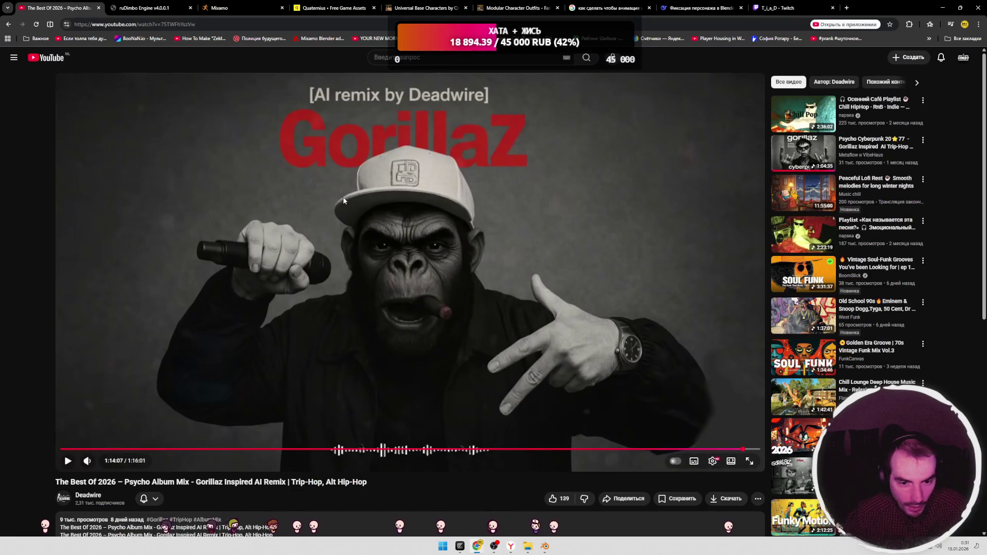
pyautogui.hotkey('ctrl', 'shift', 'Tab')
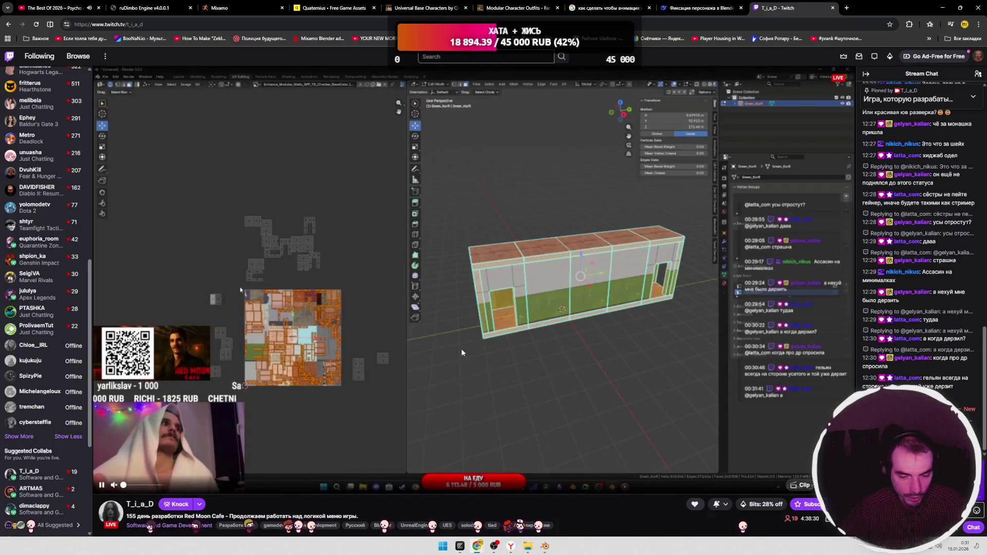